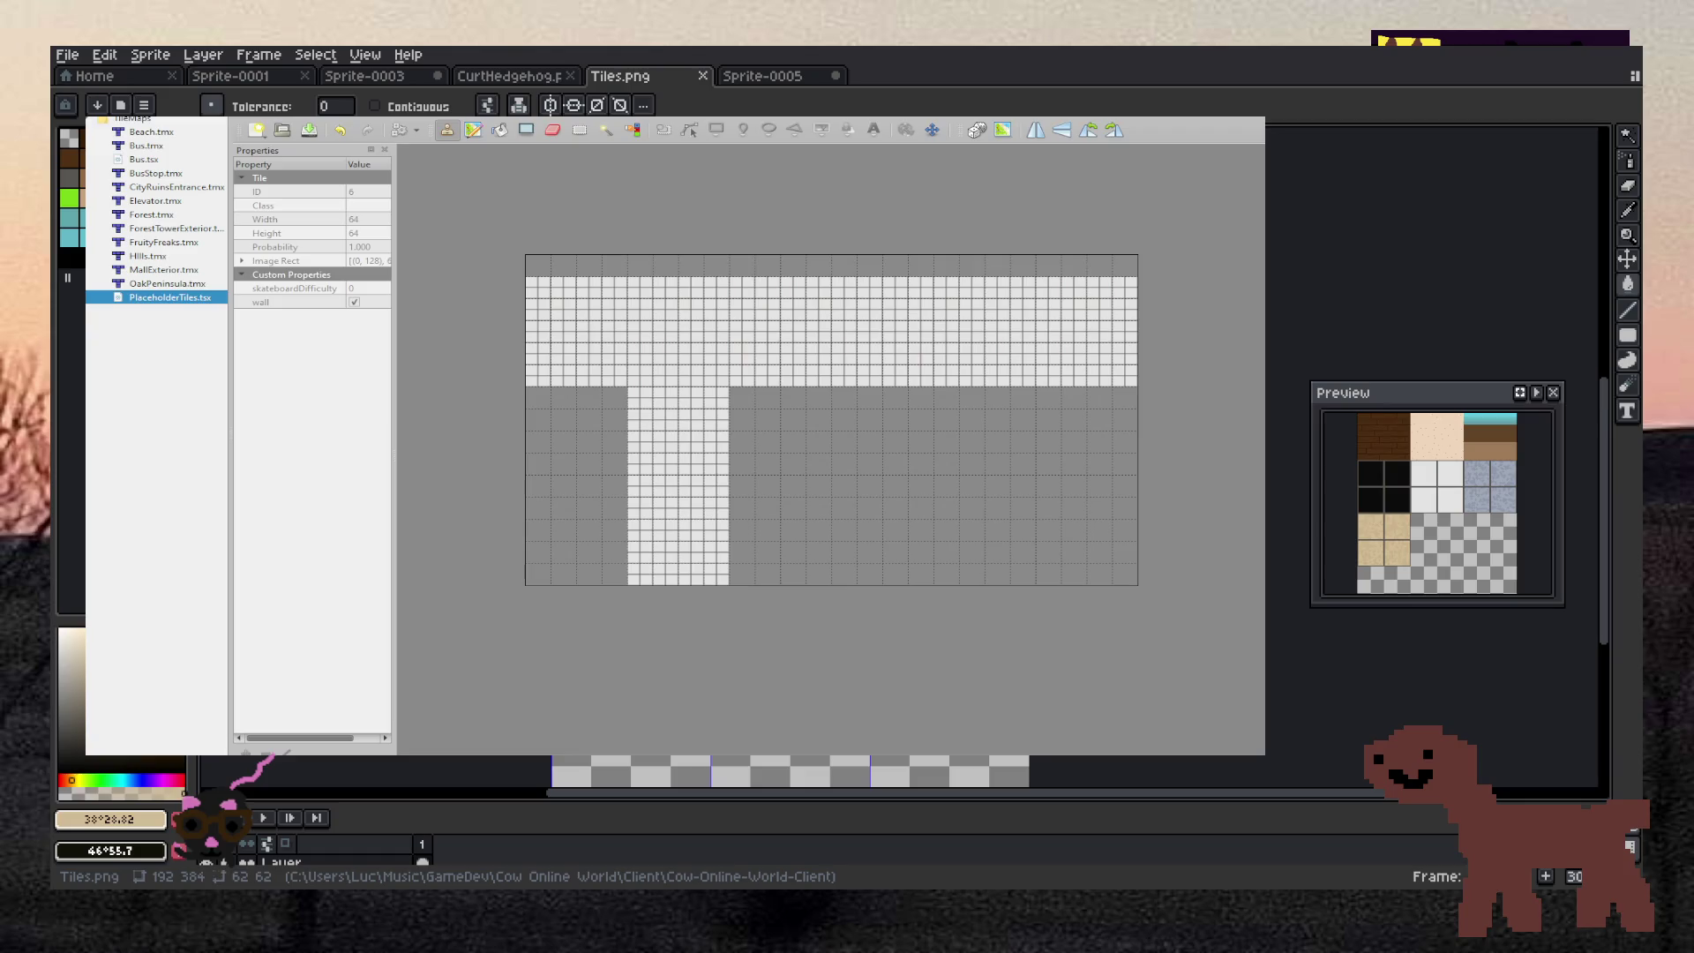
Stamp two dark red tiles in the map's top row, erasing the misplaced one
{"action": "left_click", "coordinate": [801, 266]}
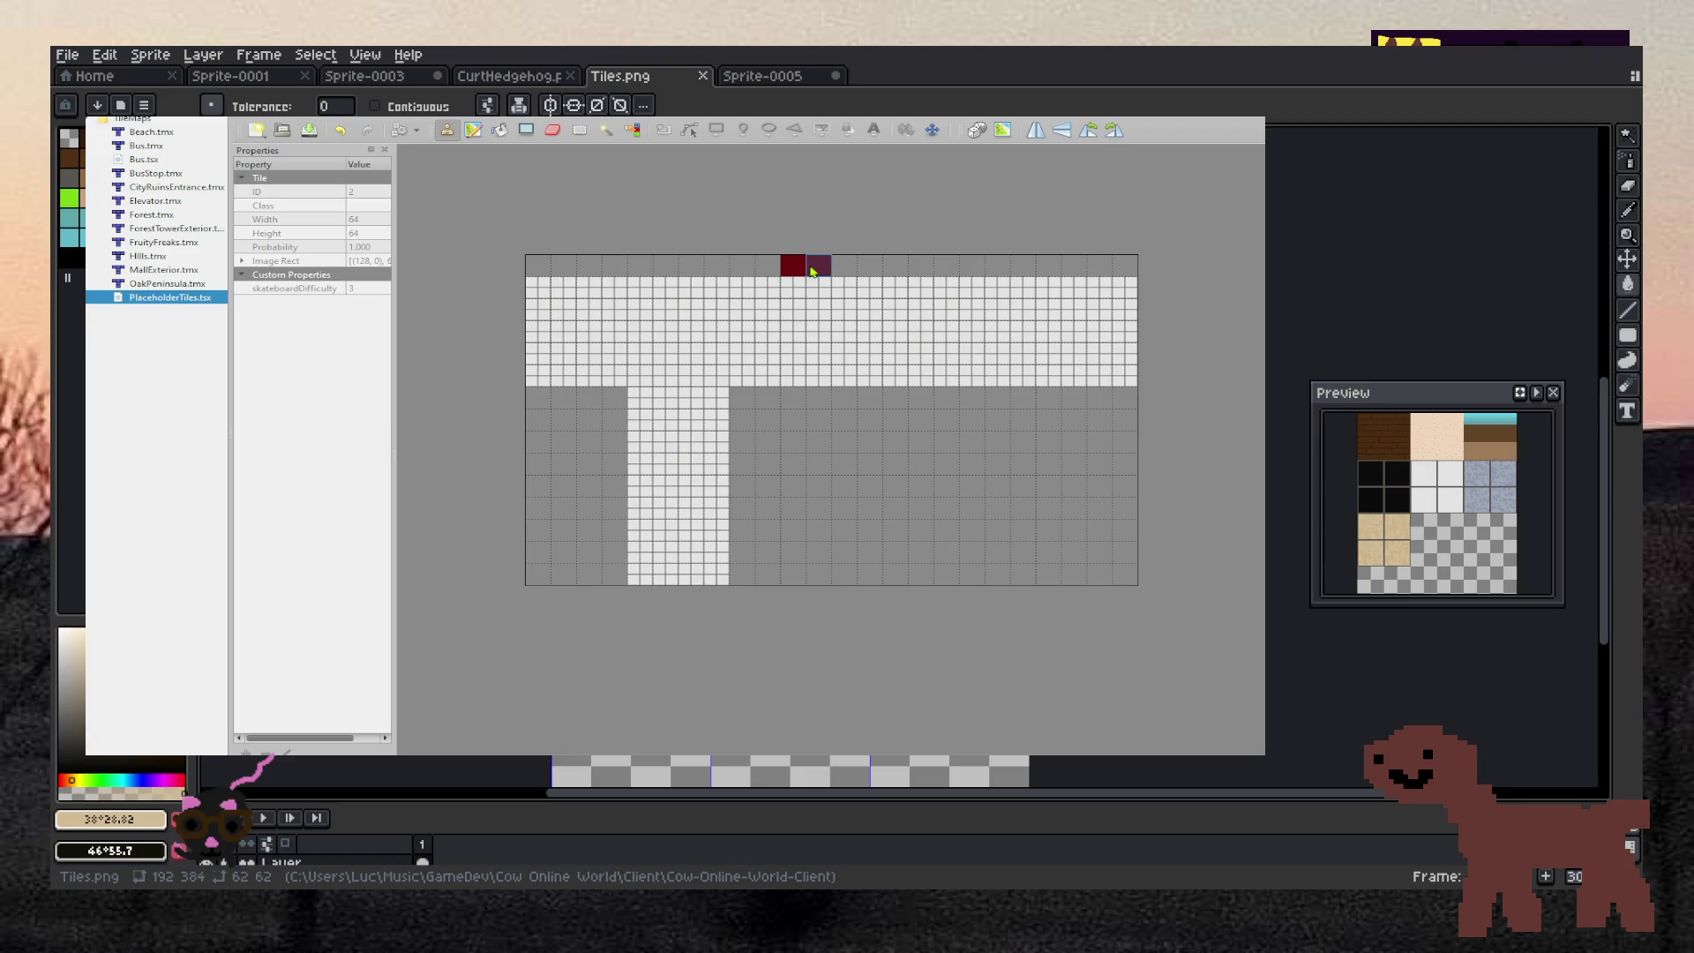
{"action": "left_click", "coordinate": [1004, 266], "text": "ctrl"}
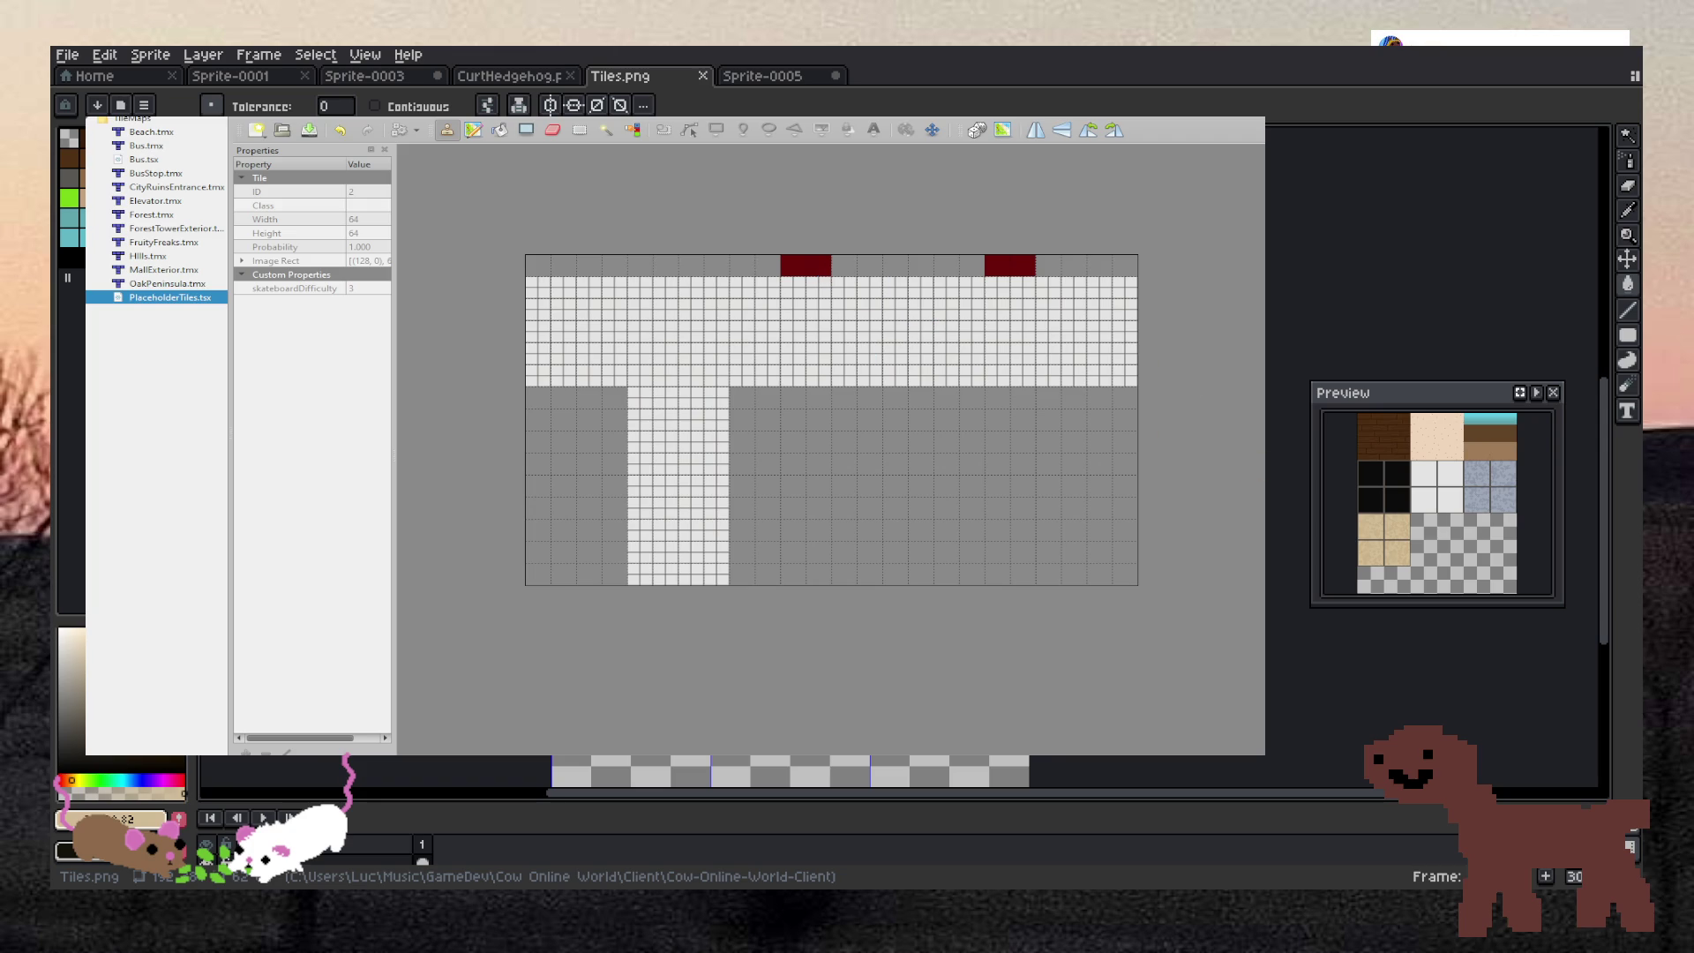
{"action": "left_click", "coordinate": [552, 129]}
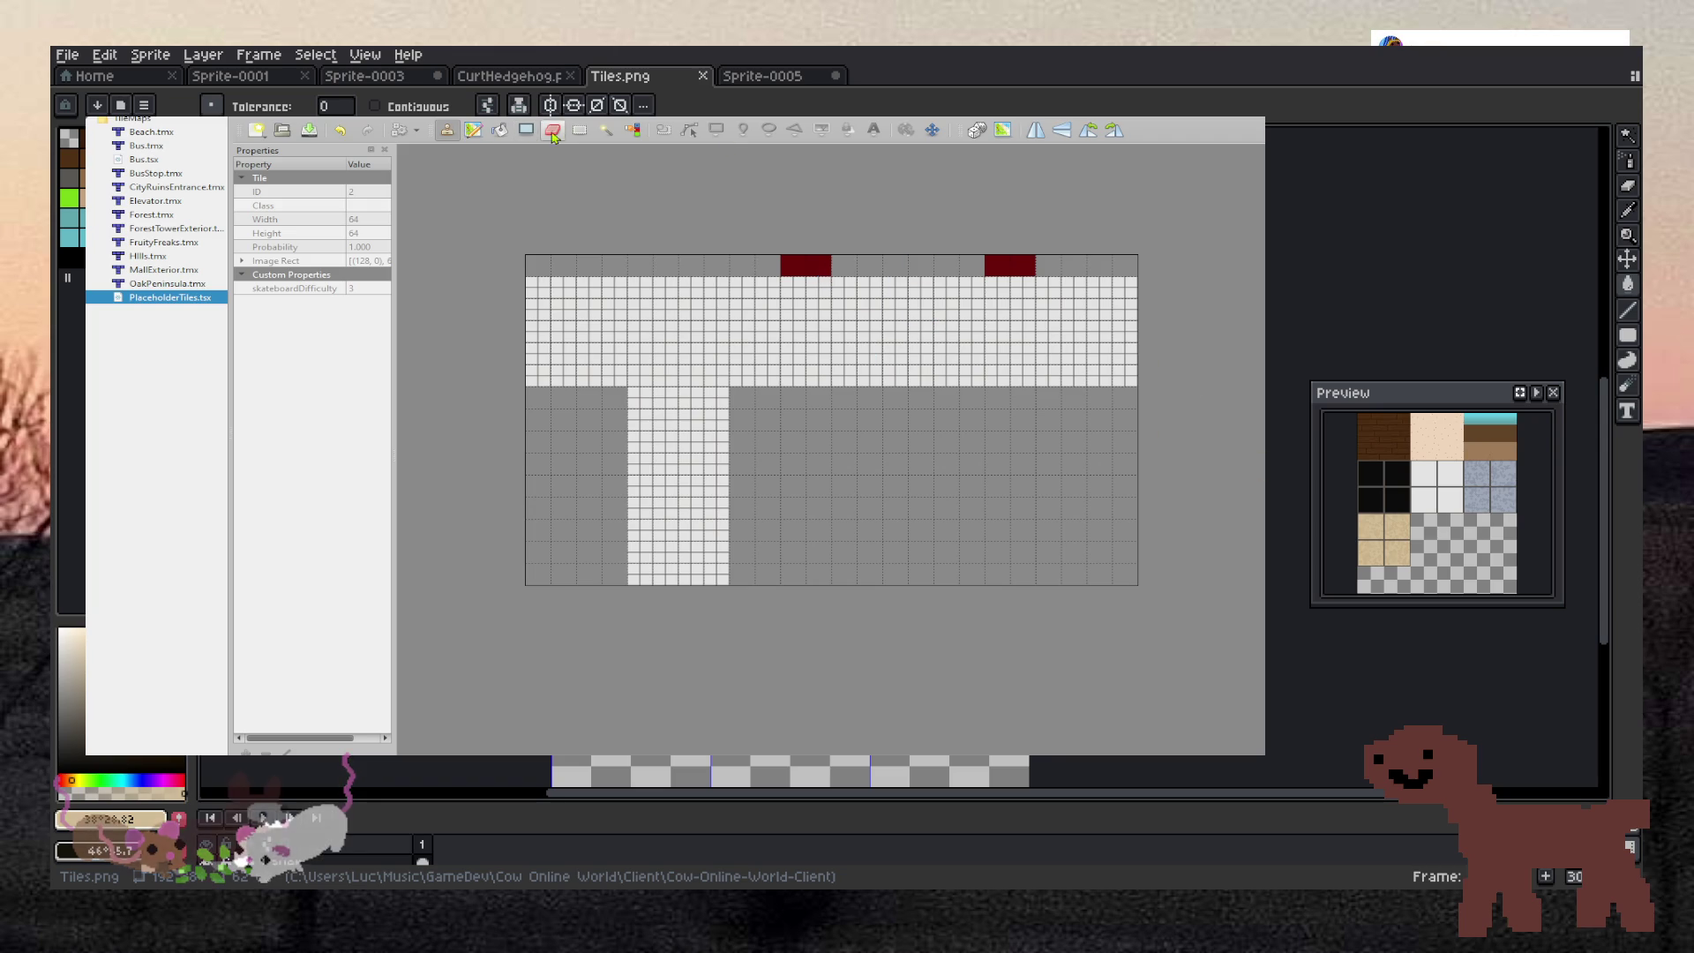
{"action": "key", "text": "b"}
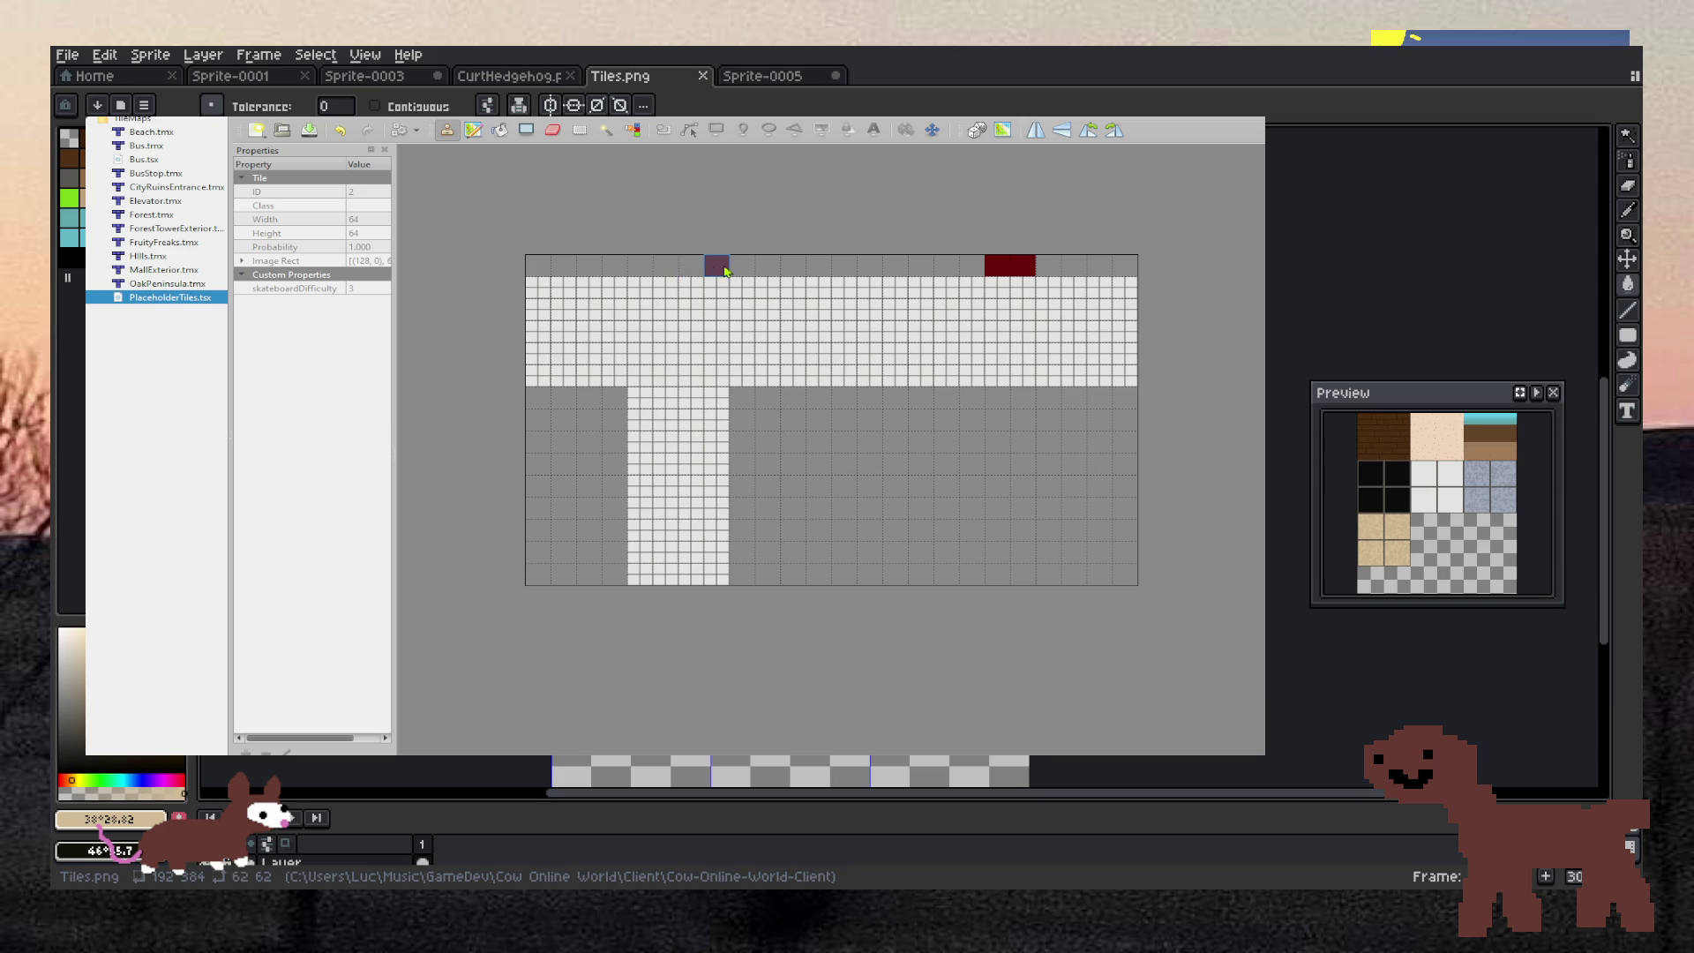
{"action": "left_click", "coordinate": [676, 270]}
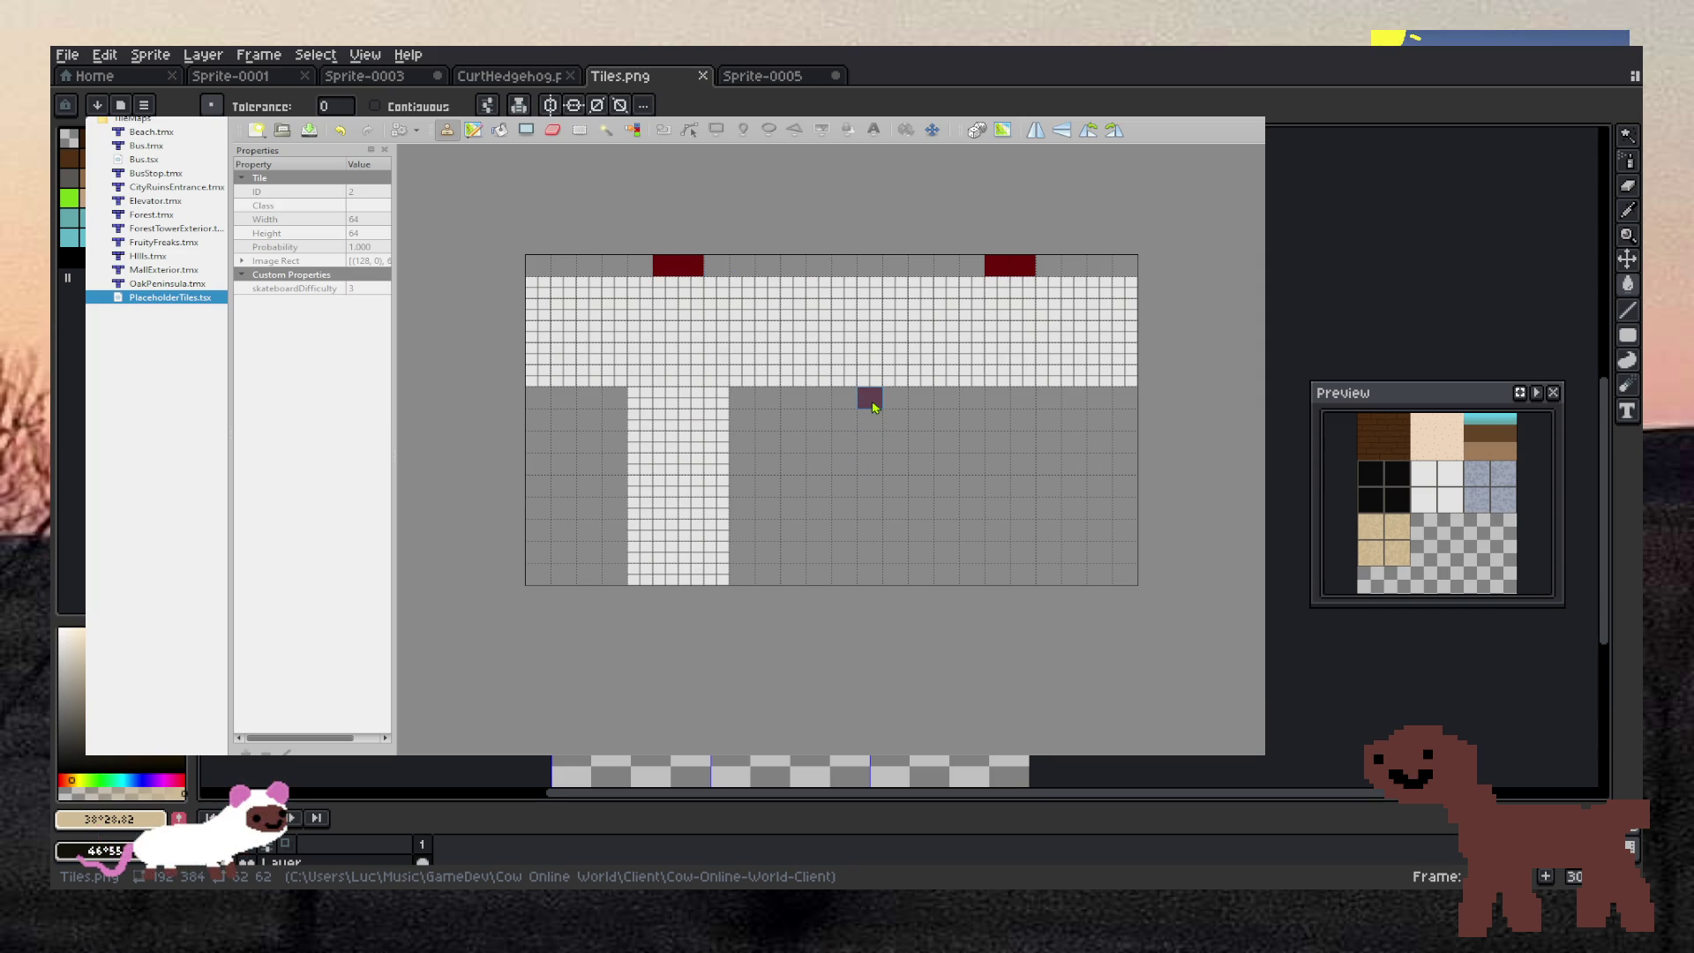
Paint a four-tile dark red strip just below the white band
{"action": "left_click", "coordinate": [845, 398]}
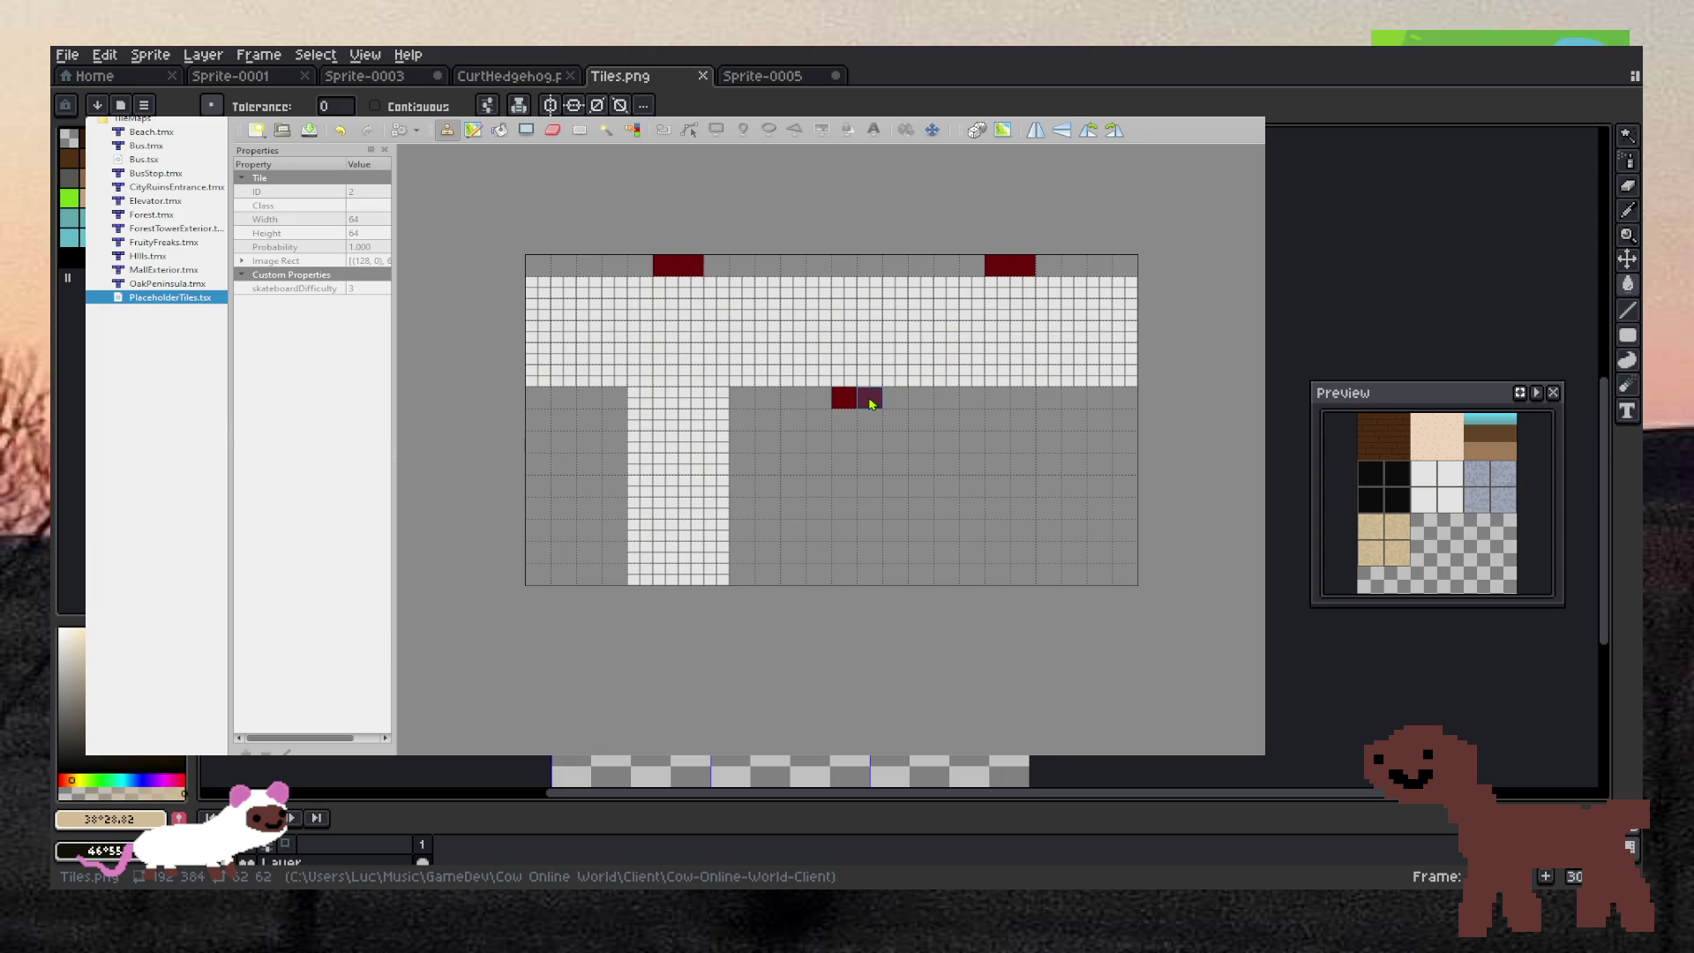
{"action": "left_click", "coordinate": [870, 401]}
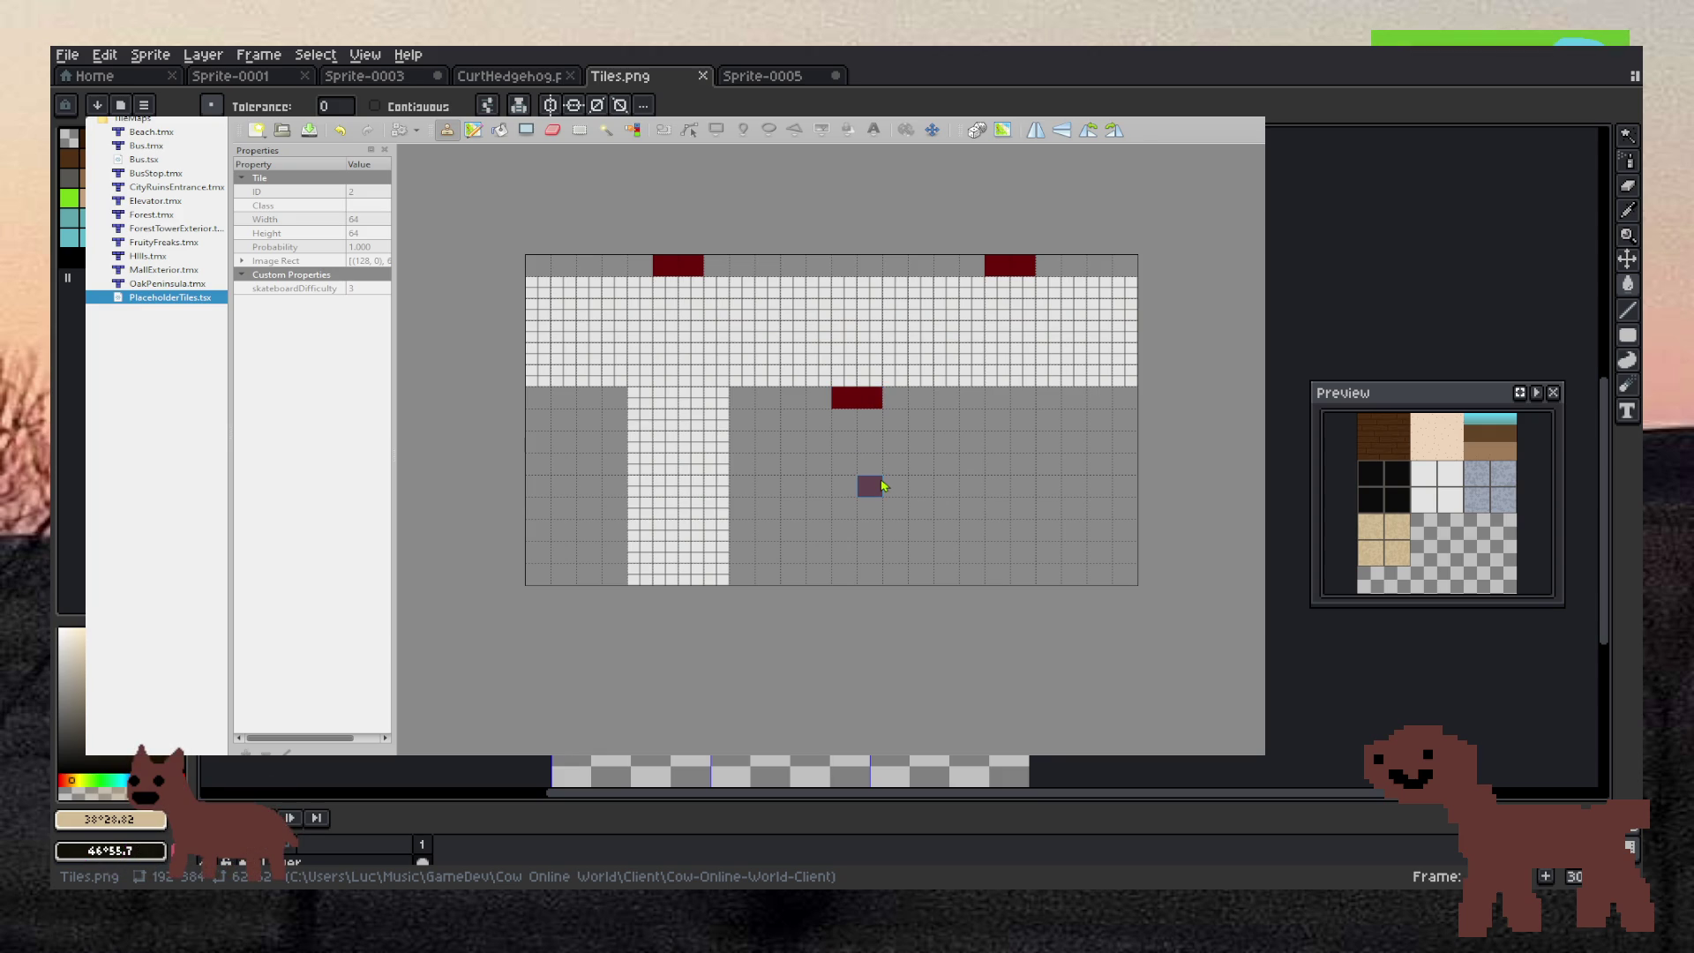
{"action": "left_click_drag", "start_coordinate": [904, 407], "coordinate": [916, 398]}
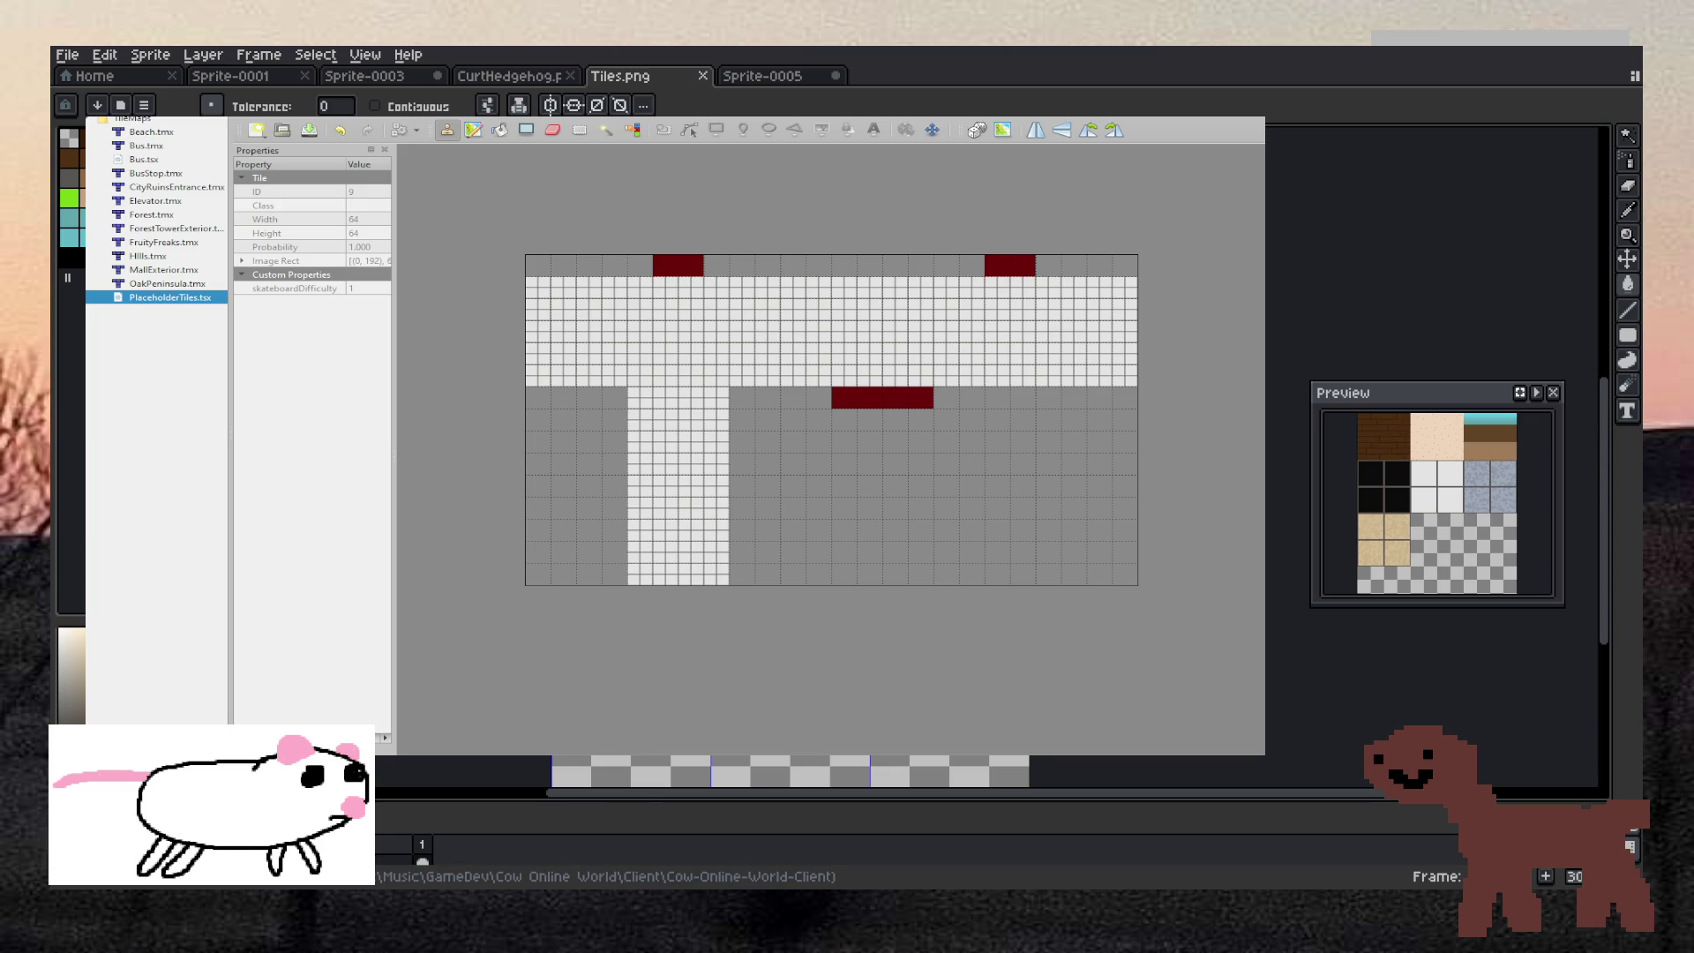
Paint black diagonal stripes up the white column and across the band's left end
{"action": "left_click", "coordinate": [640, 552]}
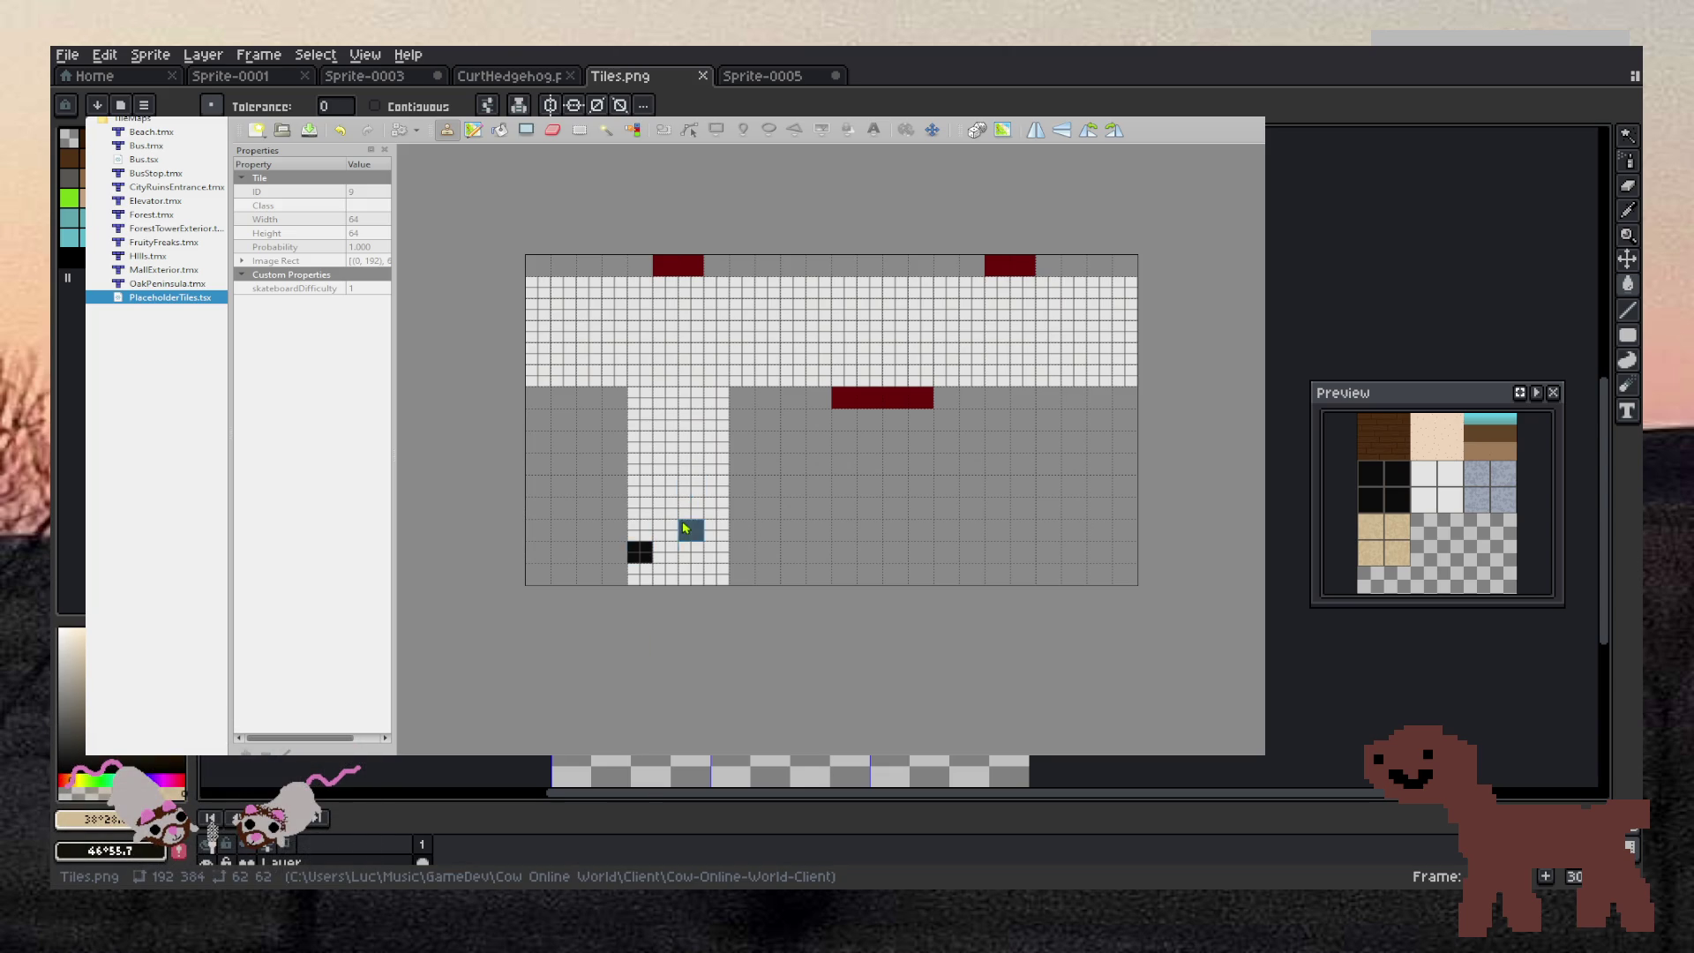
{"action": "mouse_move", "coordinate": [669, 532]}
{"action": "left_mouse_down"}
{"action": "mouse_move", "coordinate": [664, 509]}
{"action": "mouse_move", "coordinate": [715, 481]}
{"action": "mouse_move", "coordinate": [715, 461]}
{"action": "left_mouse_up"}
{"action": "left_click", "coordinate": [641, 530]}
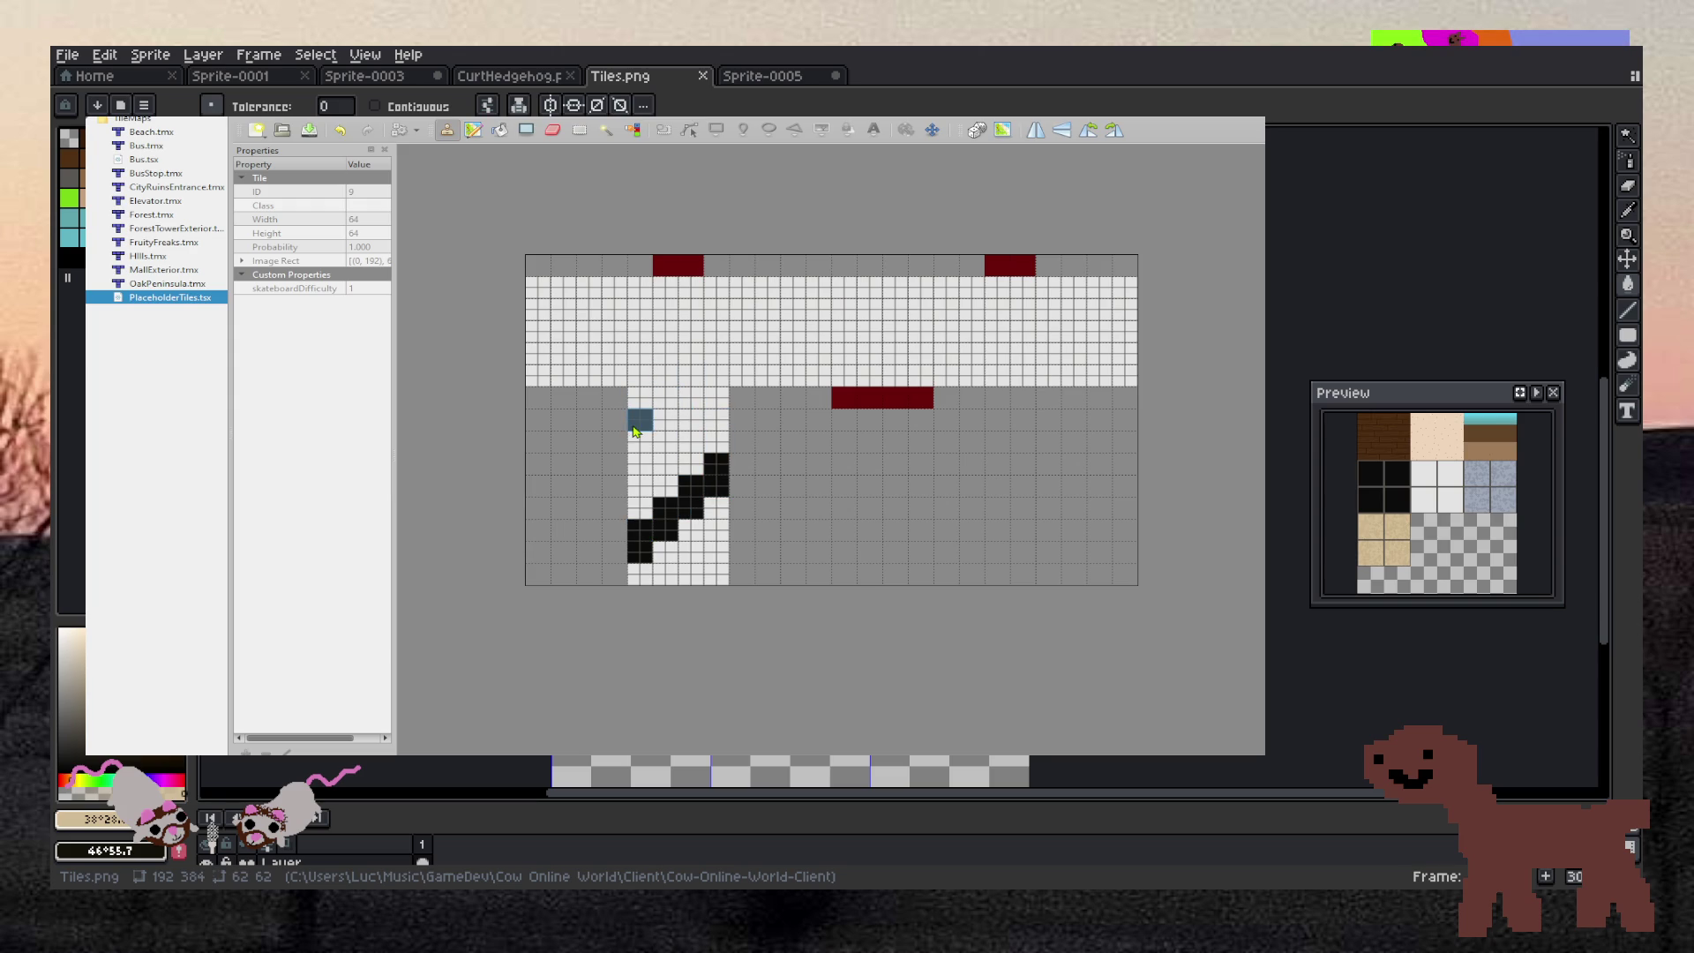
{"action": "mouse_move", "coordinate": [640, 441]}
{"action": "left_mouse_down"}
{"action": "mouse_move", "coordinate": [663, 395]}
{"action": "mouse_move", "coordinate": [690, 398]}
{"action": "mouse_move", "coordinate": [818, 287]}
{"action": "left_mouse_up"}
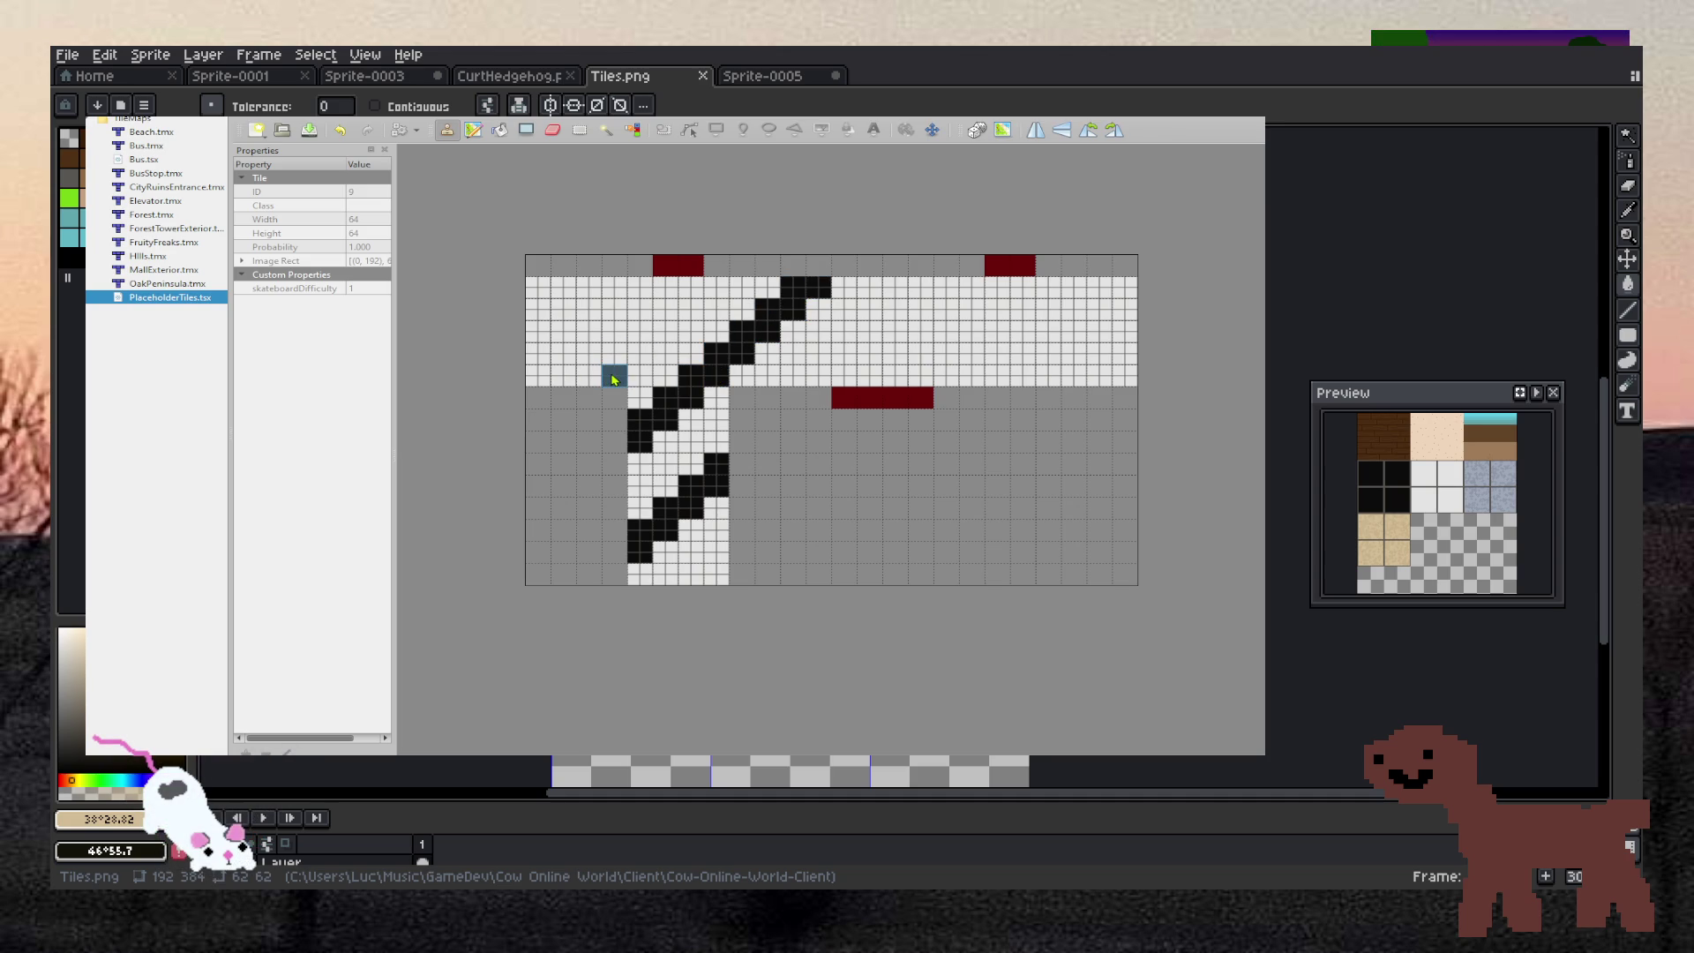
{"action": "left_click_drag", "start_coordinate": [617, 357], "coordinate": [692, 287]}
{"action": "left_click_drag", "start_coordinate": [598, 359], "coordinate": [588, 376]}
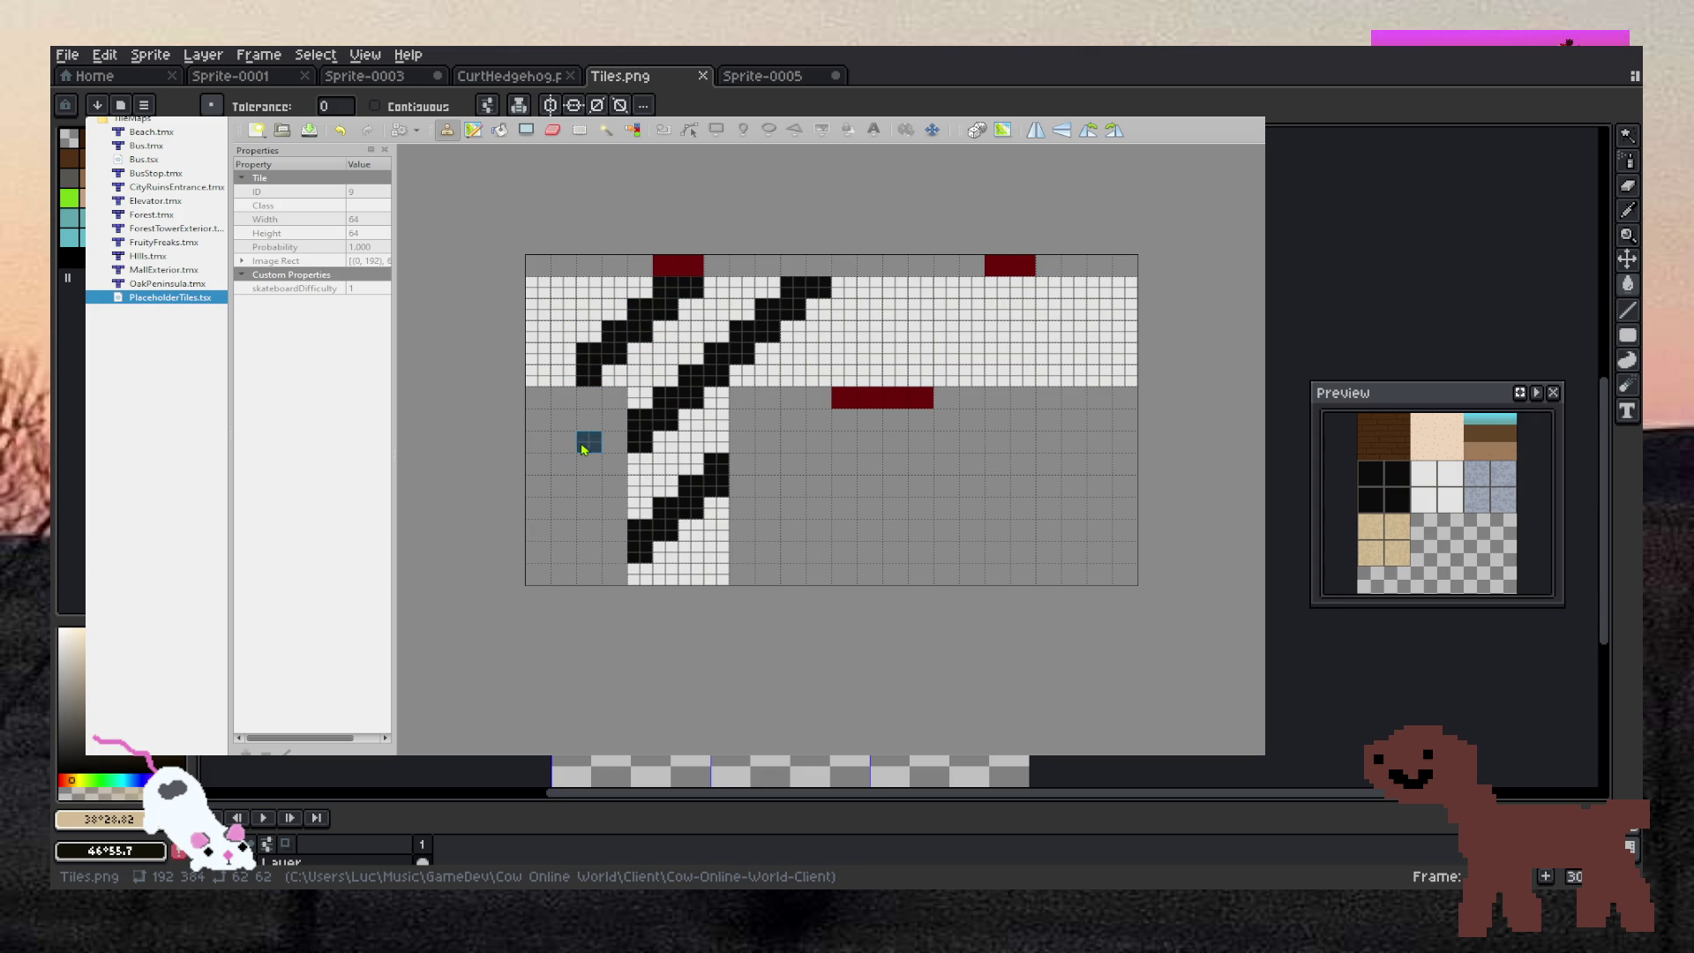
{"action": "left_click", "coordinate": [563, 376]}
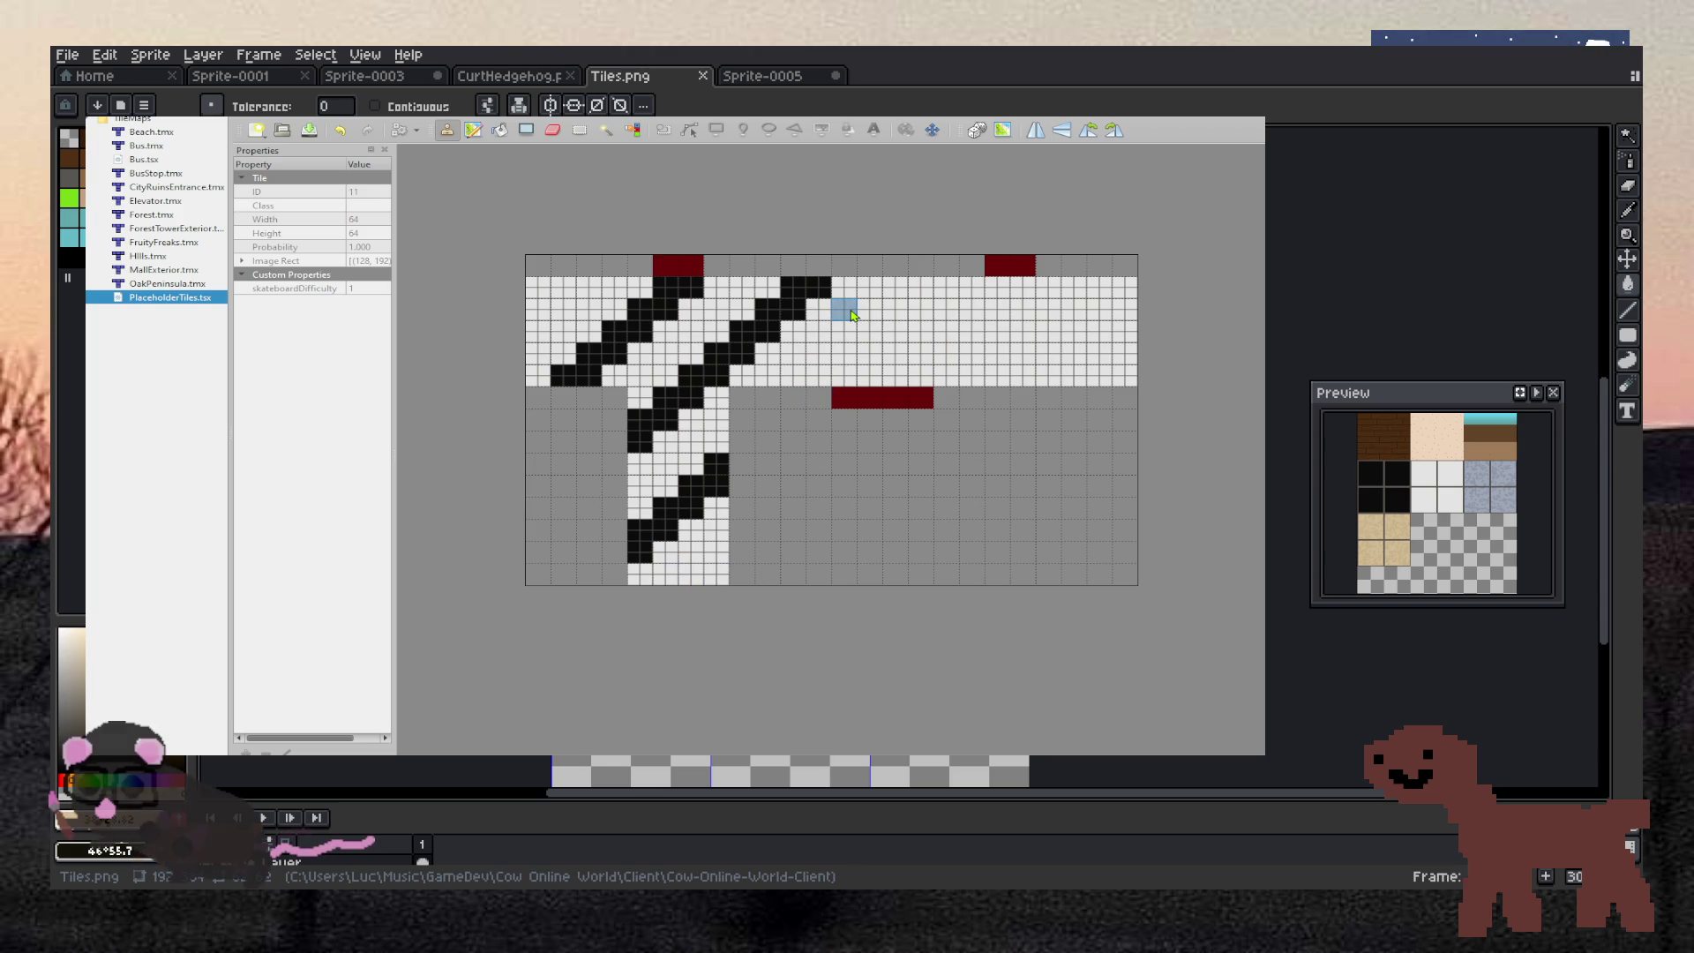
Stamp a two-tile grey-blue pattern across the band's right half, then repaint its left end white
{"action": "mouse_move", "coordinate": [851, 315]}
{"action": "left_mouse_down"}
{"action": "mouse_move", "coordinate": [921, 353]}
{"action": "mouse_move", "coordinate": [937, 333]}
{"action": "mouse_move", "coordinate": [1022, 351]}
{"action": "mouse_move", "coordinate": [1050, 332]}
{"action": "left_mouse_up"}
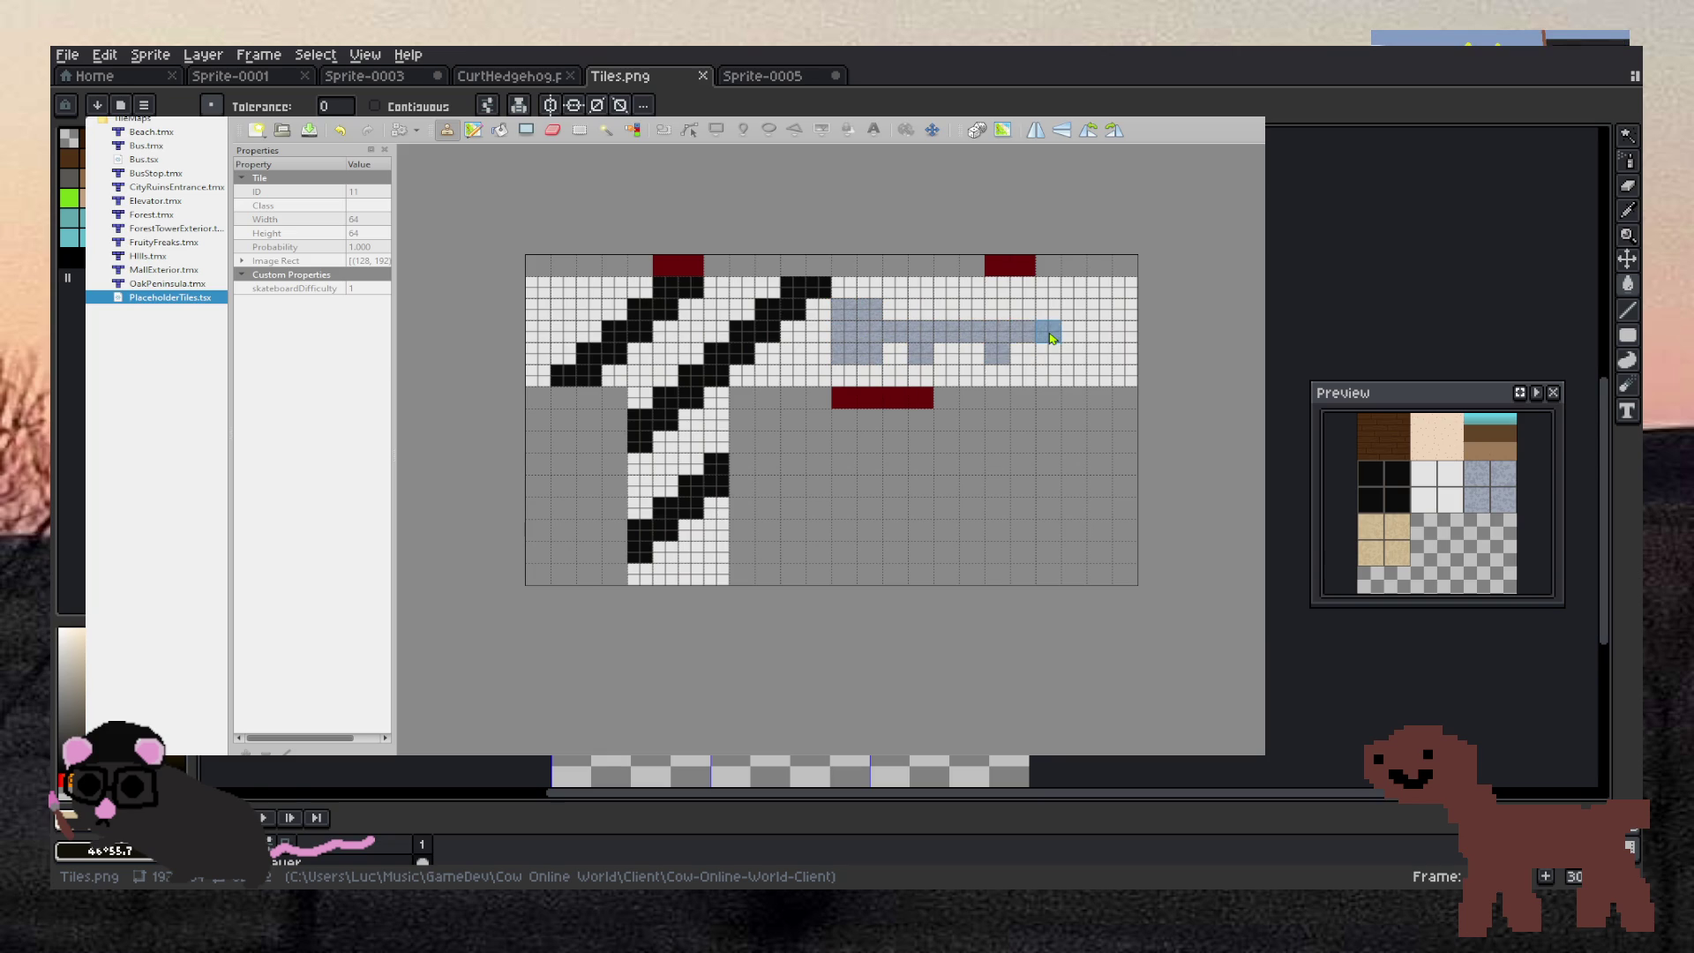
{"action": "left_click", "coordinate": [945, 309]}
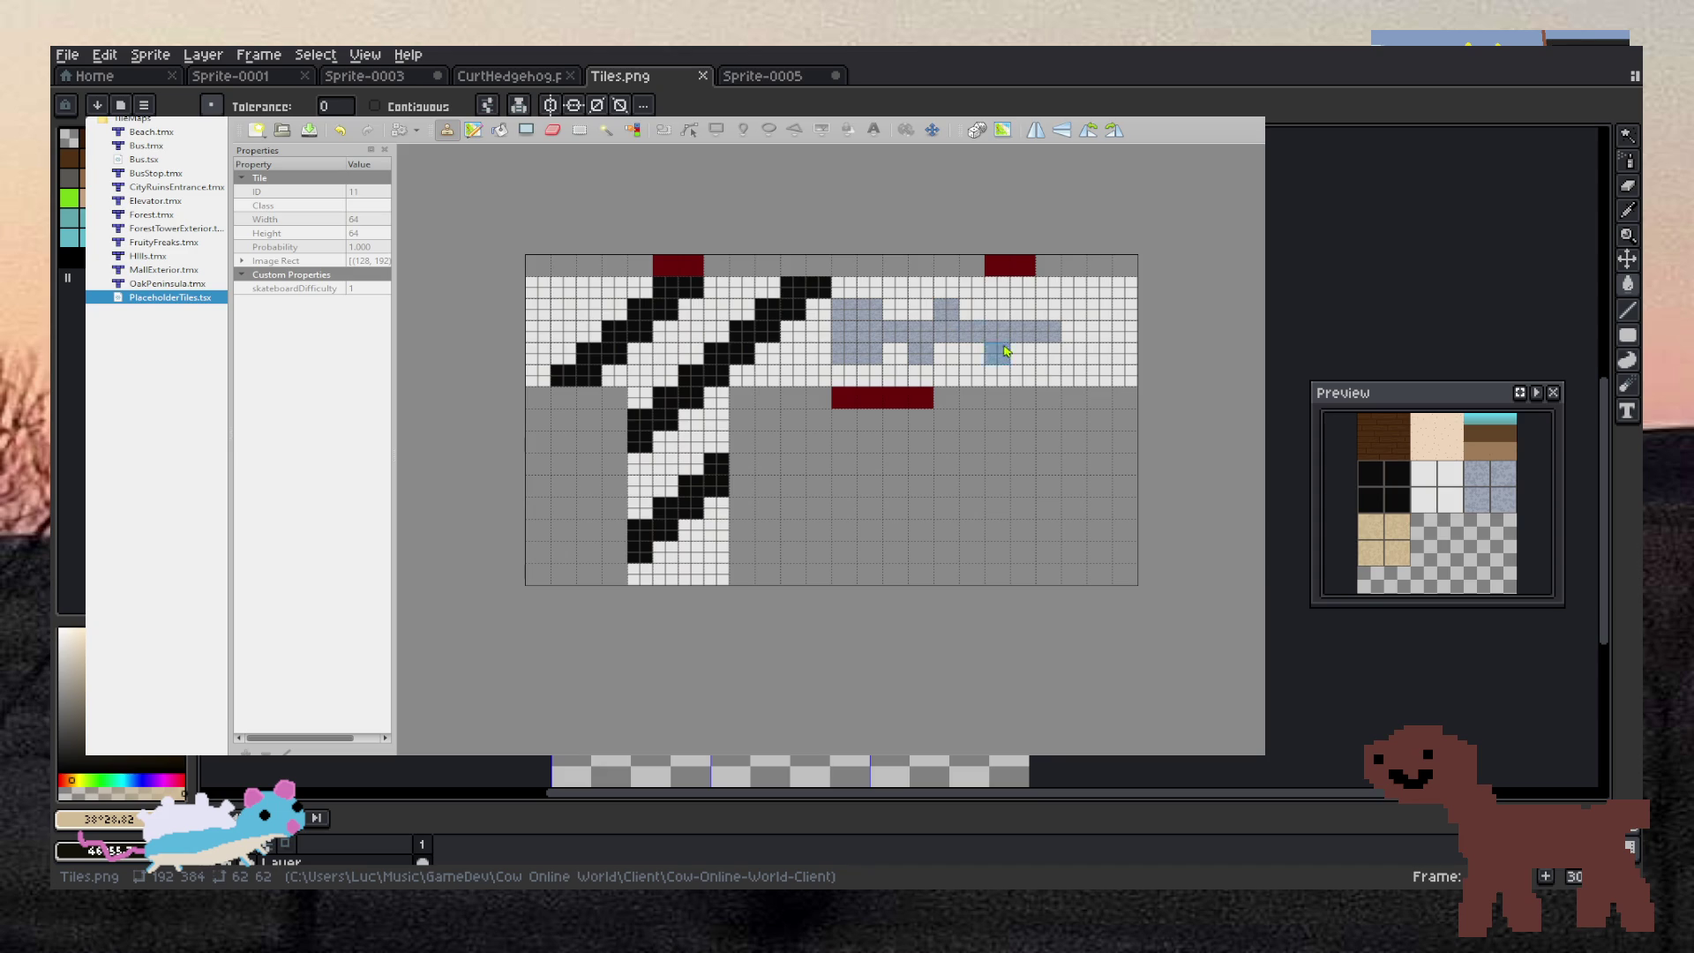
{"action": "mouse_move", "coordinate": [1072, 333]}
{"action": "left_mouse_down"}
{"action": "mouse_move", "coordinate": [1130, 338]}
{"action": "mouse_move", "coordinate": [1124, 310]}
{"action": "left_mouse_up"}
{"action": "left_click", "coordinate": [1099, 309]}
{"action": "left_click", "coordinate": [1023, 311]}
{"action": "left_click", "coordinate": [1047, 352]}
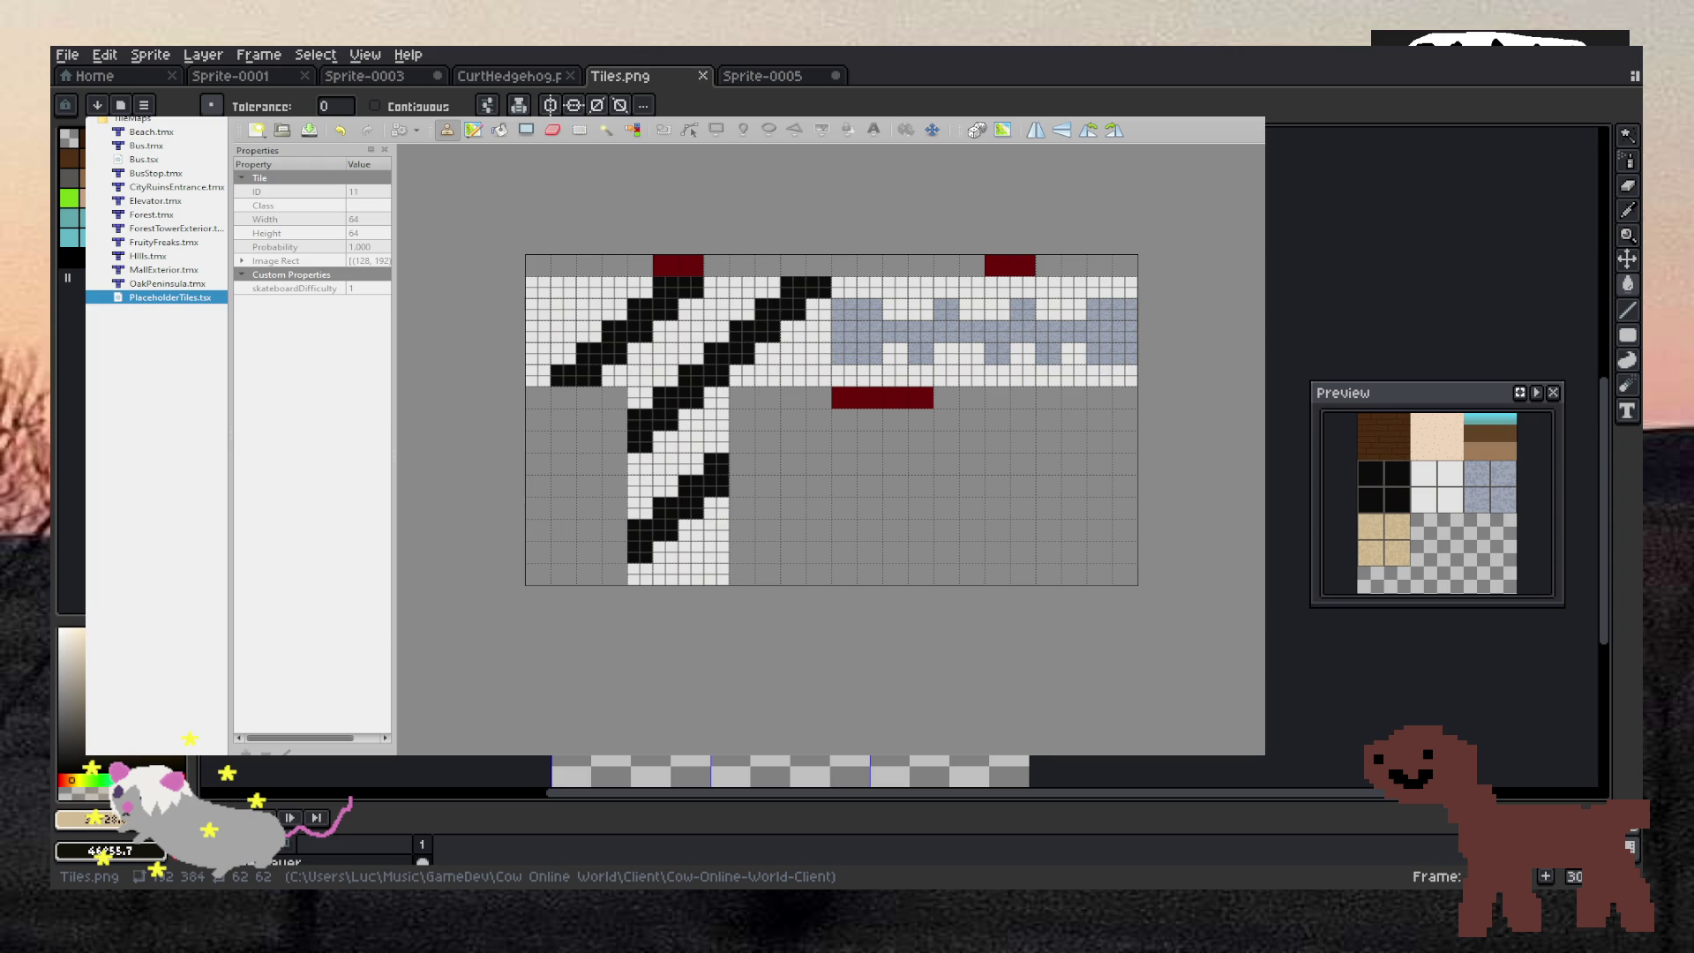
{"action": "right_click", "coordinate": [1081, 385]}
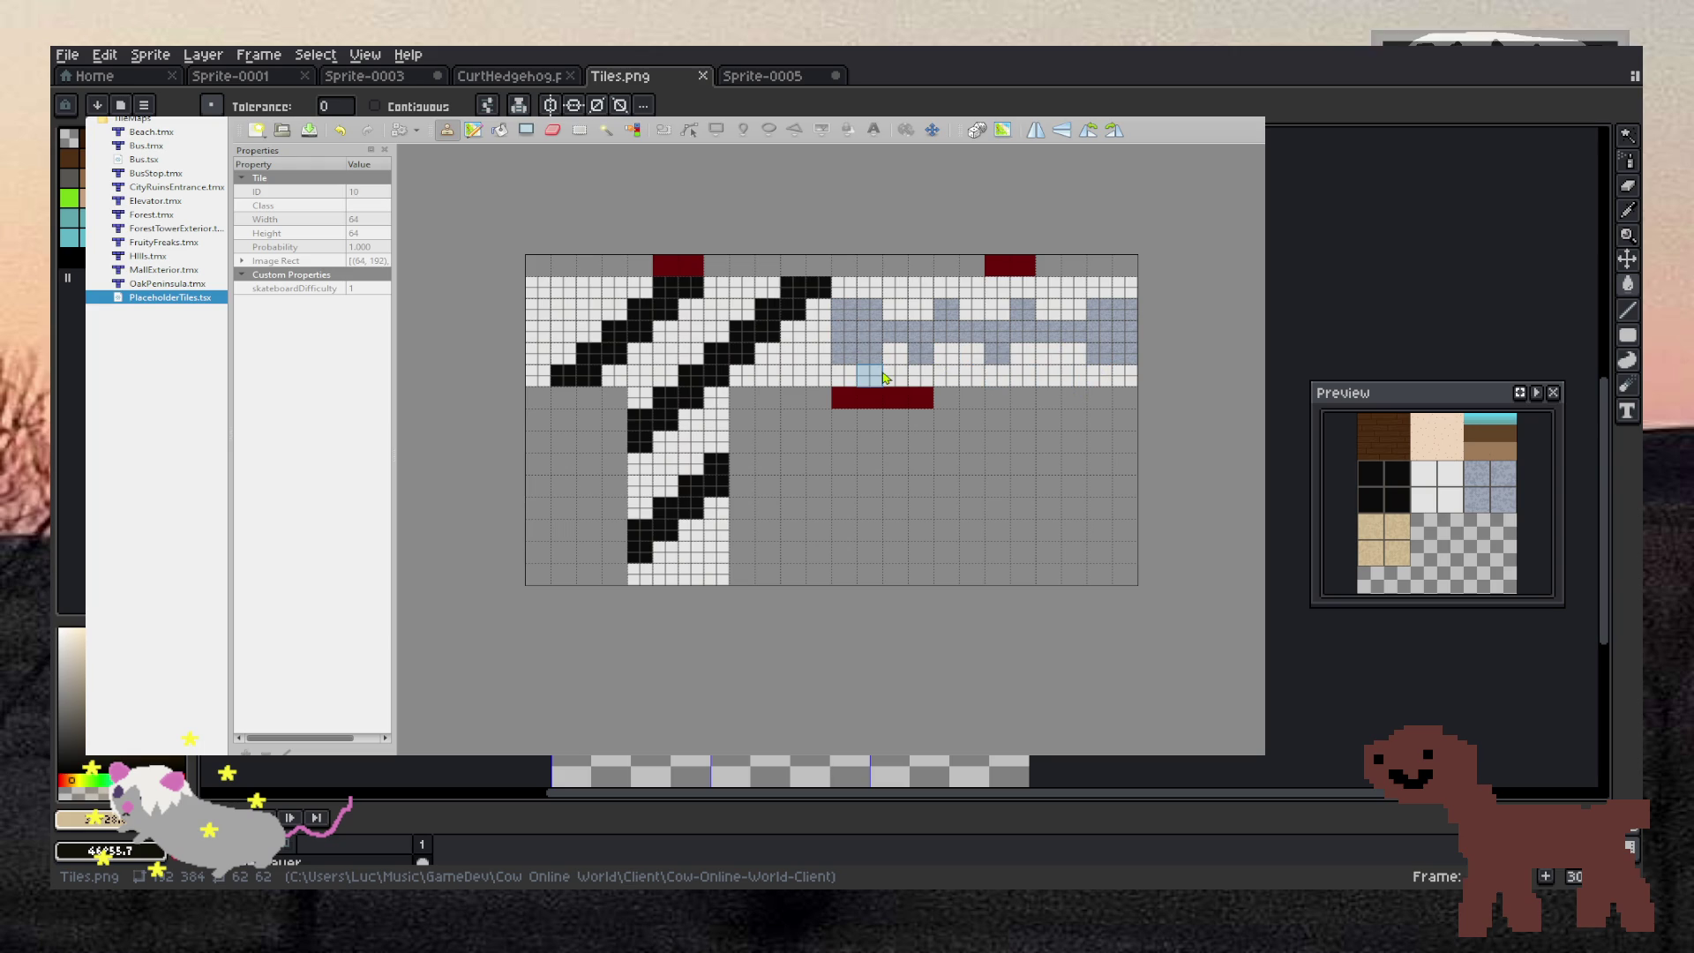
{"action": "mouse_move", "coordinate": [876, 364]}
{"action": "left_mouse_down"}
{"action": "mouse_move", "coordinate": [842, 355]}
{"action": "mouse_move", "coordinate": [895, 310]}
{"action": "left_mouse_up"}
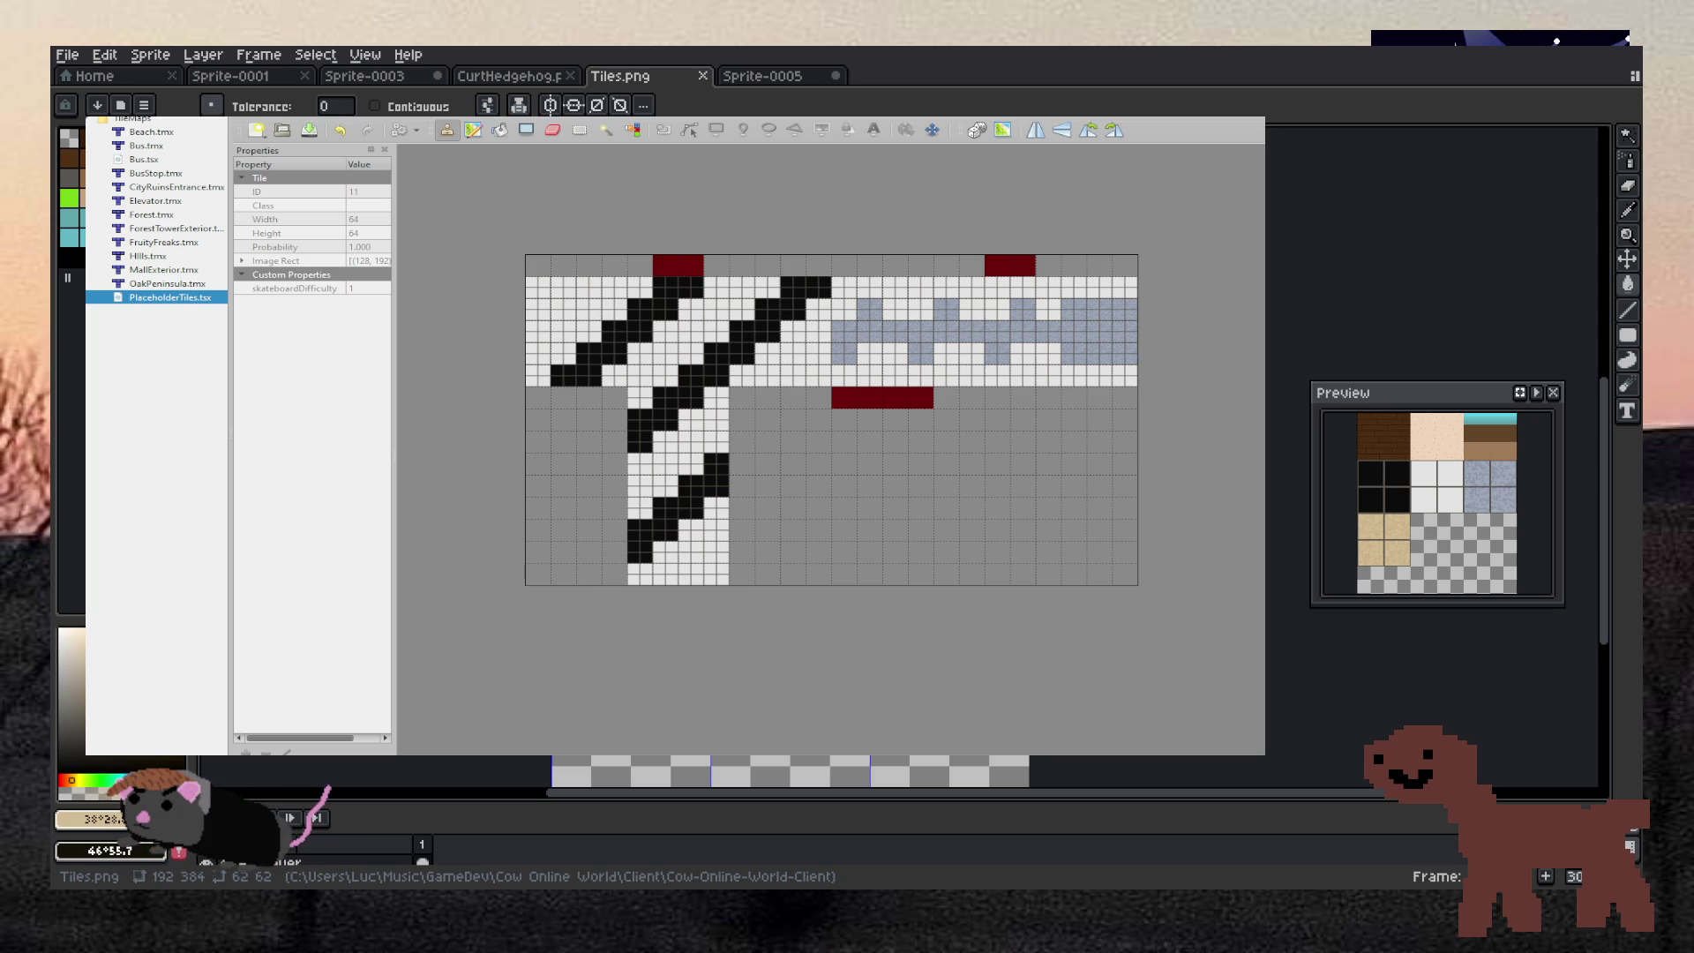
Scatter tan tiles through the grey-blue band's top, middle and bottom rows
{"action": "left_click", "coordinate": [895, 353]}
{"action": "left_click", "coordinate": [870, 353]}
{"action": "left_click", "coordinate": [843, 309]}
{"action": "left_click", "coordinate": [844, 378]}
{"action": "left_click", "coordinate": [870, 378]}
{"action": "left_click_drag", "start_coordinate": [880, 289], "coordinate": [921, 309]}
{"action": "left_click", "coordinate": [971, 309]}
{"action": "left_click", "coordinate": [996, 309]}
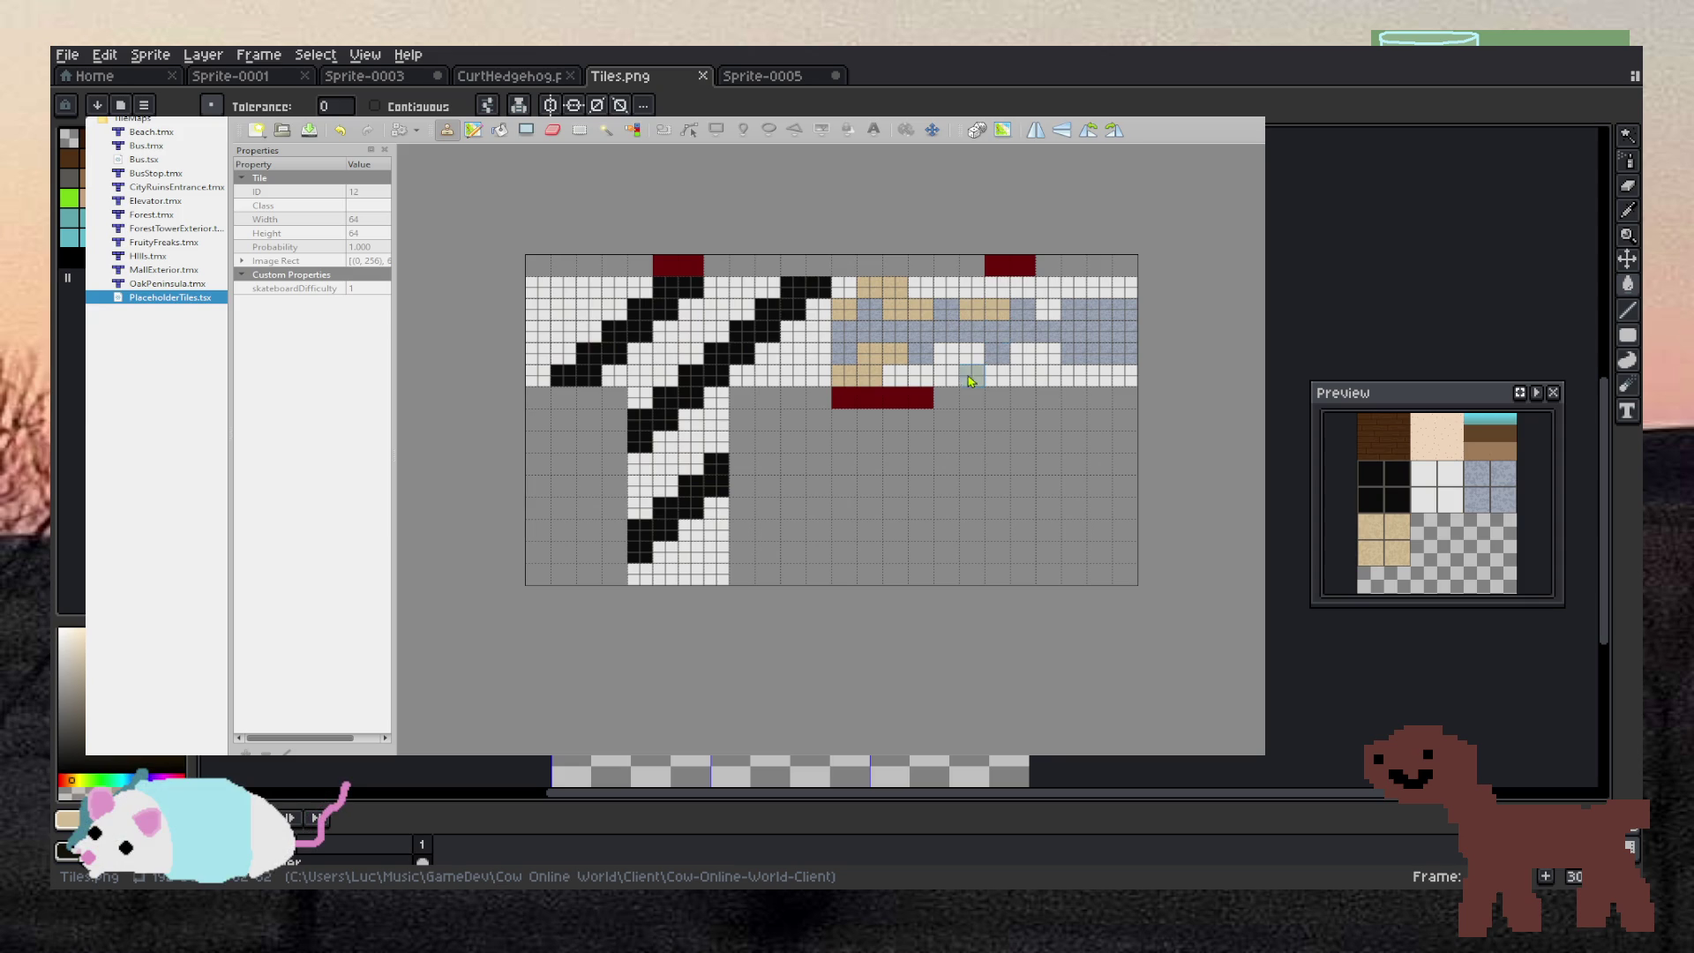
{"action": "left_click_drag", "start_coordinate": [972, 377], "coordinate": [947, 378]}
{"action": "left_click_drag", "start_coordinate": [1066, 291], "coordinate": [1046, 289]}
{"action": "left_click", "coordinate": [1099, 377]}
{"action": "left_click", "coordinate": [1125, 378]}
{"action": "left_click", "coordinate": [1024, 353]}
{"action": "left_click", "coordinate": [946, 287]}
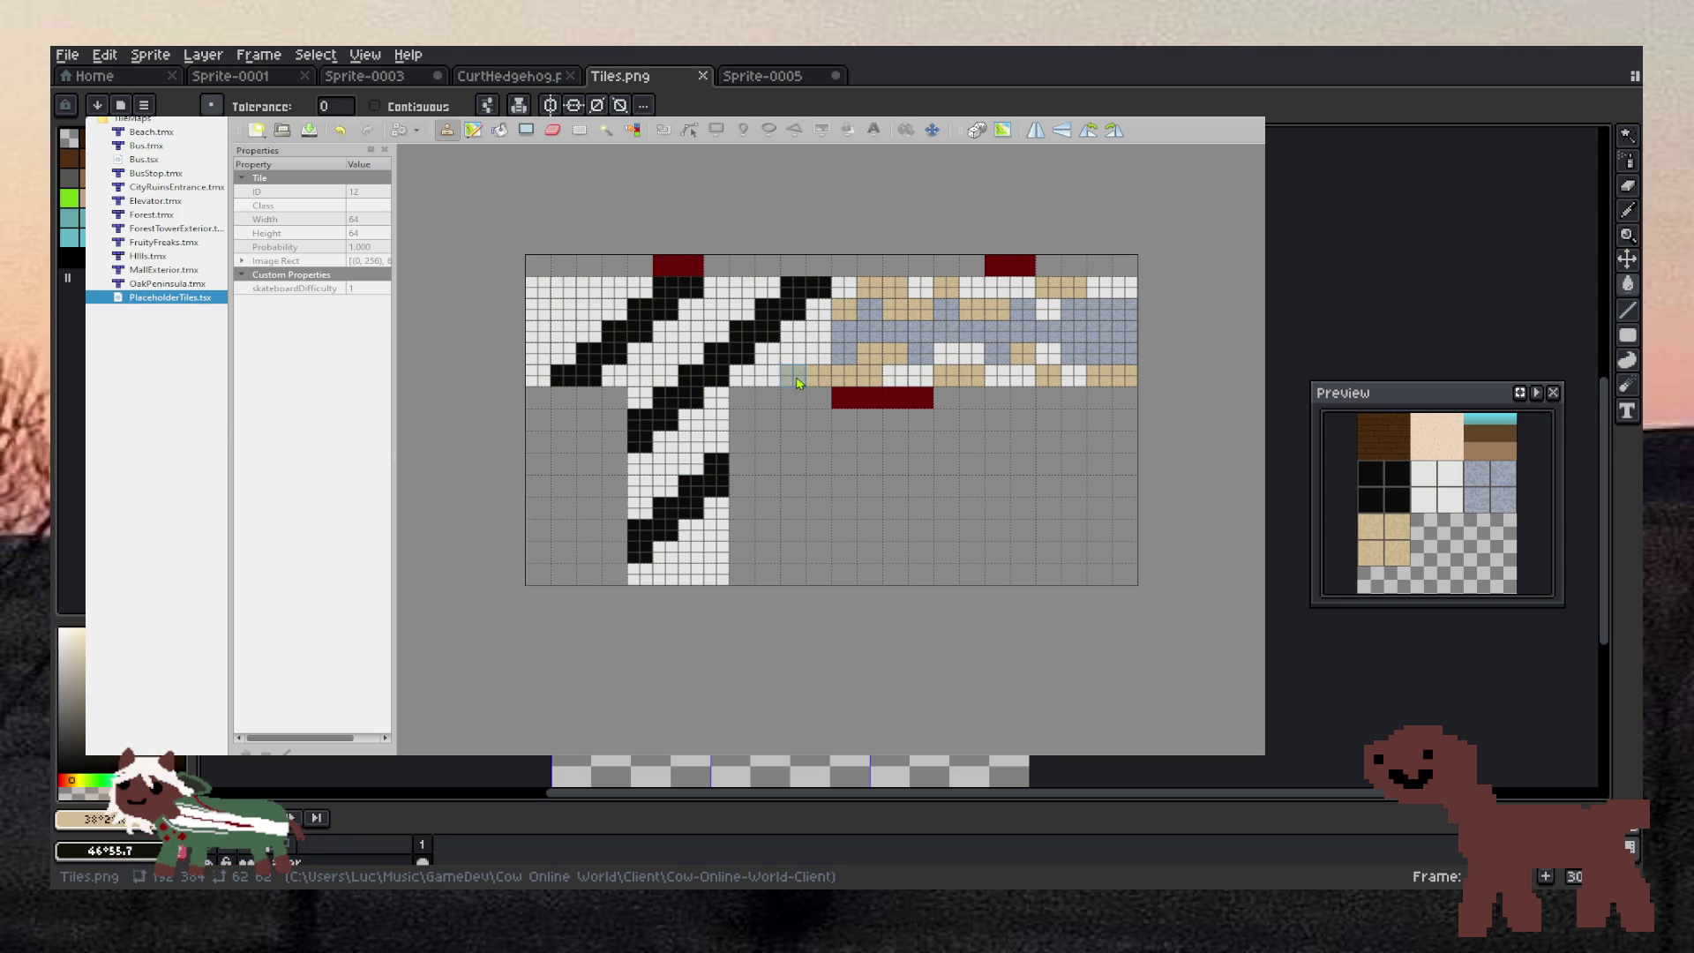
Extend the grey-blue band further left and add a few black tiles inside it
{"action": "mouse_move", "coordinate": [847, 377]}
{"action": "left_mouse_down"}
{"action": "mouse_move", "coordinate": [818, 356]}
{"action": "mouse_move", "coordinate": [818, 310]}
{"action": "mouse_move", "coordinate": [792, 375]}
{"action": "left_mouse_up"}
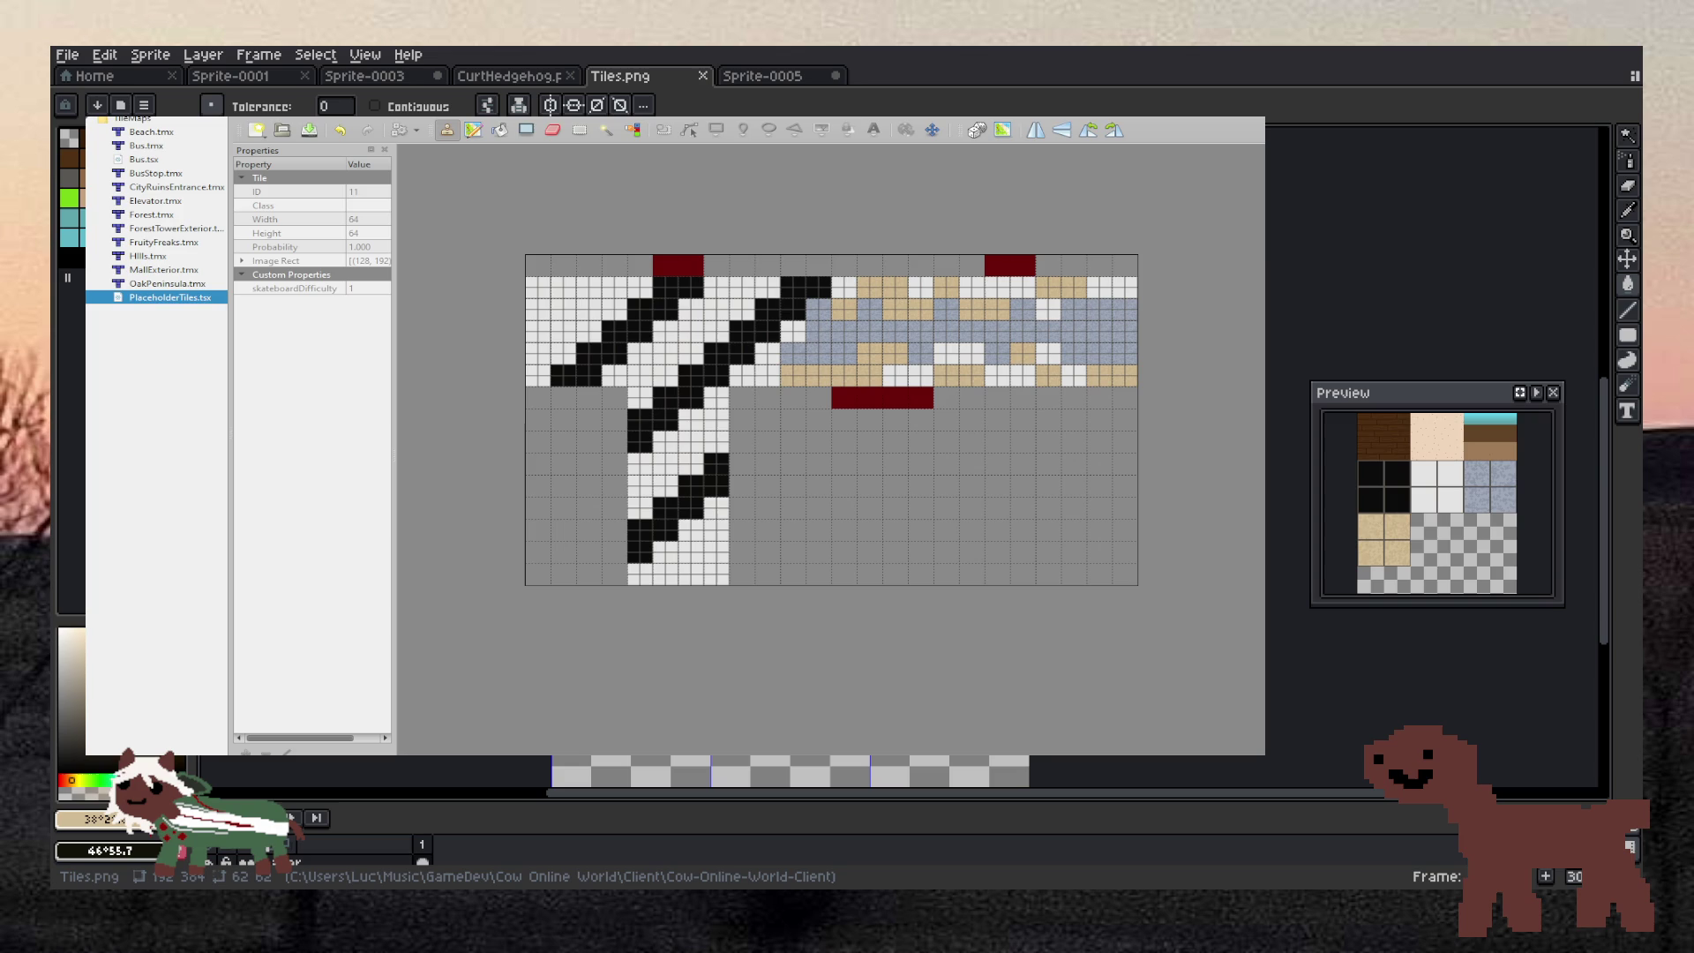
{"action": "left_click", "coordinate": [755, 379]}
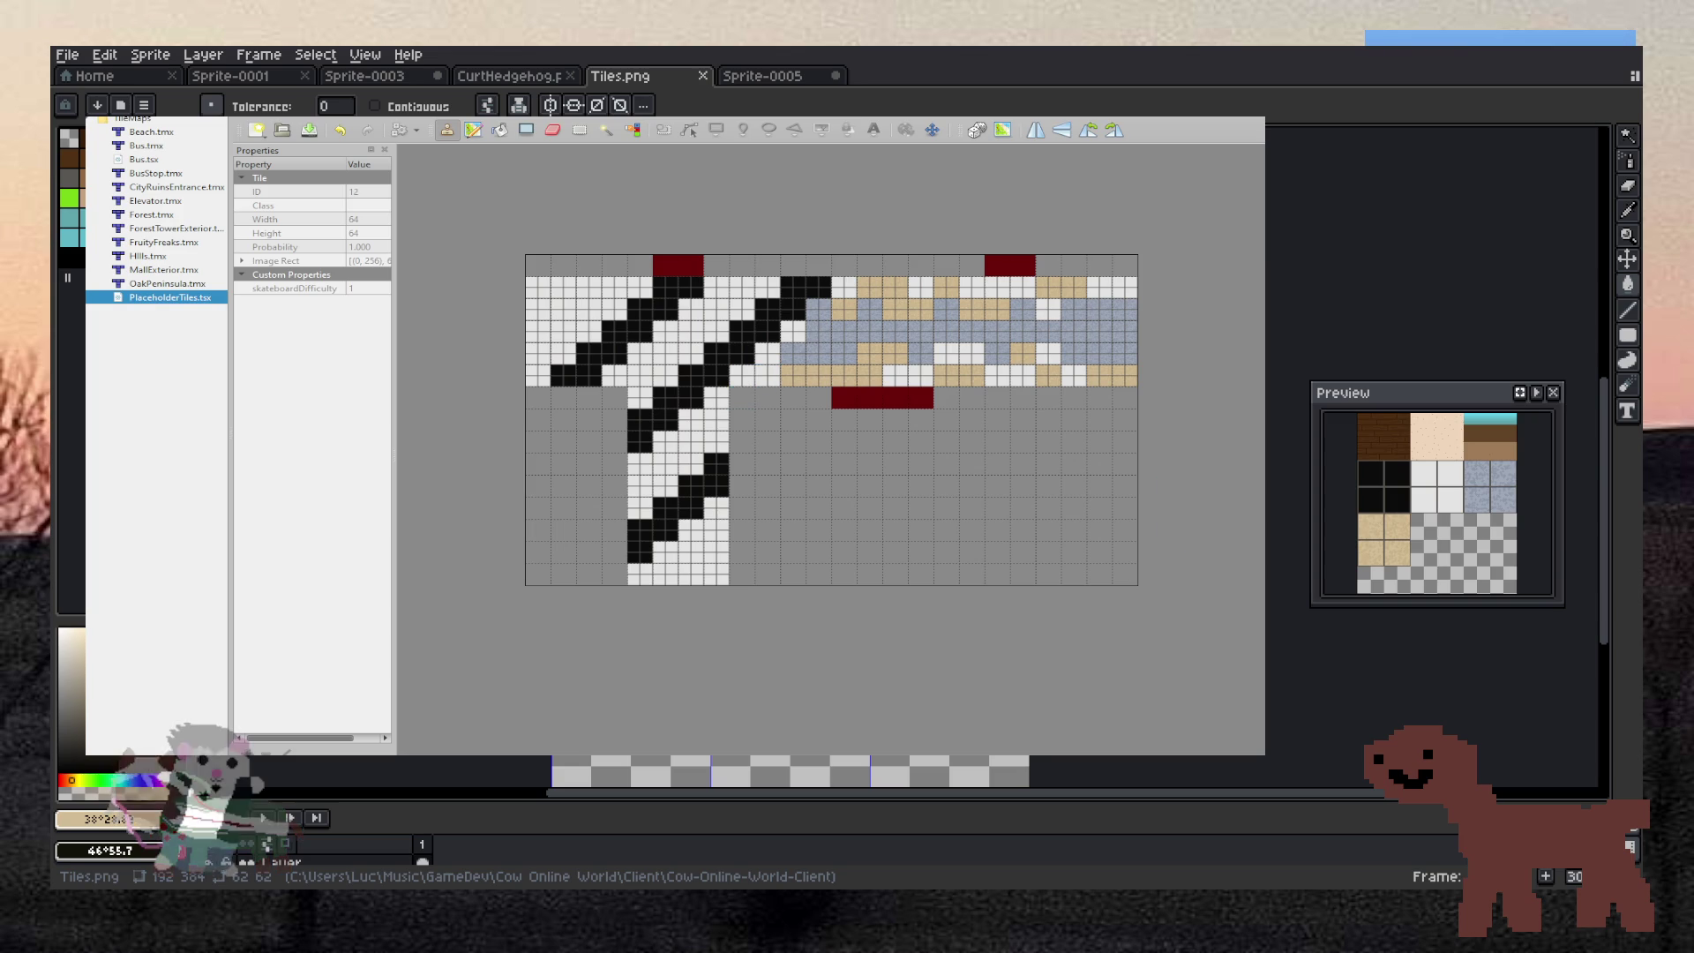
{"action": "left_click", "coordinate": [767, 375]}
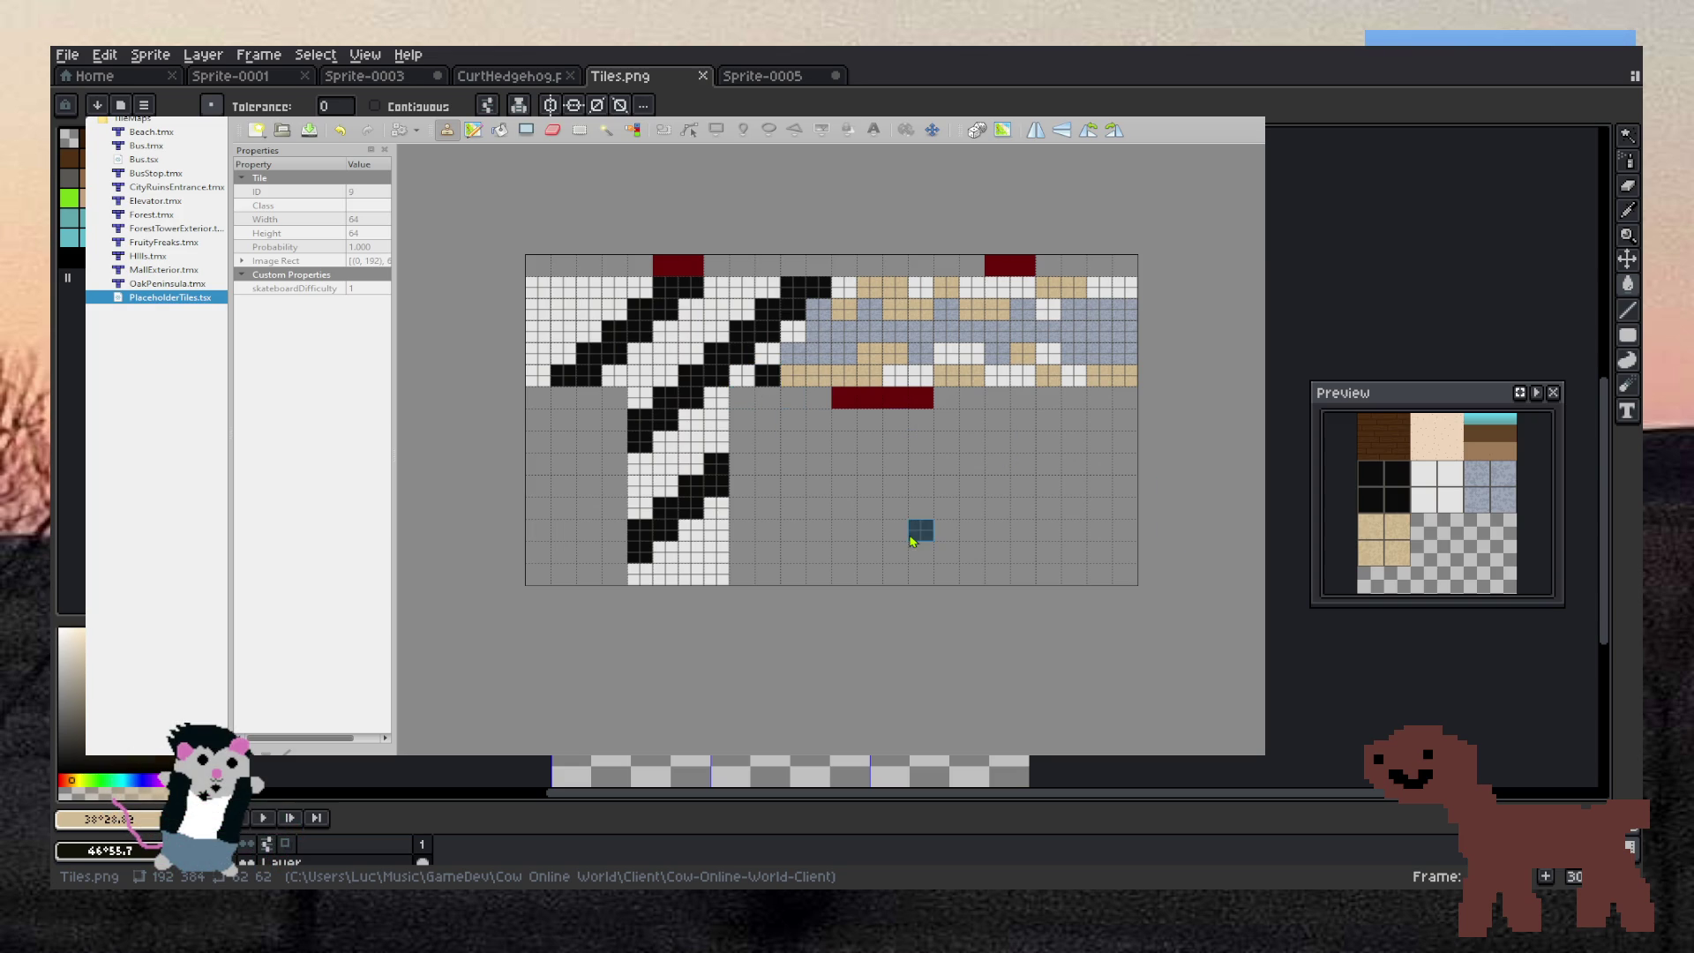
{"action": "left_click", "coordinate": [1048, 355]}
{"action": "left_click", "coordinate": [1048, 309]}
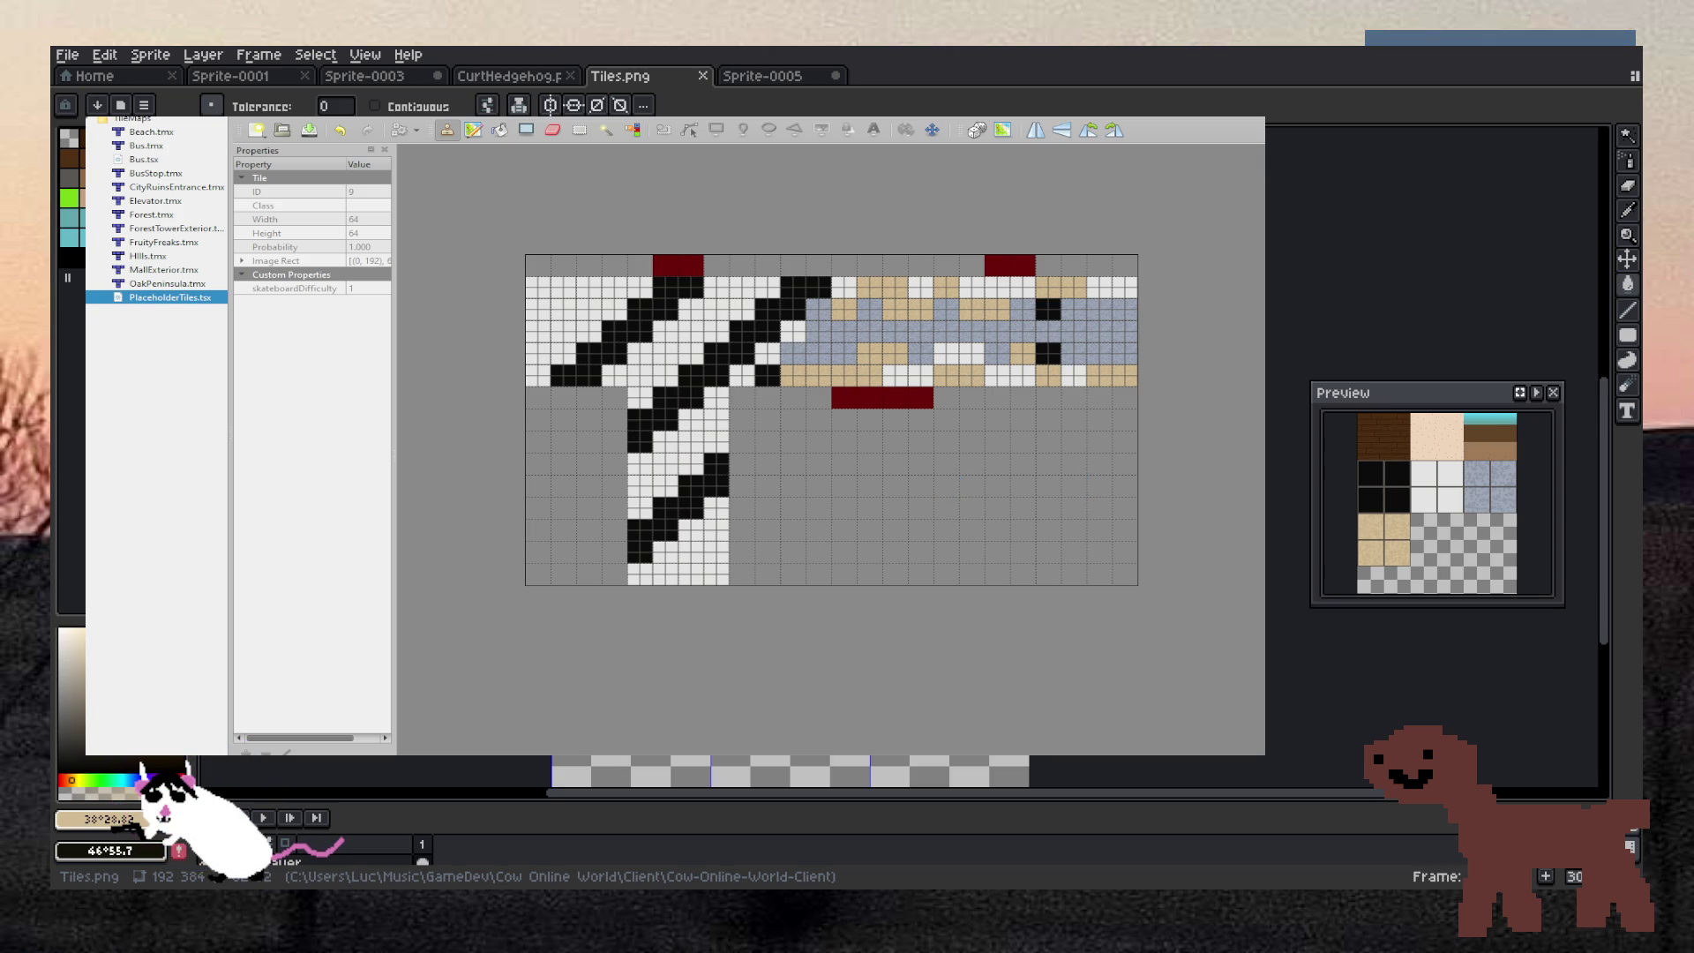
{"action": "left_click", "coordinate": [665, 465]}
{"action": "left_click", "coordinate": [639, 508]}
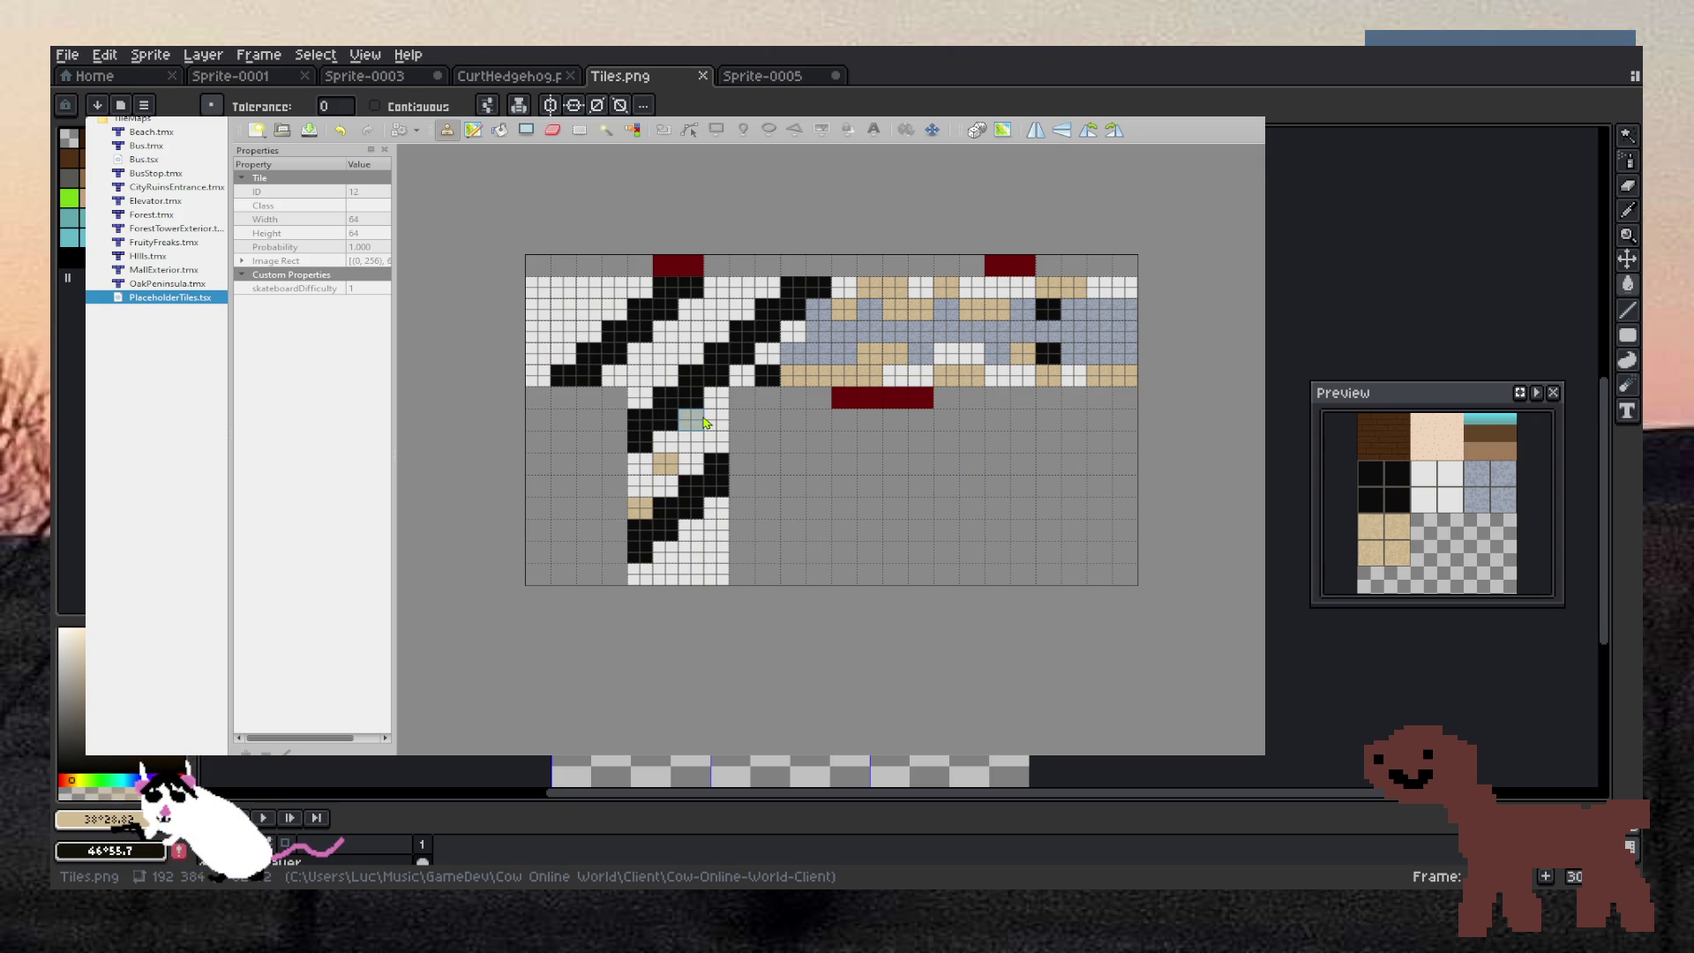
{"action": "left_click", "coordinate": [702, 422]}
{"action": "left_click", "coordinate": [716, 445]}
{"action": "left_click", "coordinate": [716, 554]}
{"action": "left_click", "coordinate": [666, 574]}
{"action": "left_click", "coordinate": [691, 530]}
{"action": "left_click", "coordinate": [650, 374]}
{"action": "left_click", "coordinate": [666, 334]}
{"action": "left_click", "coordinate": [690, 353]}
{"action": "left_click", "coordinate": [716, 310]}
{"action": "left_click", "coordinate": [741, 289]}
{"action": "left_click", "coordinate": [588, 289]}
{"action": "left_click", "coordinate": [563, 311]}
{"action": "left_click", "coordinate": [589, 334]}
{"action": "left_click", "coordinate": [538, 374]}
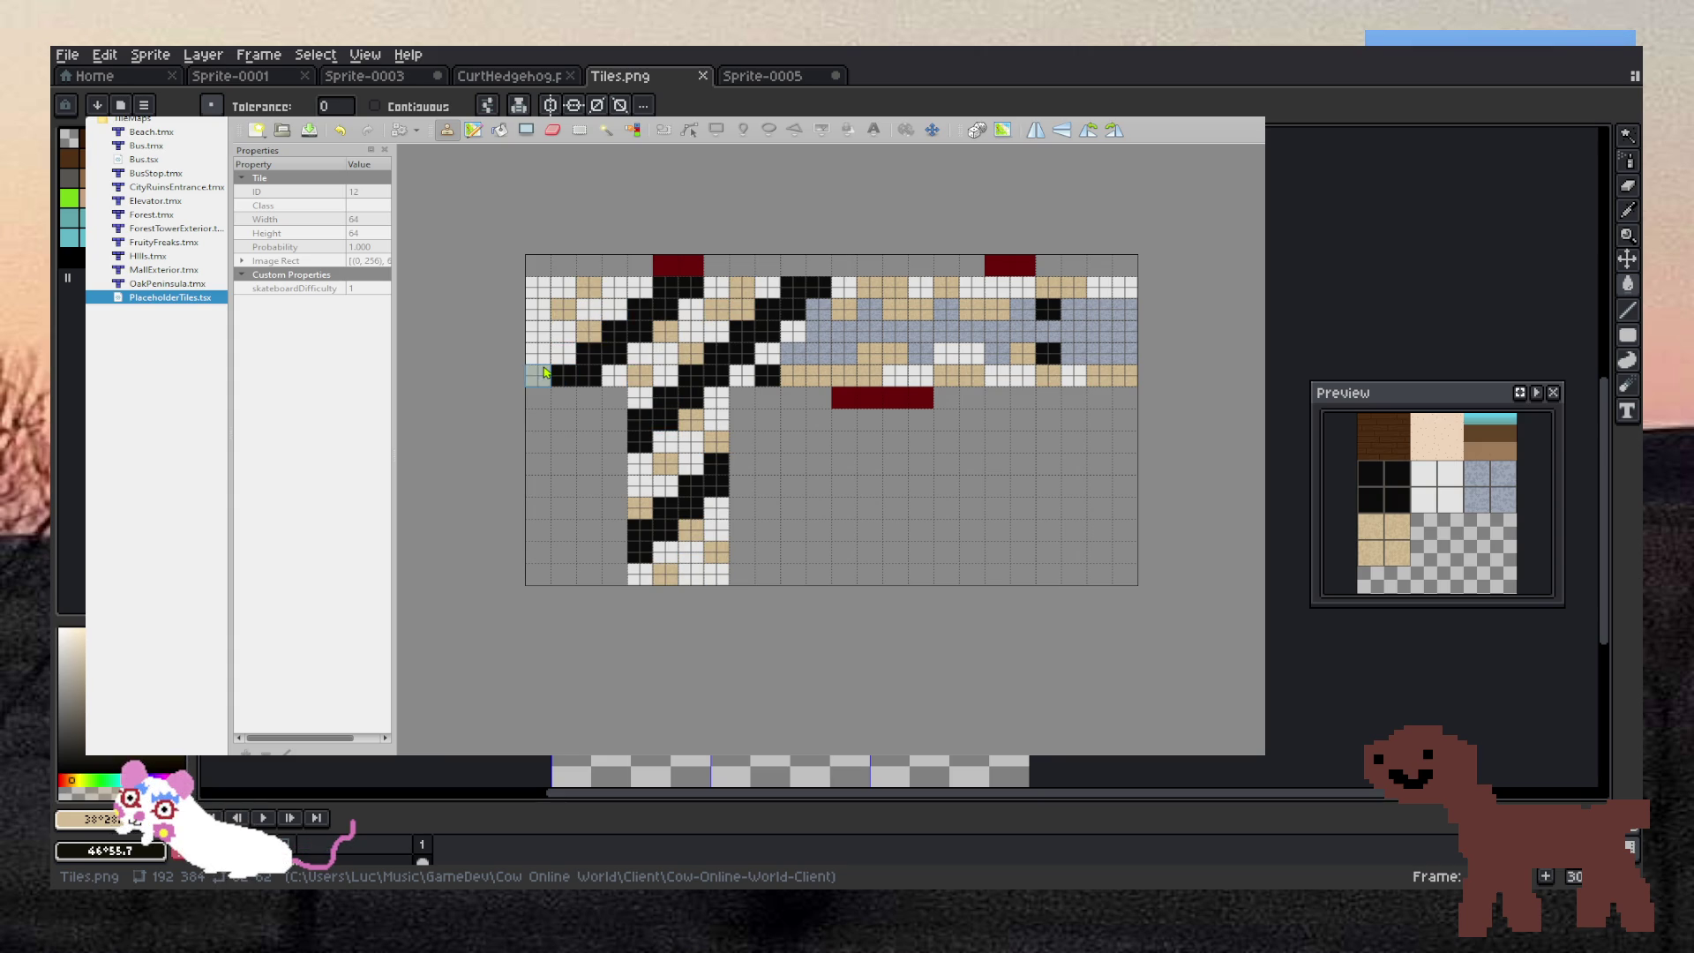
{"action": "left_click", "coordinate": [538, 353]}
{"action": "left_click", "coordinate": [563, 333]}
{"action": "left_click", "coordinate": [614, 311]}
{"action": "left_click", "coordinate": [589, 310]}
{"action": "left_click", "coordinate": [664, 374]}
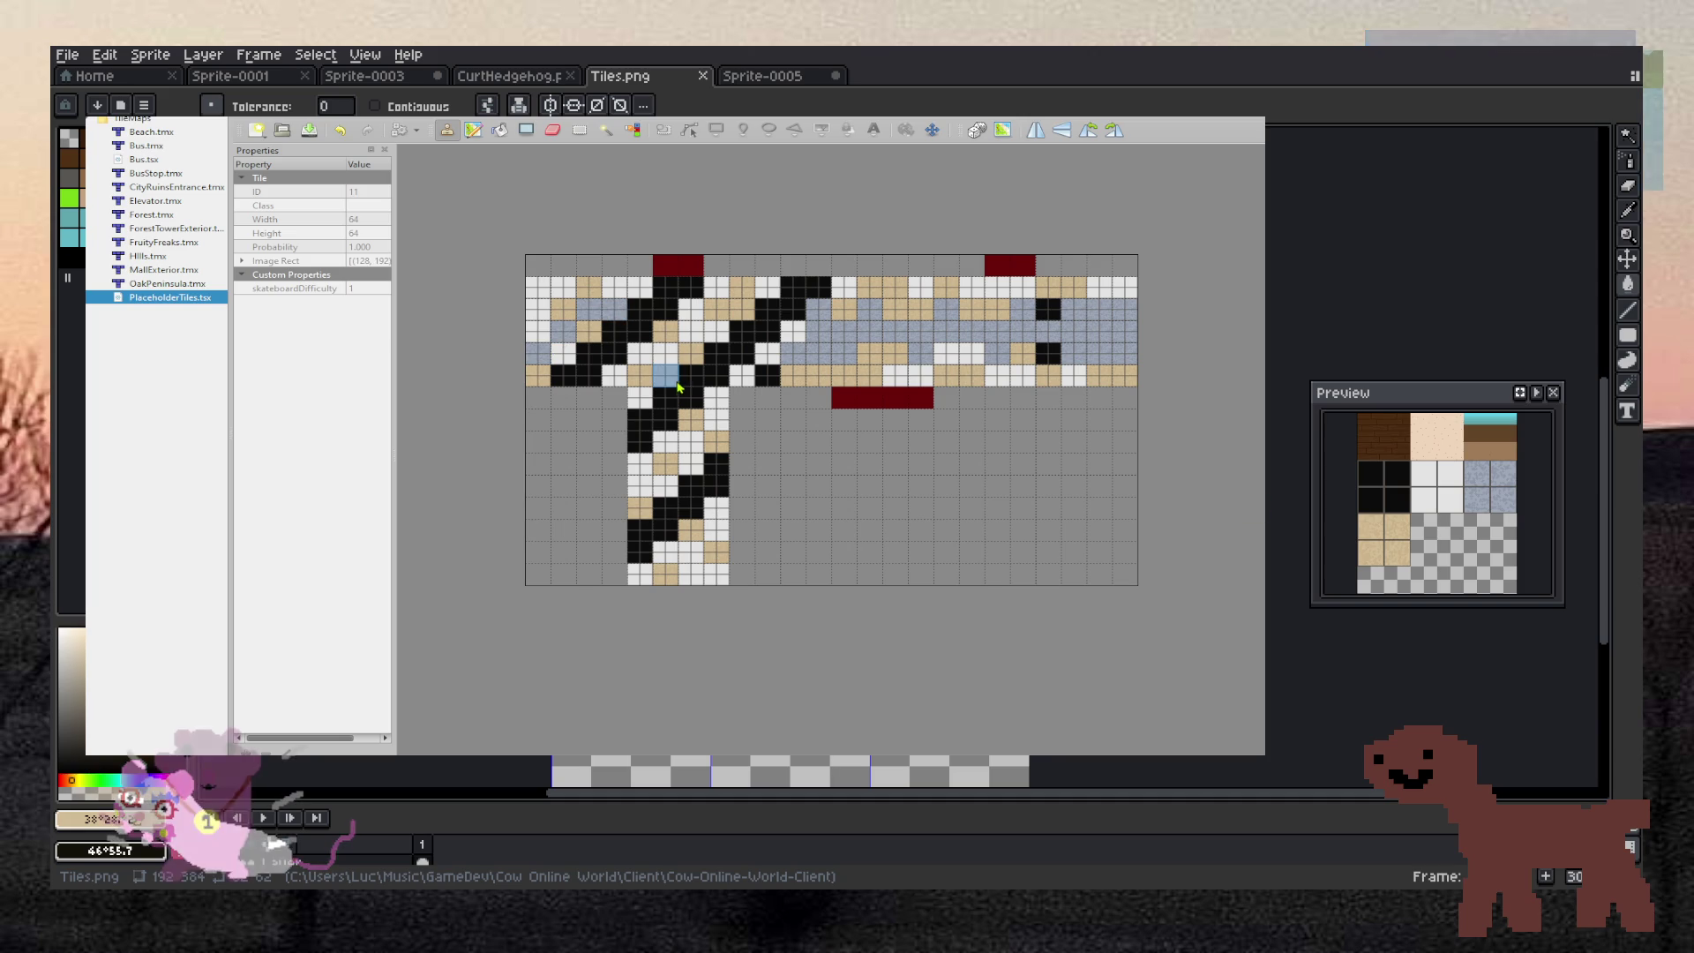
{"action": "left_click", "coordinate": [717, 416]}
{"action": "left_click", "coordinate": [690, 441]}
{"action": "left_click", "coordinate": [691, 463]}
{"action": "left_click", "coordinate": [665, 485]}
{"action": "left_click", "coordinate": [639, 485]}
{"action": "left_click", "coordinate": [716, 529]}
{"action": "left_click", "coordinate": [690, 551]}
{"action": "left_click", "coordinate": [665, 551]}
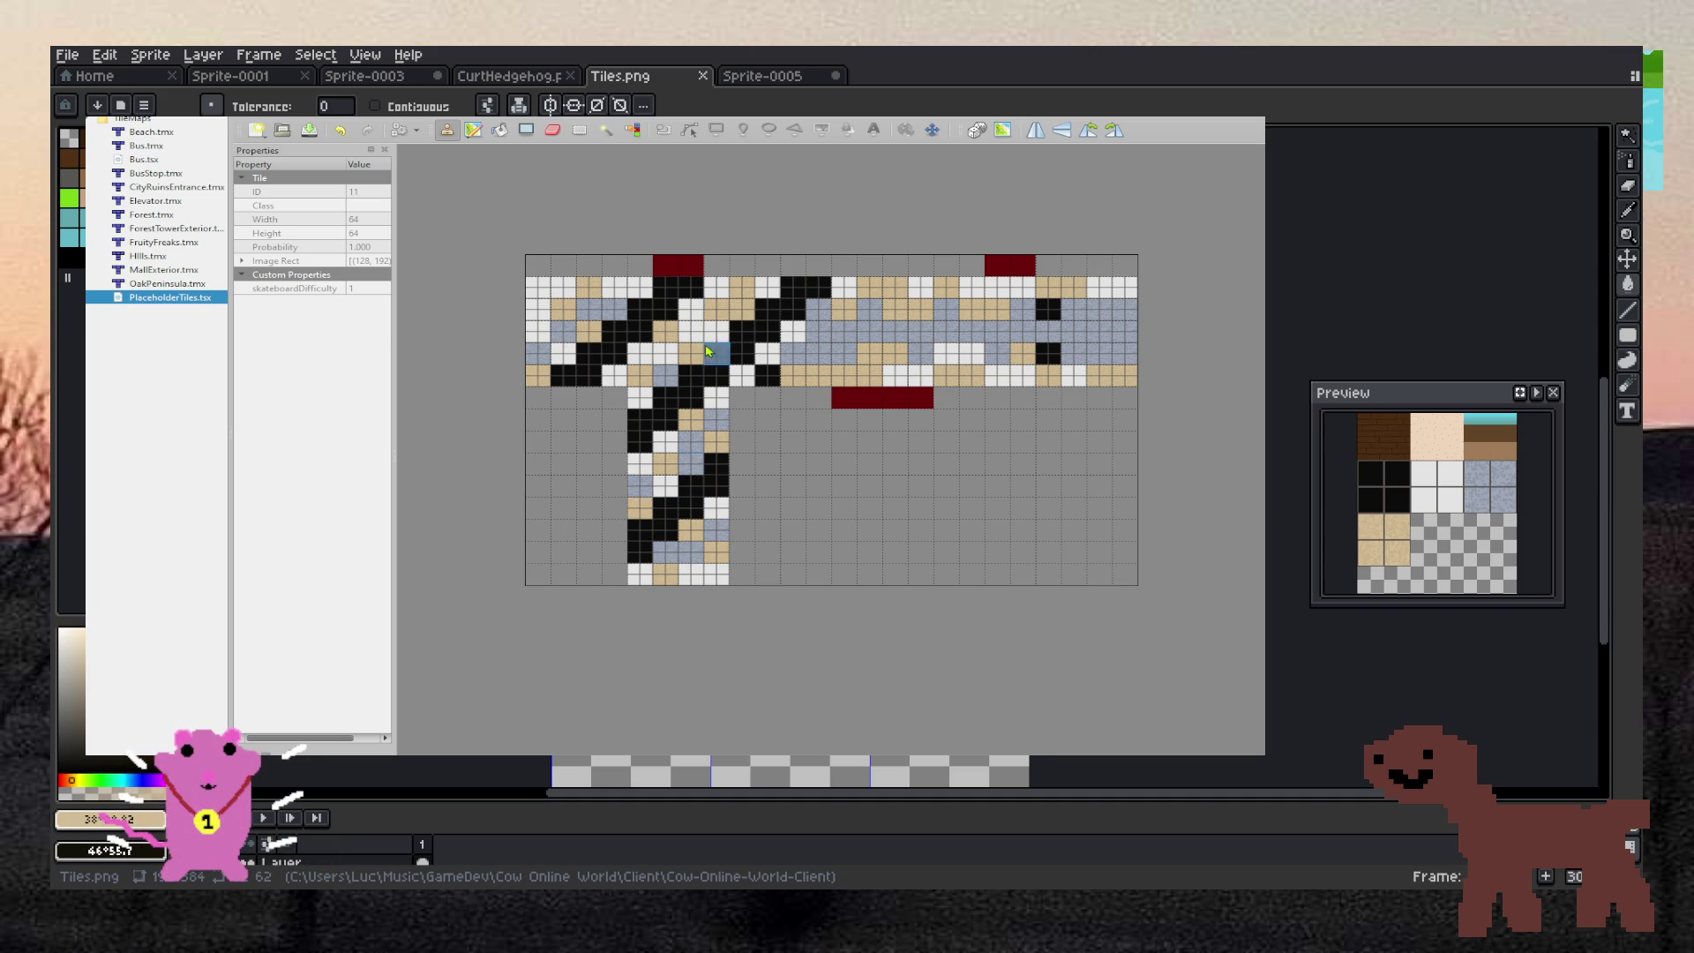
{"action": "left_click", "coordinate": [690, 286]}
{"action": "left_click", "coordinate": [691, 291]}
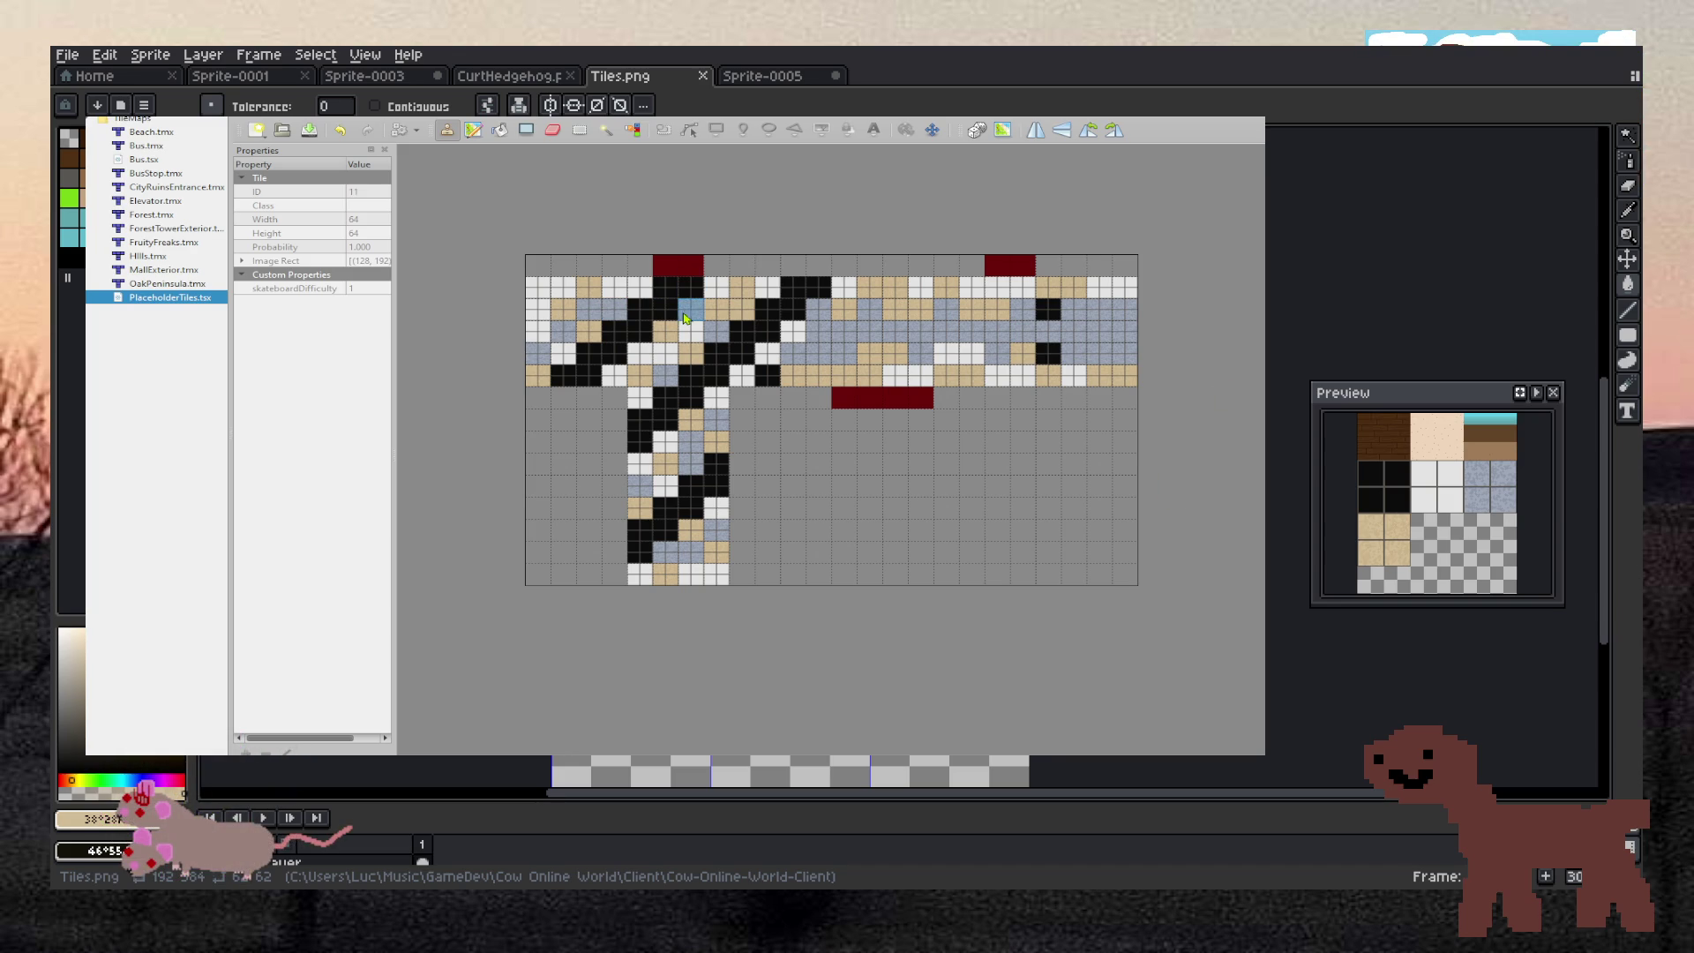
{"action": "left_click", "coordinate": [548, 291]}
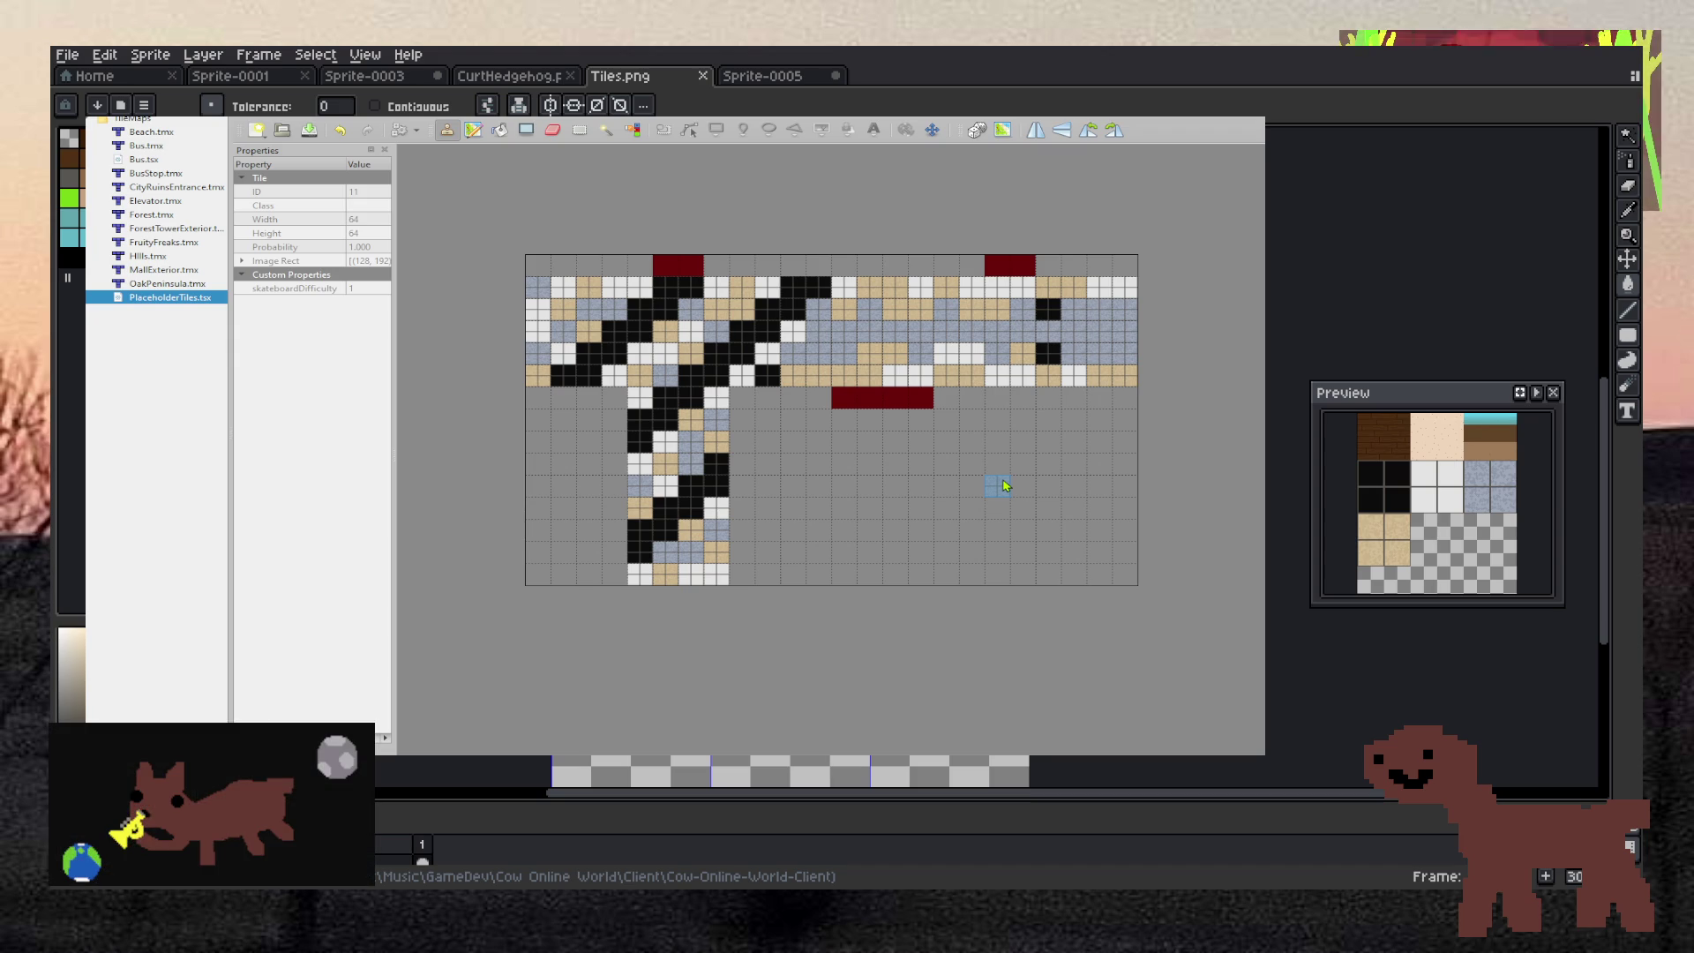
{"action": "left_click", "coordinate": [767, 377]}
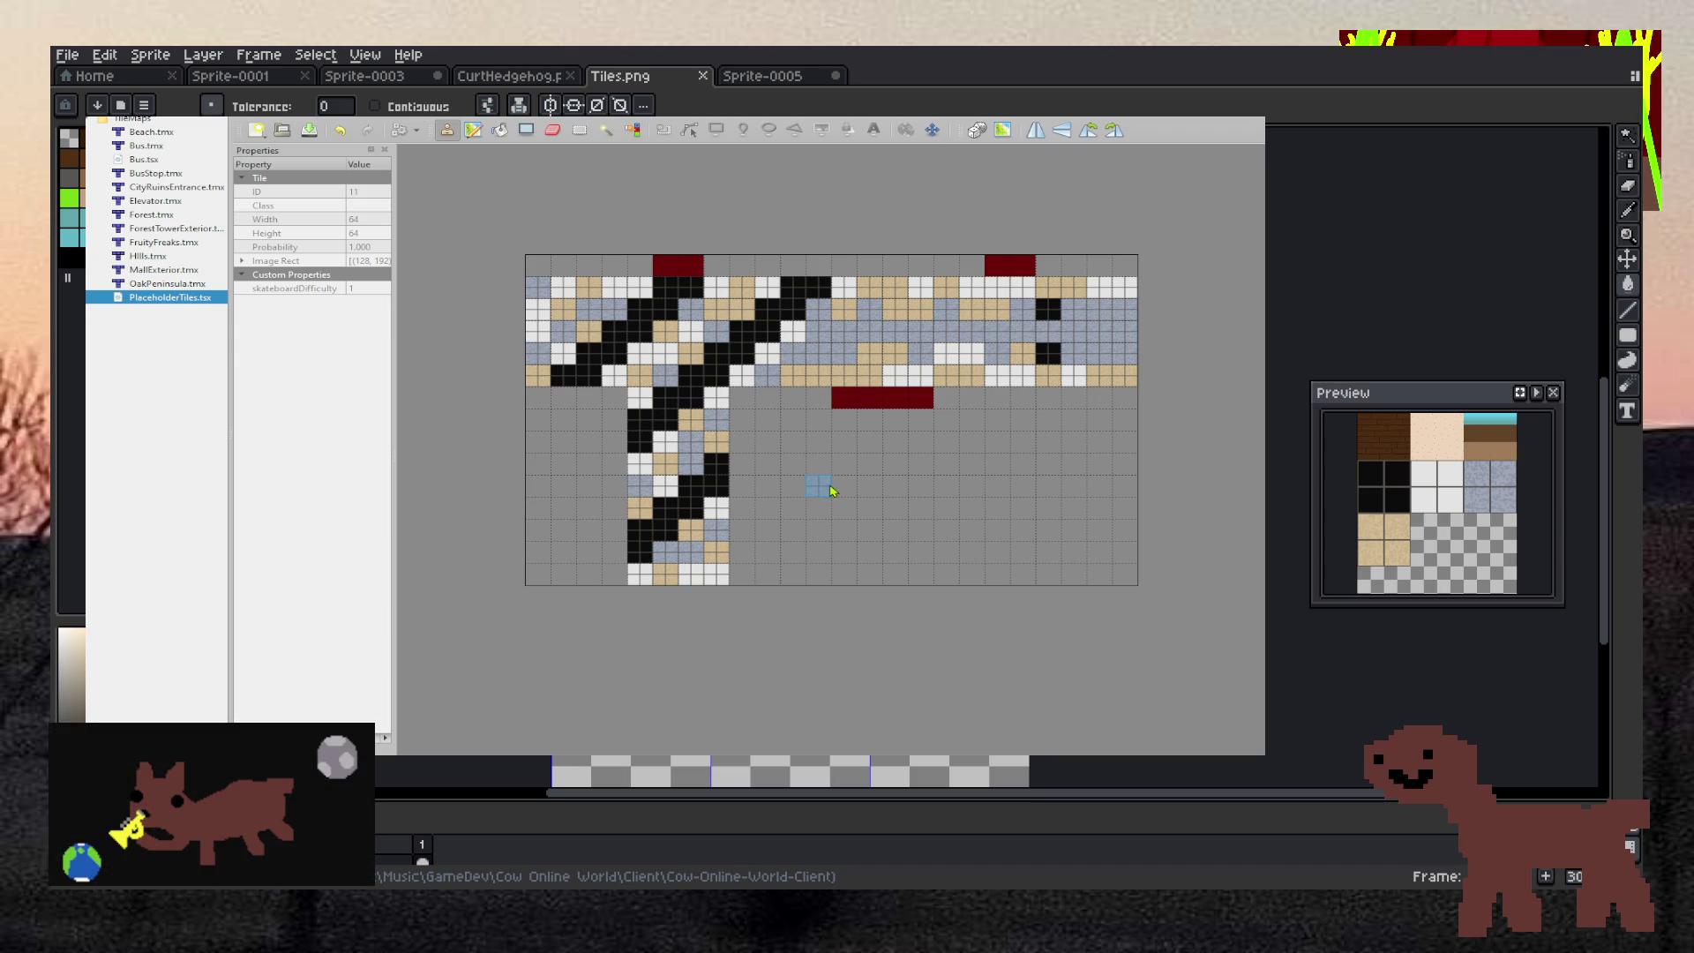
{"action": "scroll", "coordinate": [829, 460], "scroll_direction": "down", "scroll_amount": 1}
Start the new row with two black and two blue-grey tiles, then paint white over the rest and the old dark-red strip
{"action": "scroll", "coordinate": [834, 404], "scroll_direction": "up", "scroll_amount": 2}
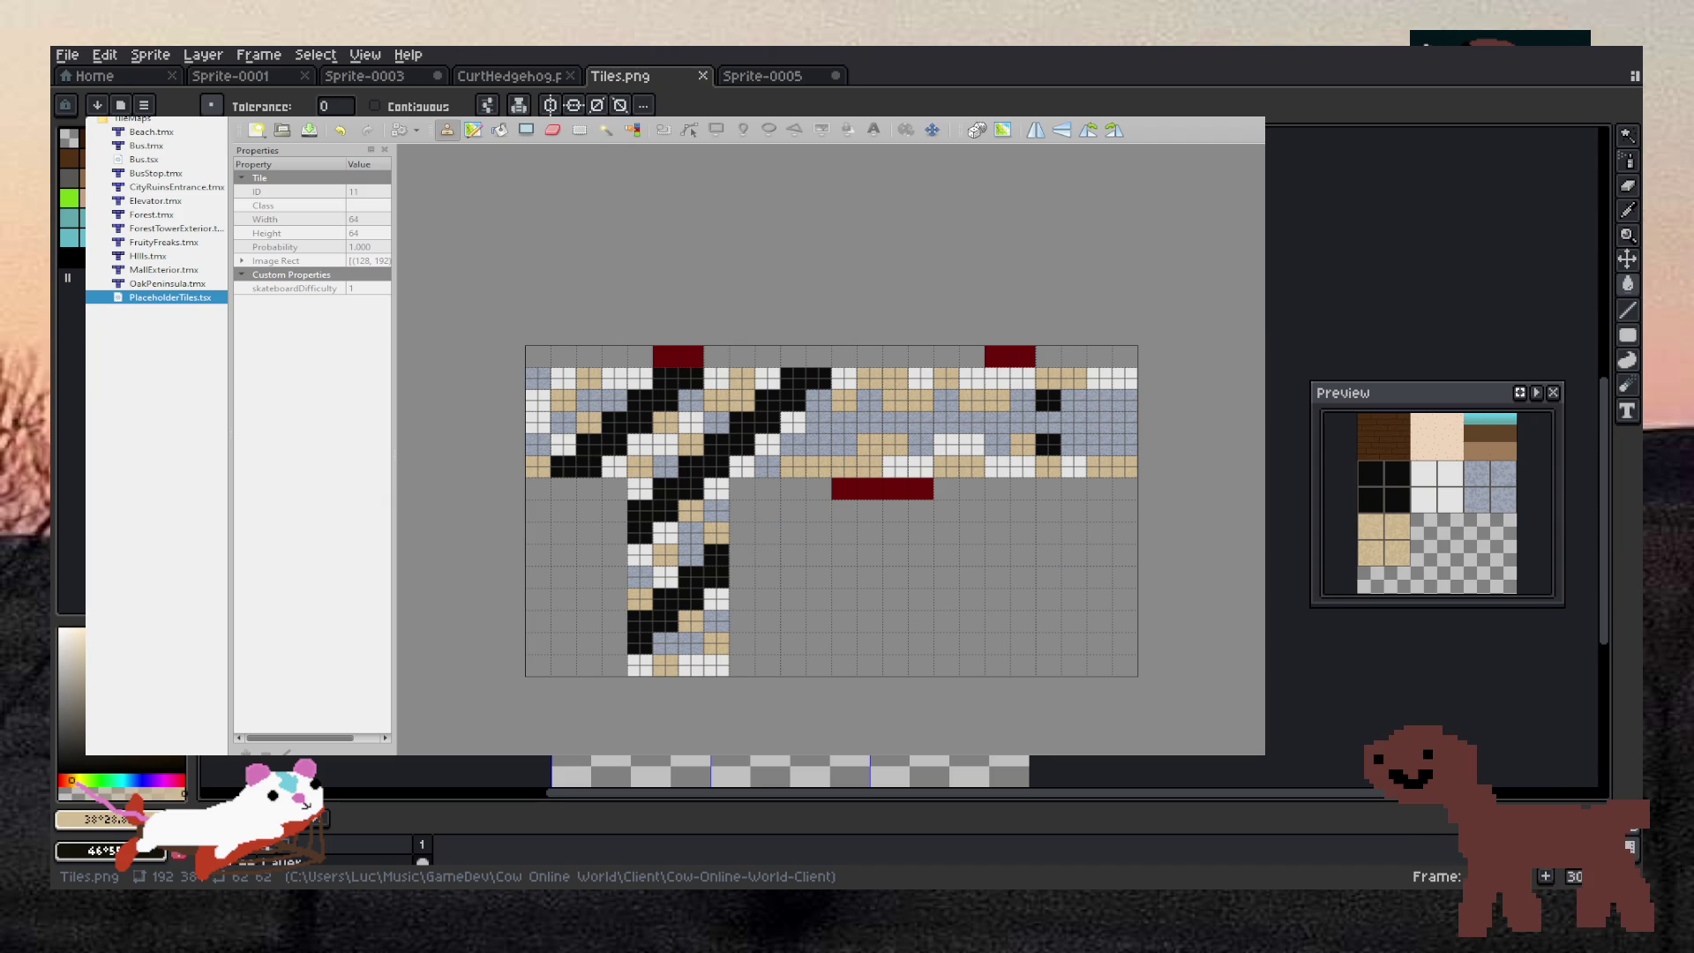
{"action": "left_click_drag", "start_coordinate": [563, 488], "coordinate": [538, 488]}
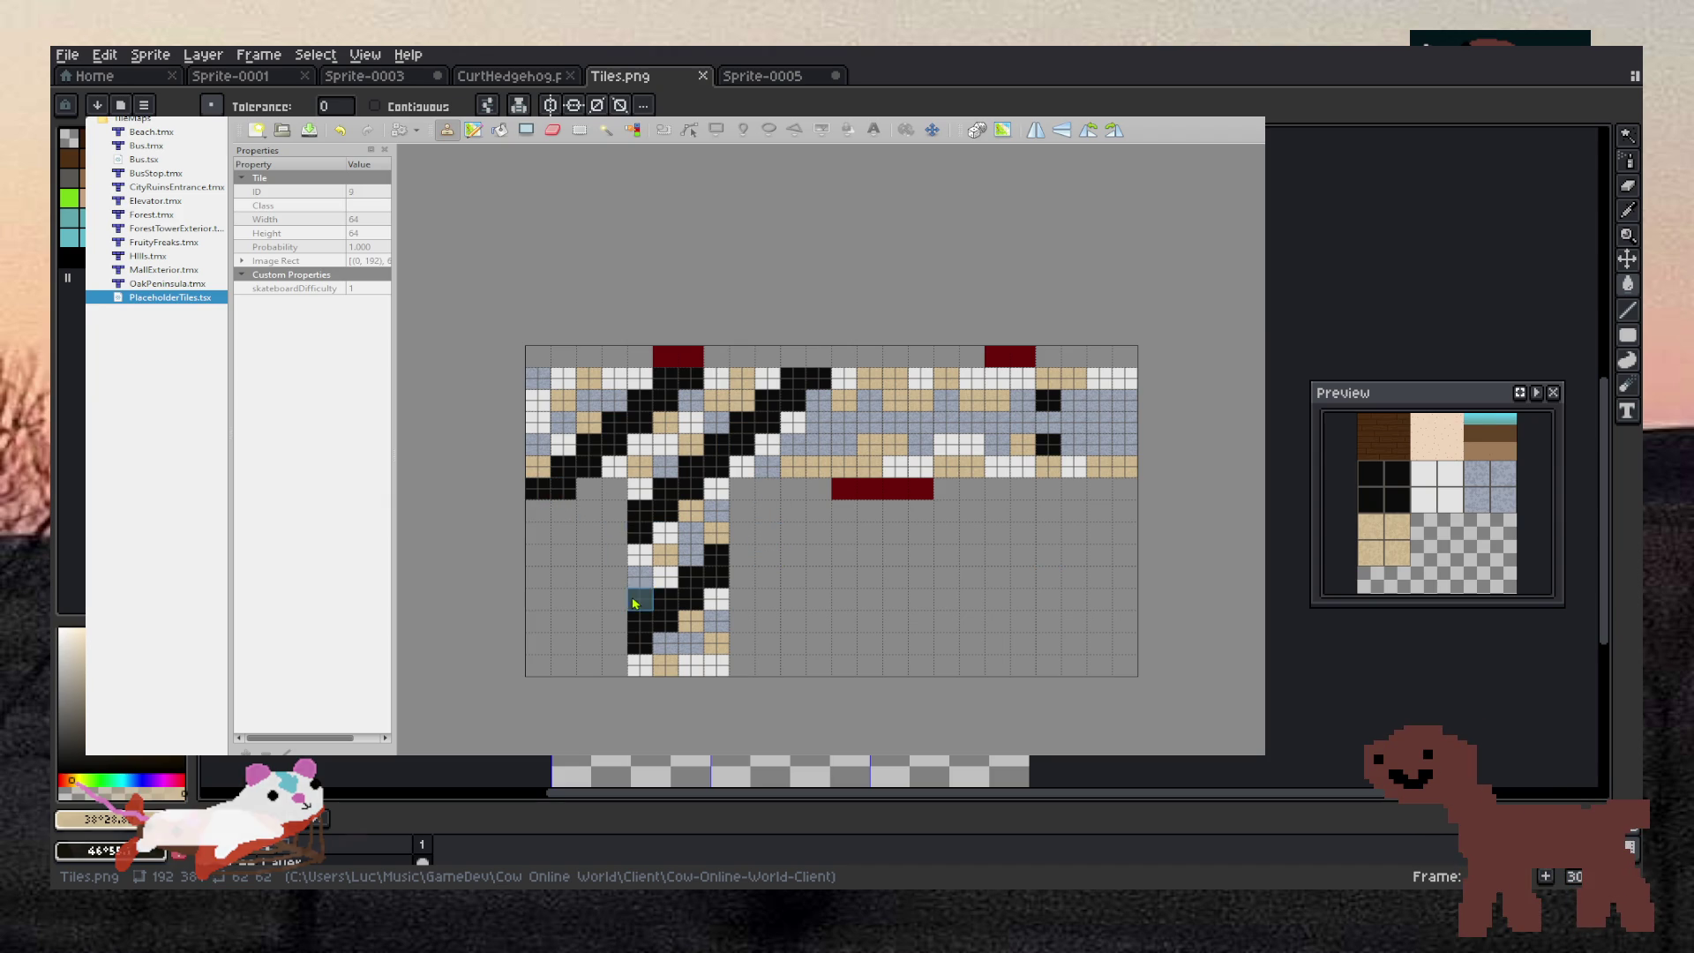
{"action": "left_click", "coordinate": [618, 491]}
{"action": "left_click", "coordinate": [617, 490]}
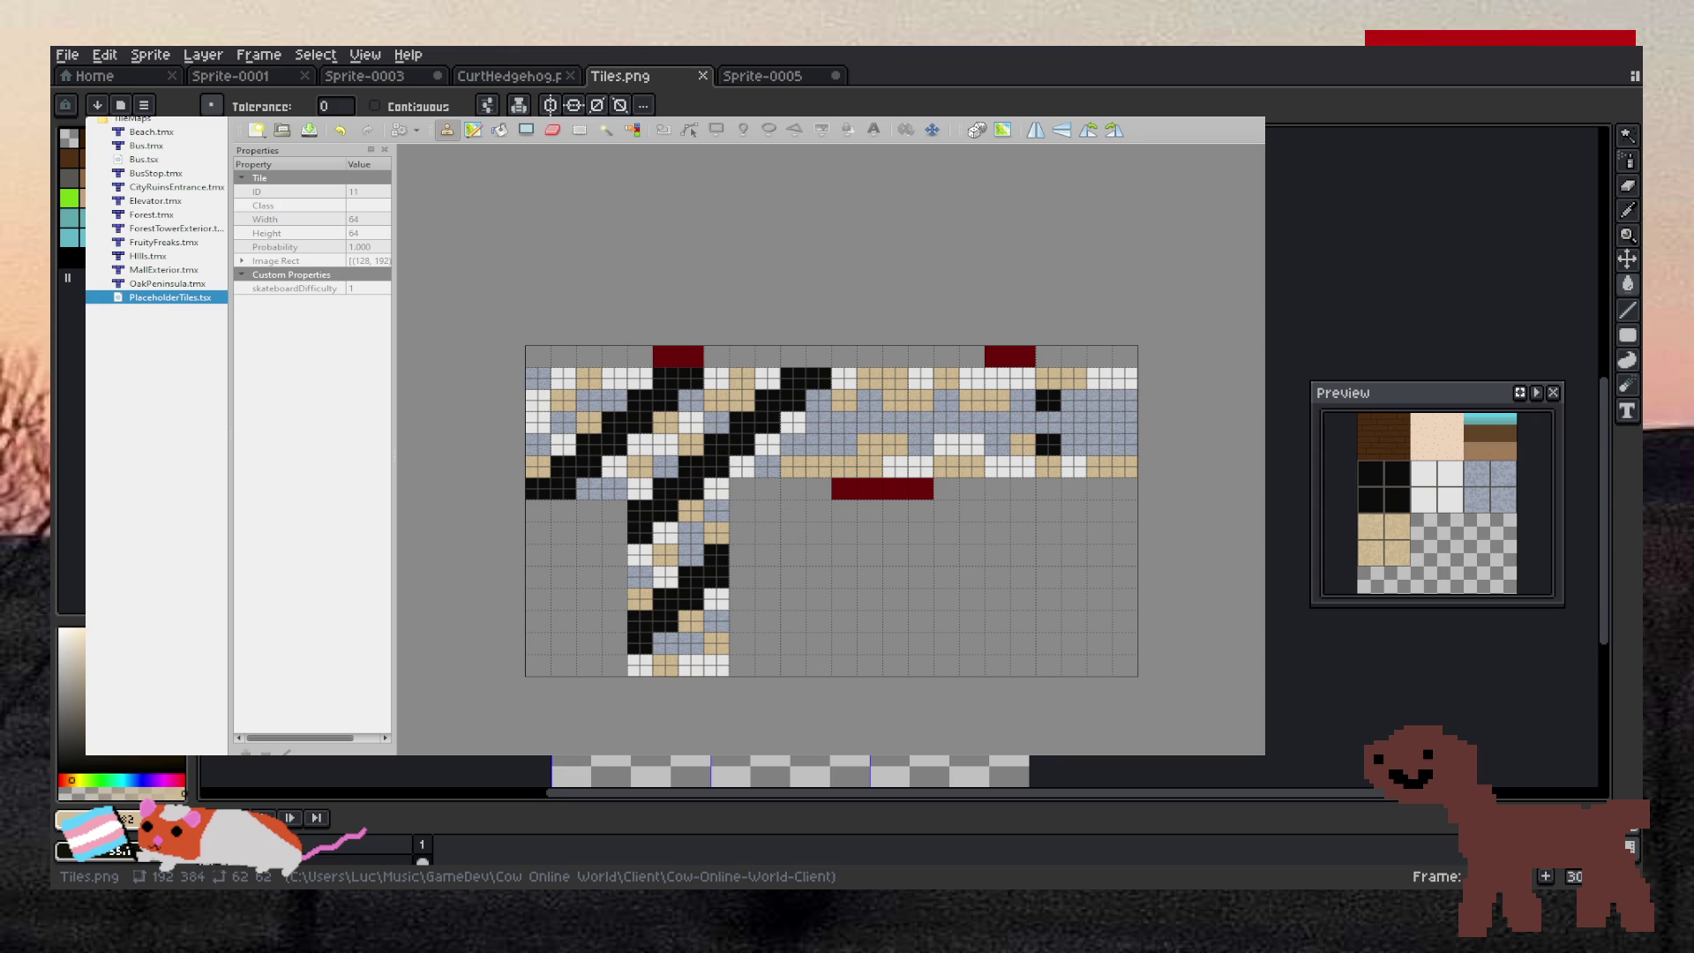
{"action": "mouse_move", "coordinate": [970, 489]}
{"action": "left_mouse_down"}
{"action": "mouse_move", "coordinate": [944, 488]}
{"action": "mouse_move", "coordinate": [1125, 487]}
{"action": "left_mouse_up"}
{"action": "mouse_move", "coordinate": [809, 491]}
{"action": "left_mouse_down"}
{"action": "mouse_move", "coordinate": [741, 489]}
{"action": "mouse_move", "coordinate": [948, 489]}
{"action": "left_mouse_up"}
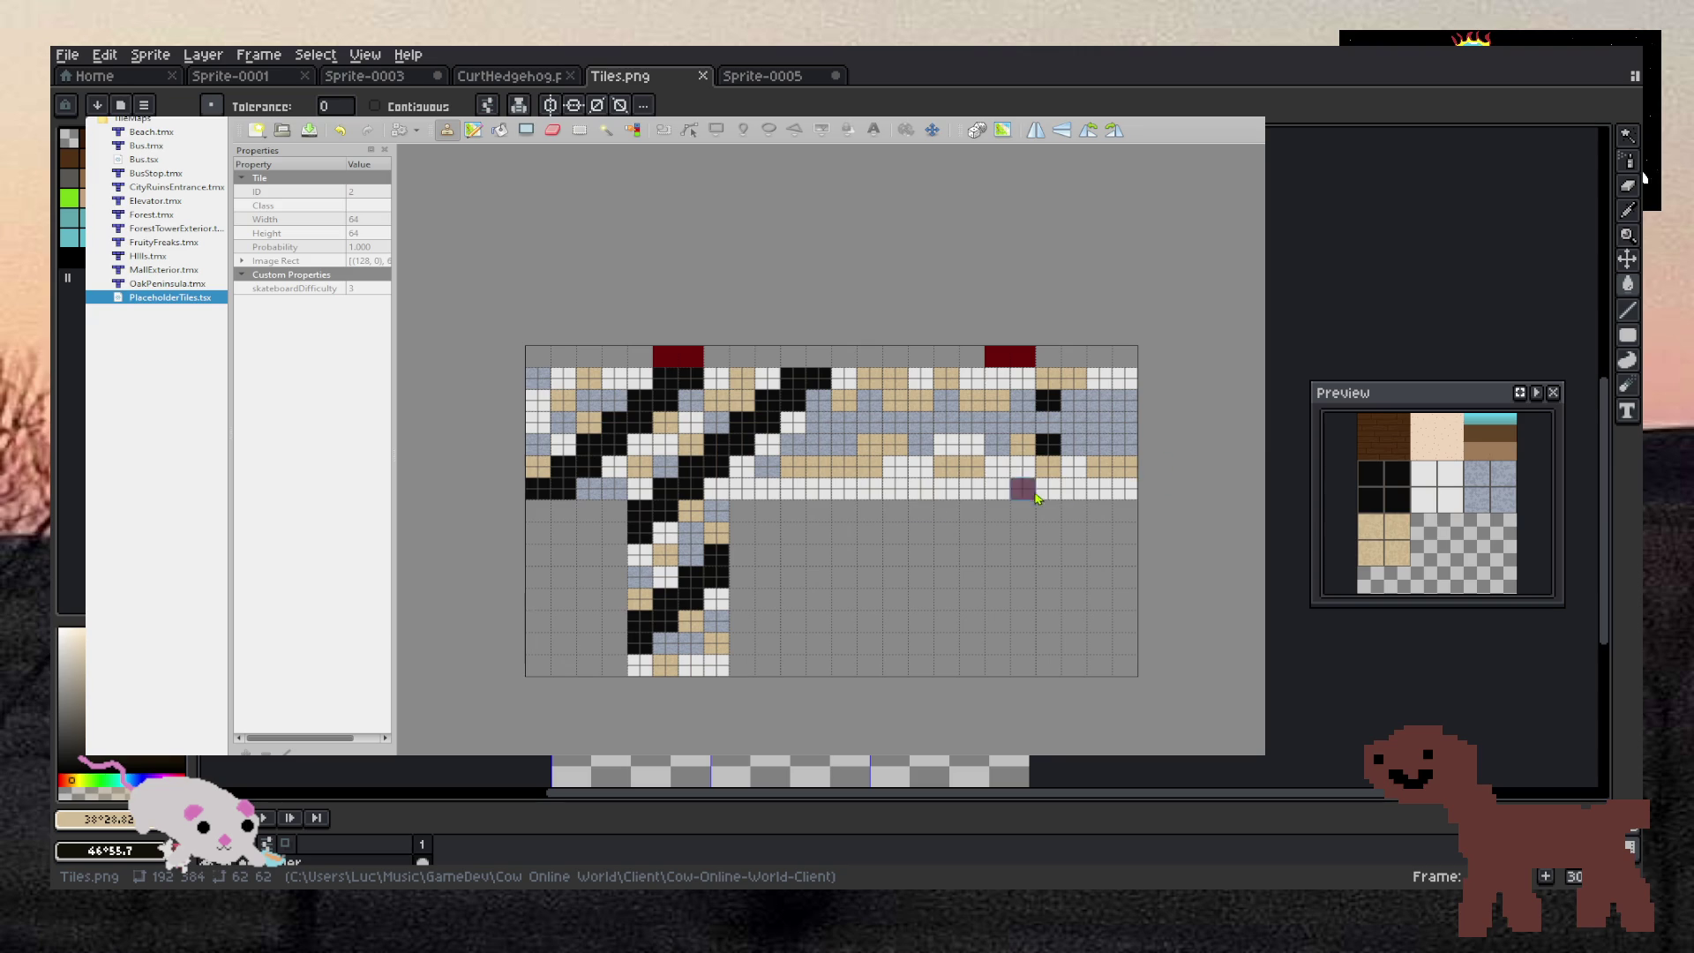
Lay a four-tile dark-red strip under the white row and add blue-grey tiles along the row
{"action": "left_click", "coordinate": [818, 512]}
{"action": "left_click_drag", "start_coordinate": [847, 515], "coordinate": [900, 515]}
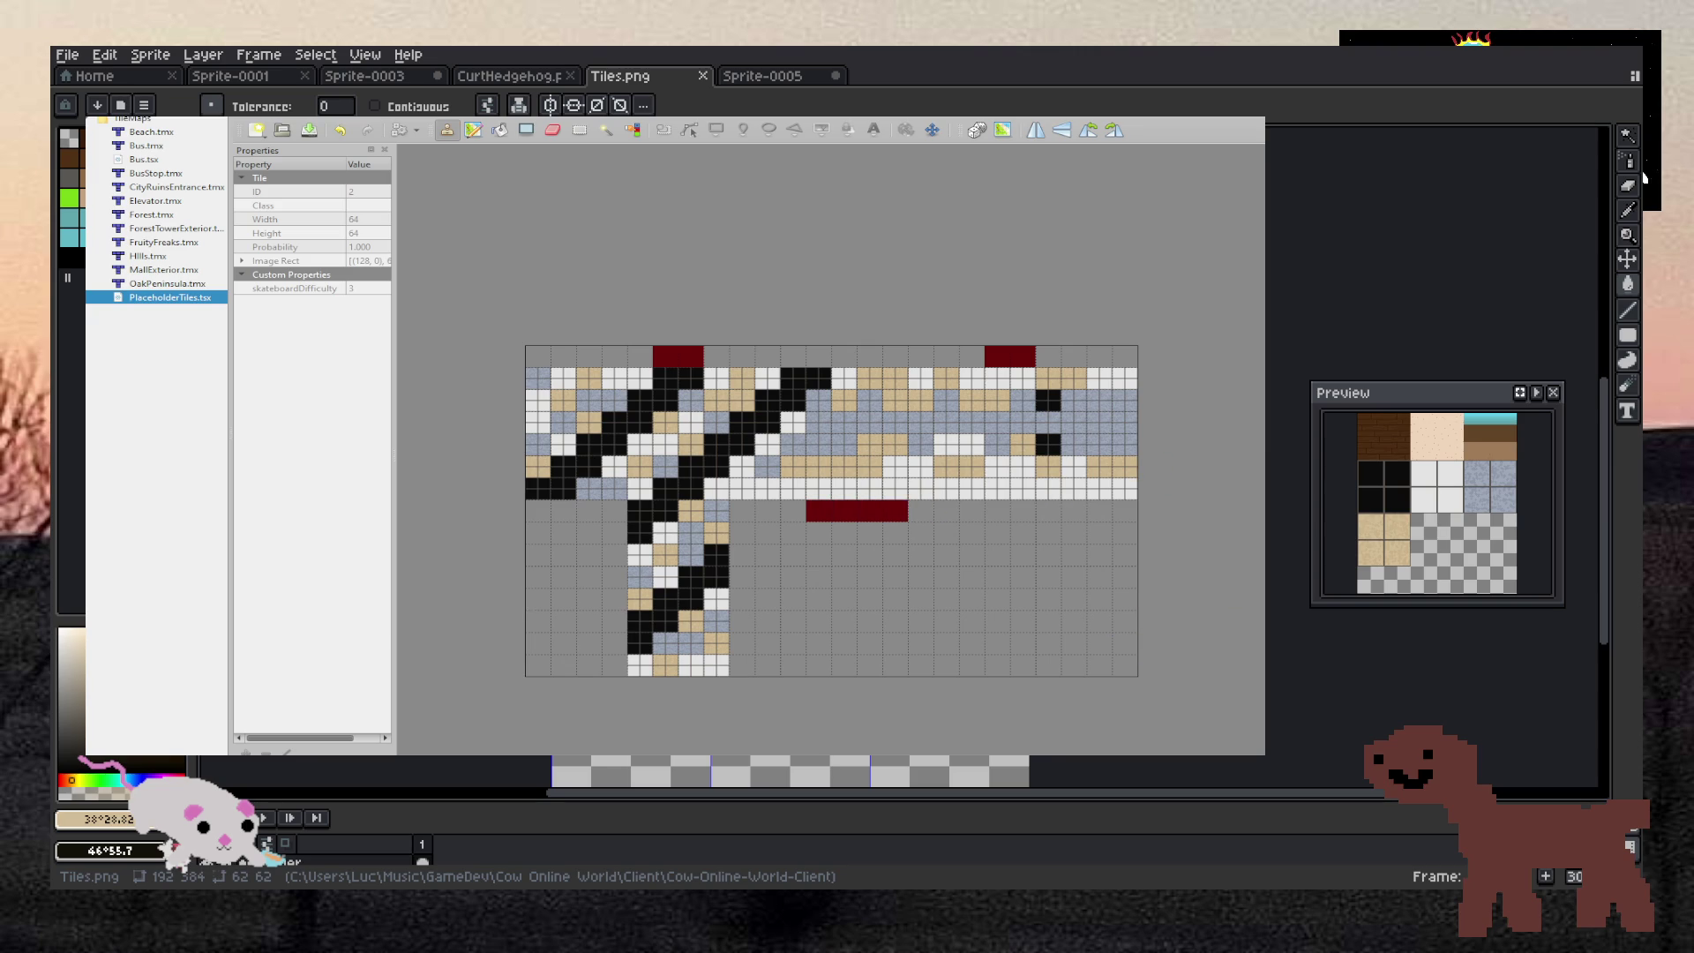
{"action": "right_click", "coordinate": [1125, 472]}
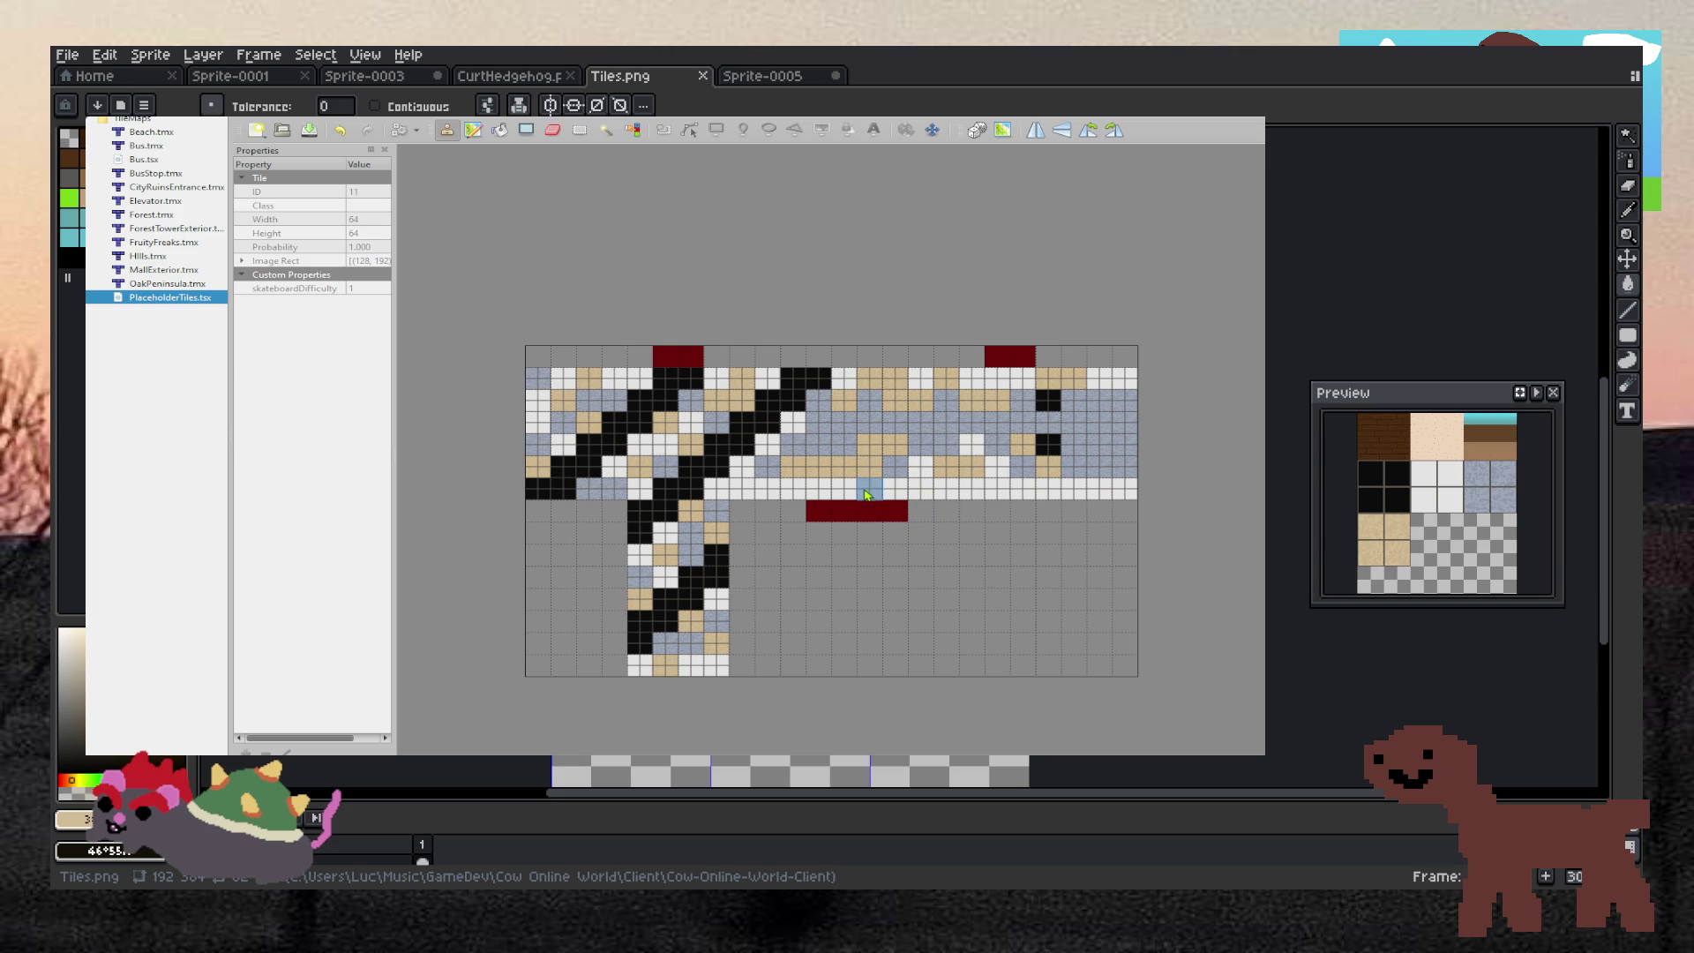
{"action": "left_click", "coordinate": [819, 491]}
{"action": "left_click_drag", "start_coordinate": [877, 491], "coordinate": [895, 492]}
{"action": "left_click_drag", "start_coordinate": [1014, 492], "coordinate": [1076, 494]}
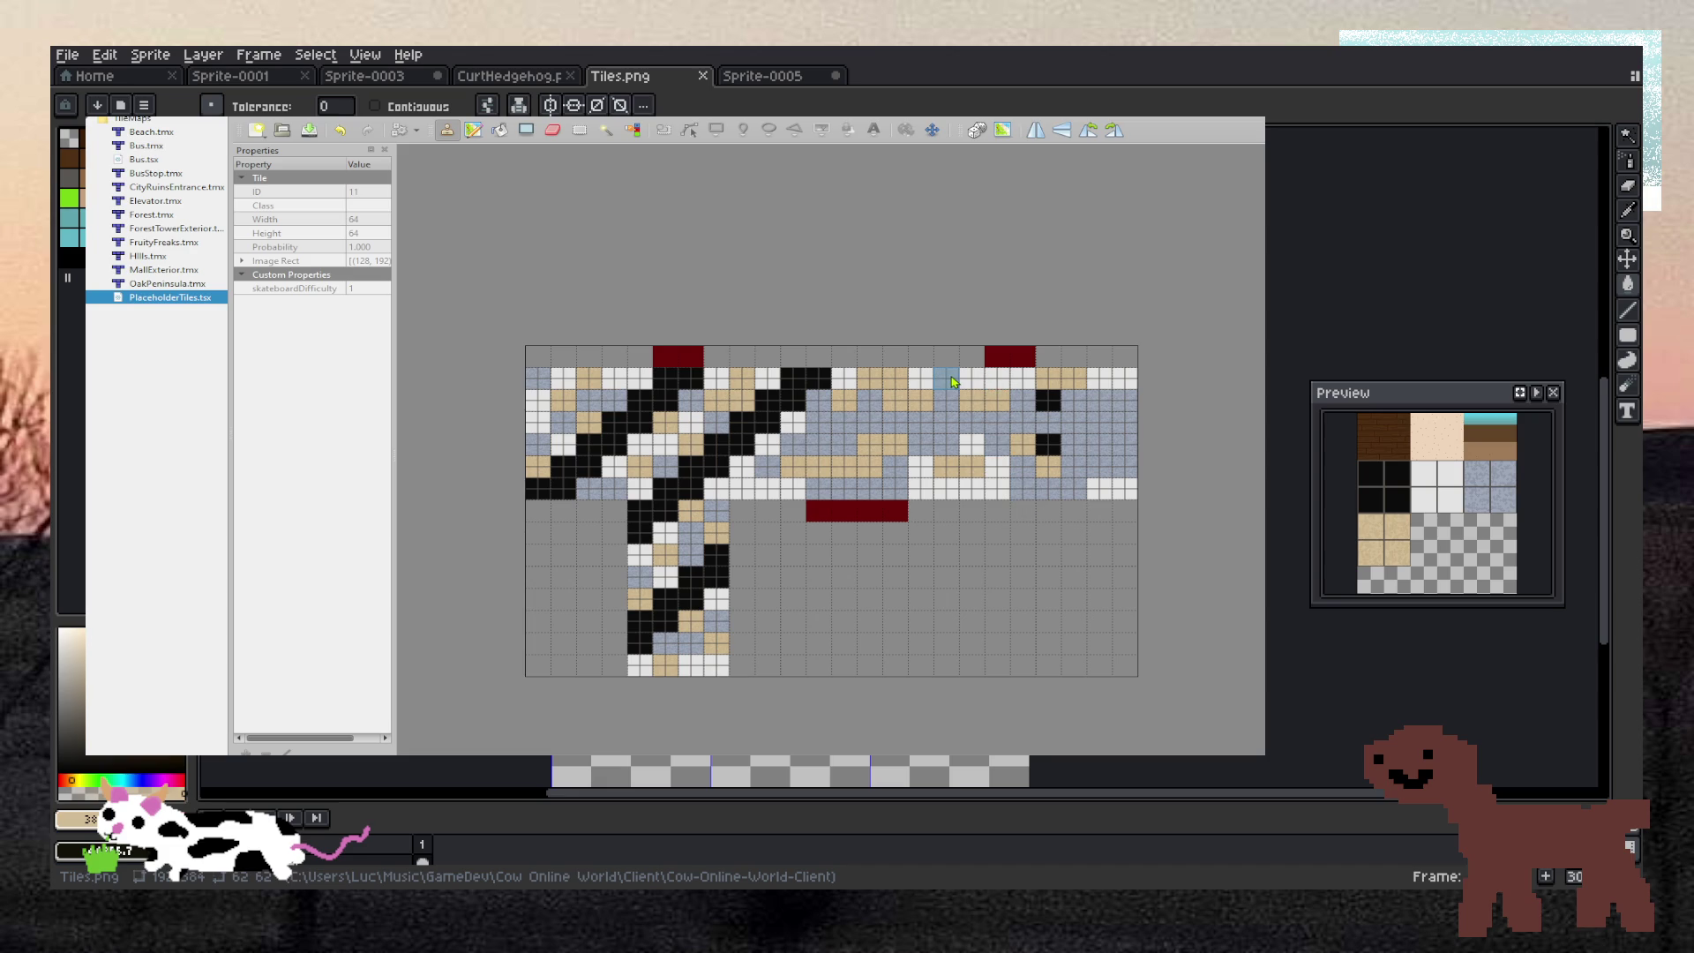
Stamp tan tiles into the lower row and band, keeping the row's rightmost tile white
{"action": "right_click", "coordinate": [849, 497]}
{"action": "left_click", "coordinate": [921, 491]}
{"action": "left_click", "coordinate": [998, 492]}
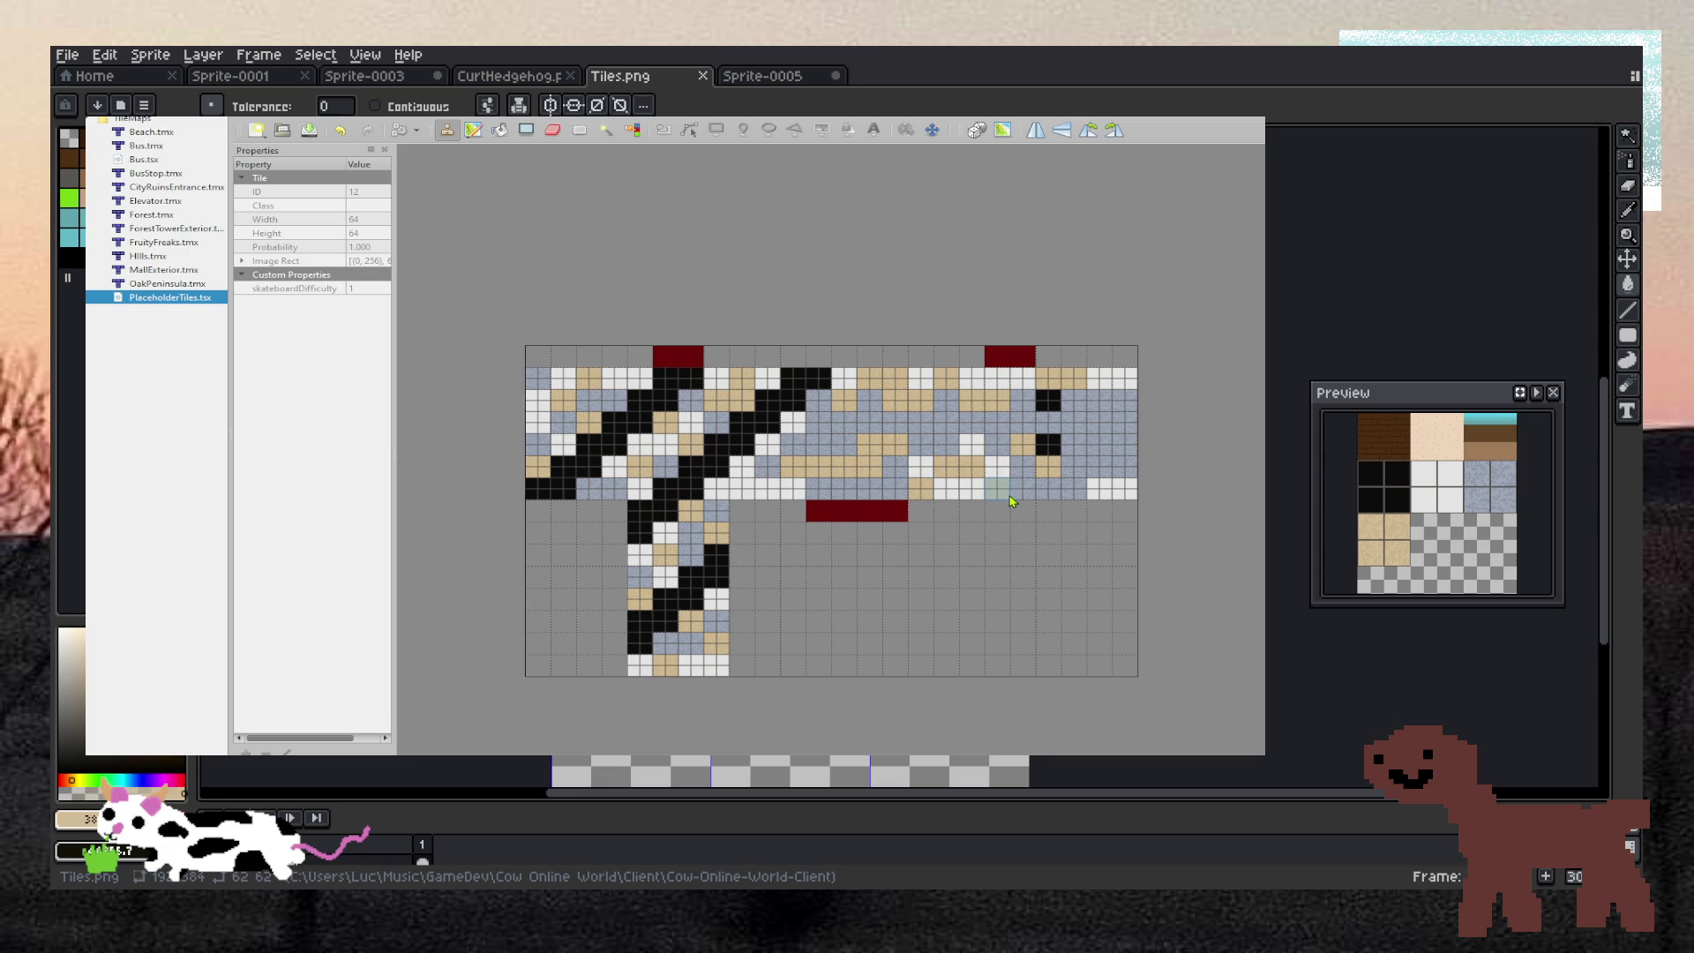
{"action": "left_click", "coordinate": [1112, 489]}
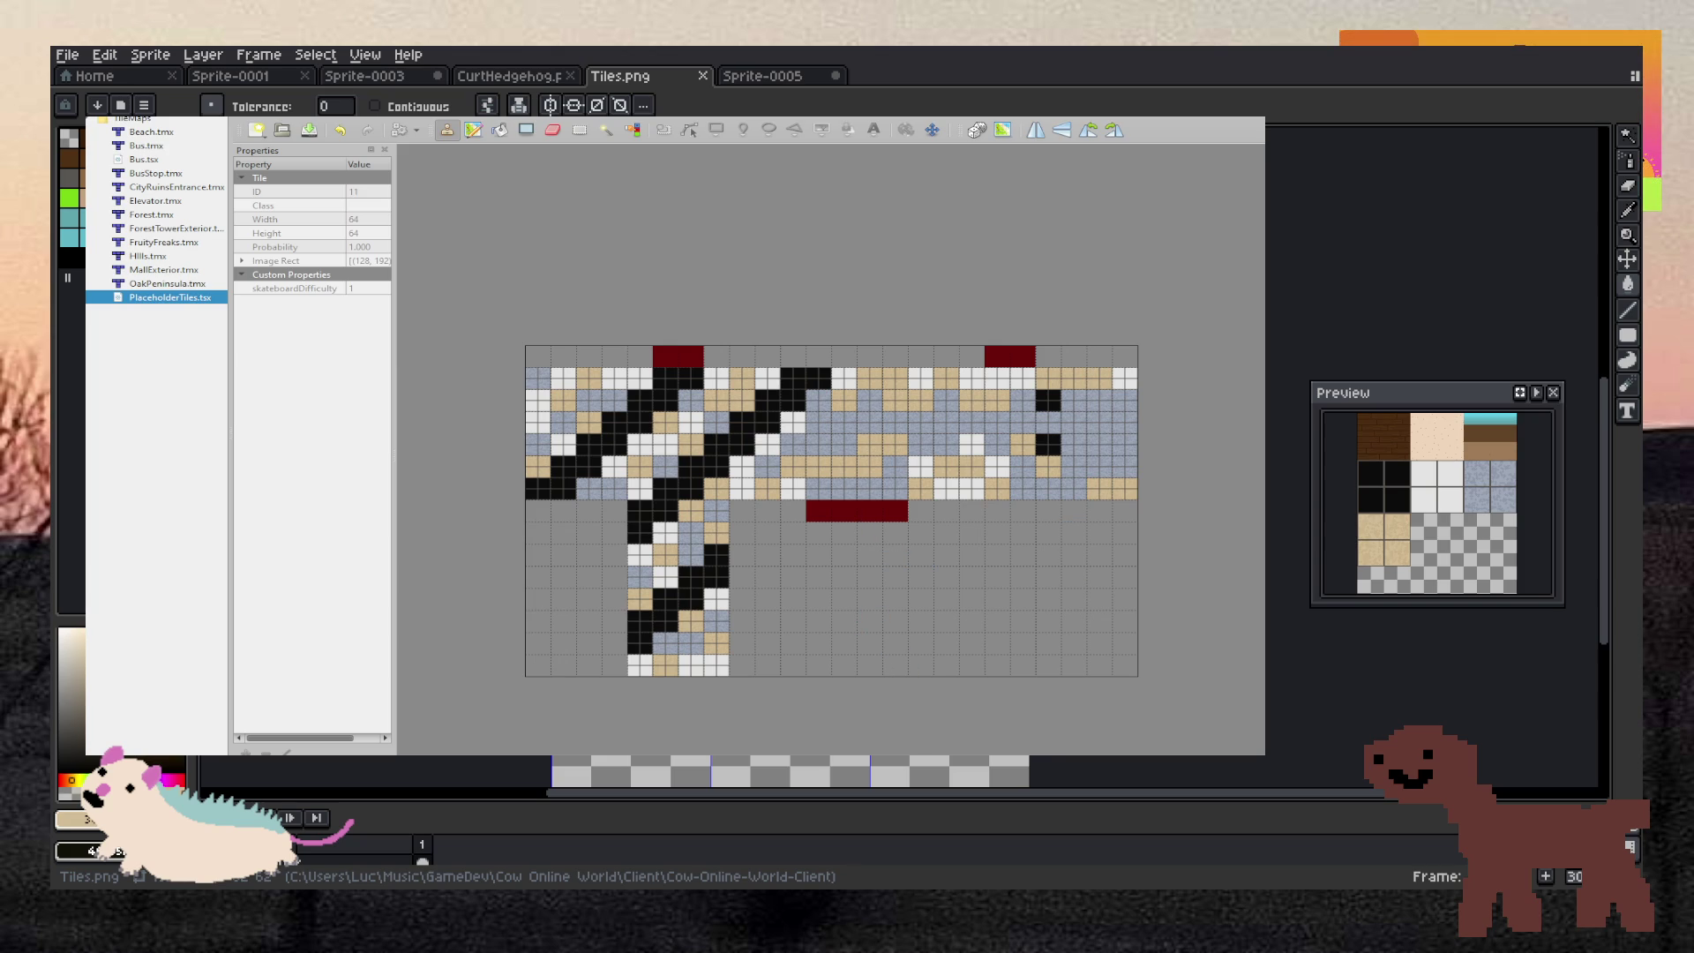
{"action": "left_click", "coordinate": [1099, 444]}
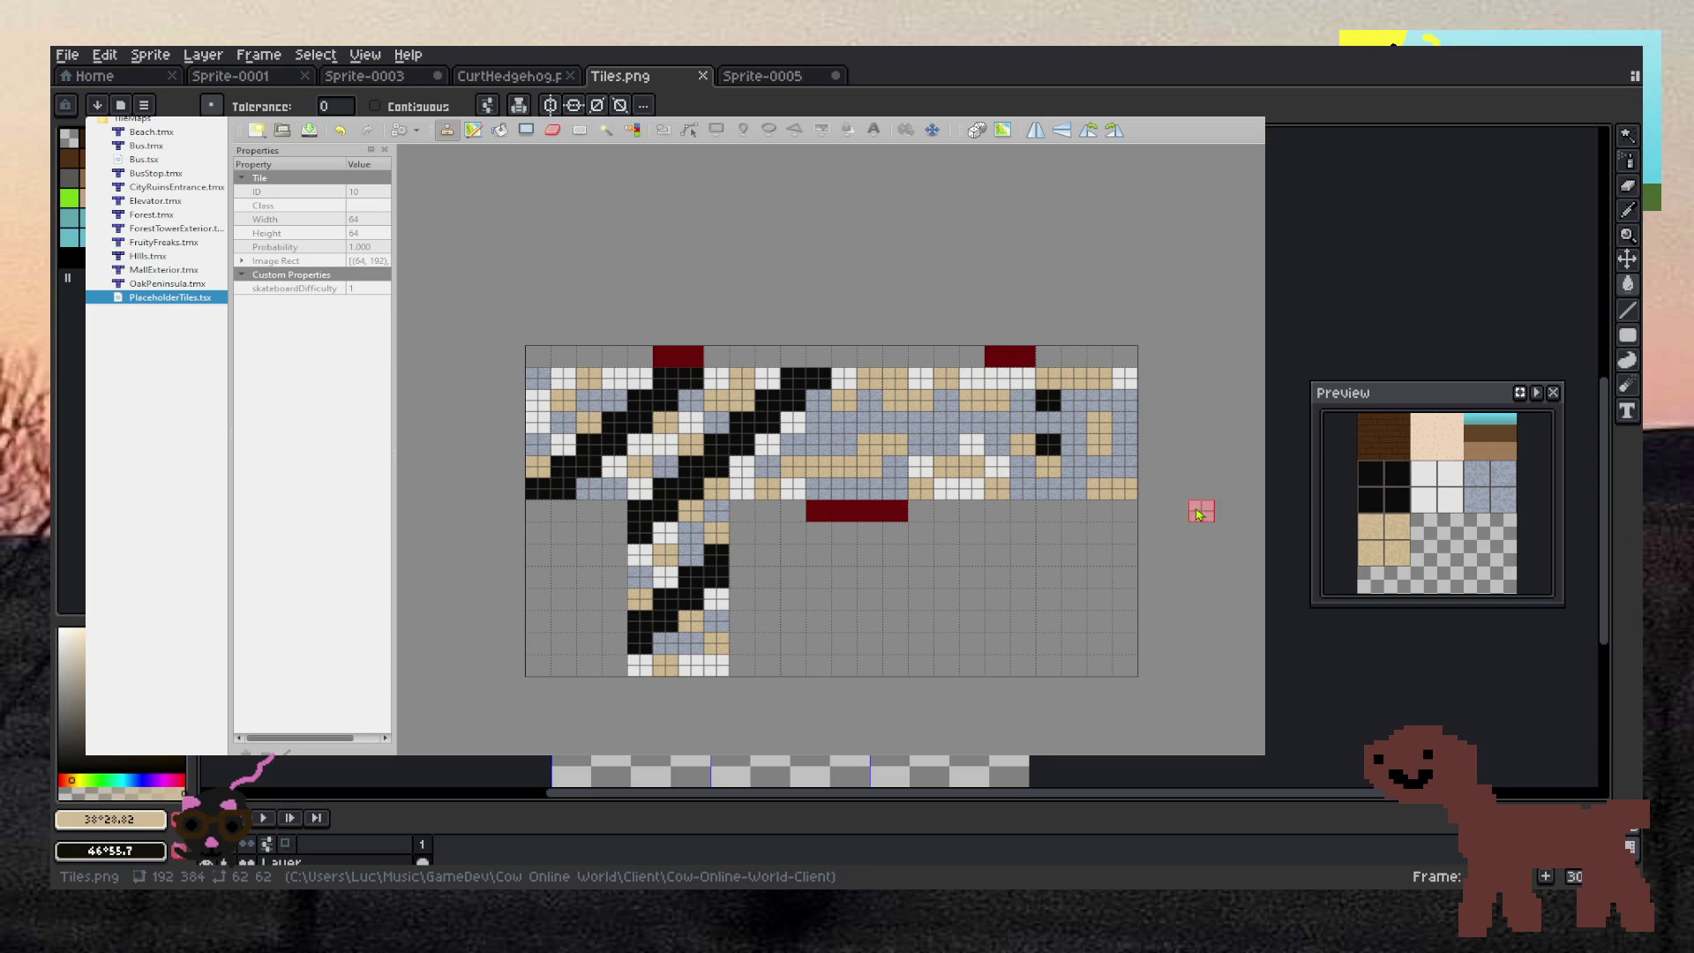
{"action": "left_click", "coordinate": [1126, 490]}
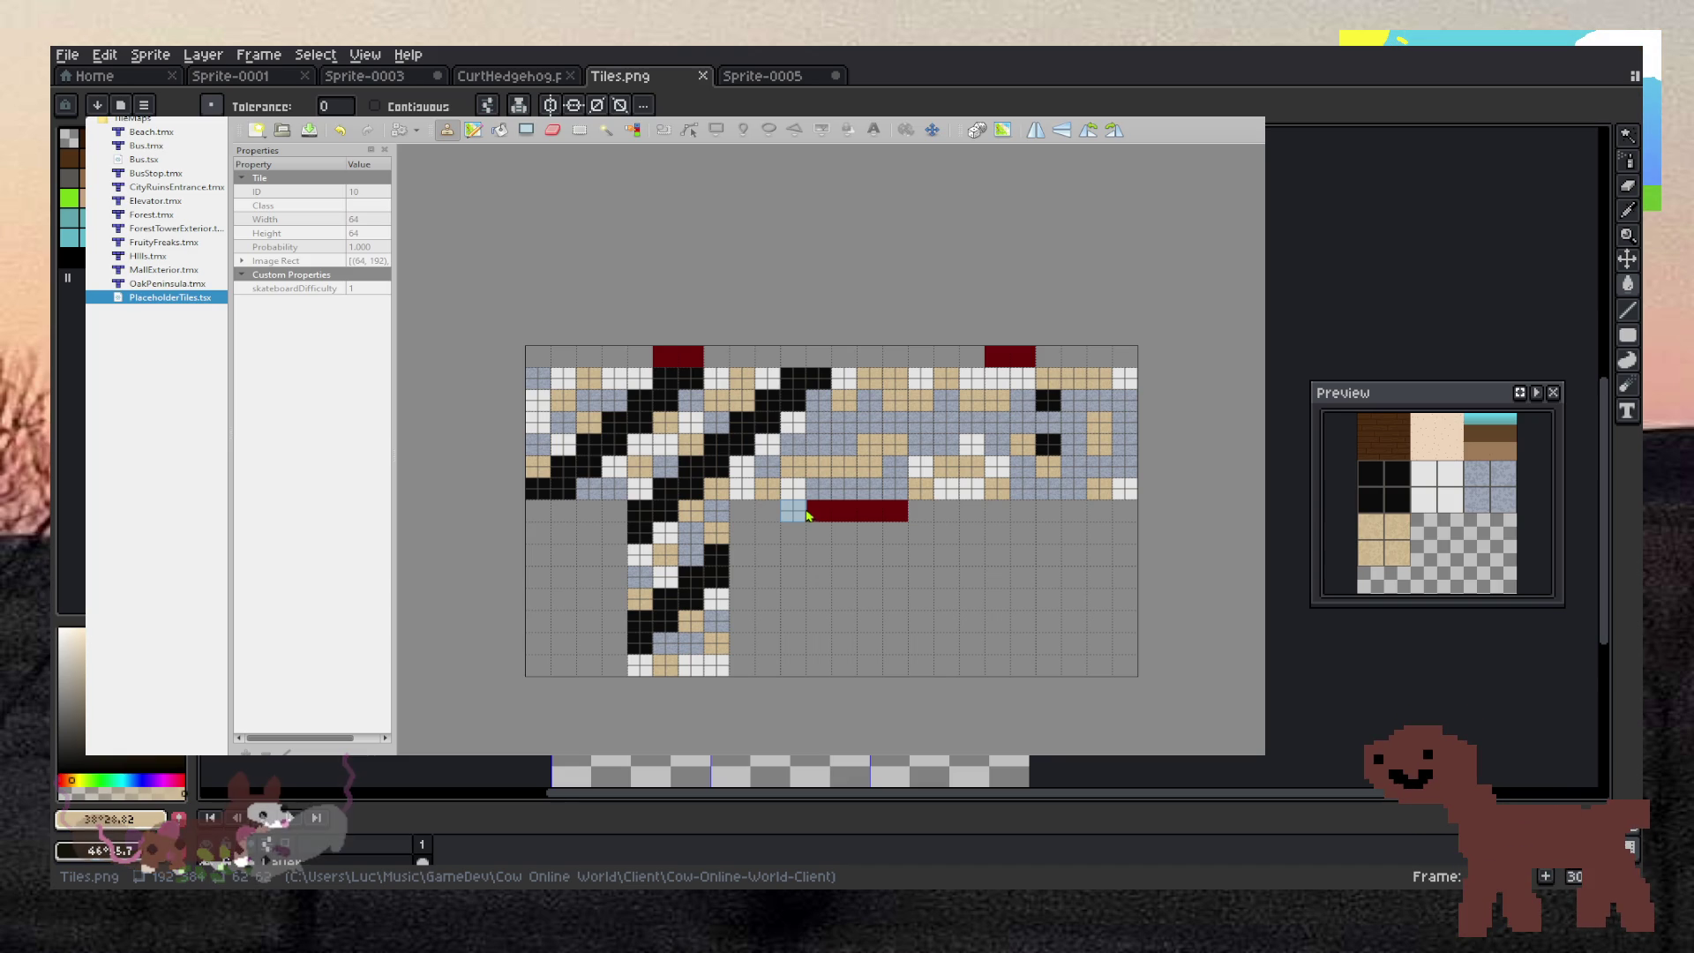
Switch from Tiled back to Aseprite's tile sheet
{"action": "scroll", "coordinate": [793, 469], "scroll_direction": "down", "scroll_amount": 5}
{"action": "scroll", "coordinate": [792, 469], "scroll_direction": "up", "scroll_amount": 4}
{"action": "scroll", "coordinate": [792, 468], "scroll_direction": "down", "scroll_amount": 2}
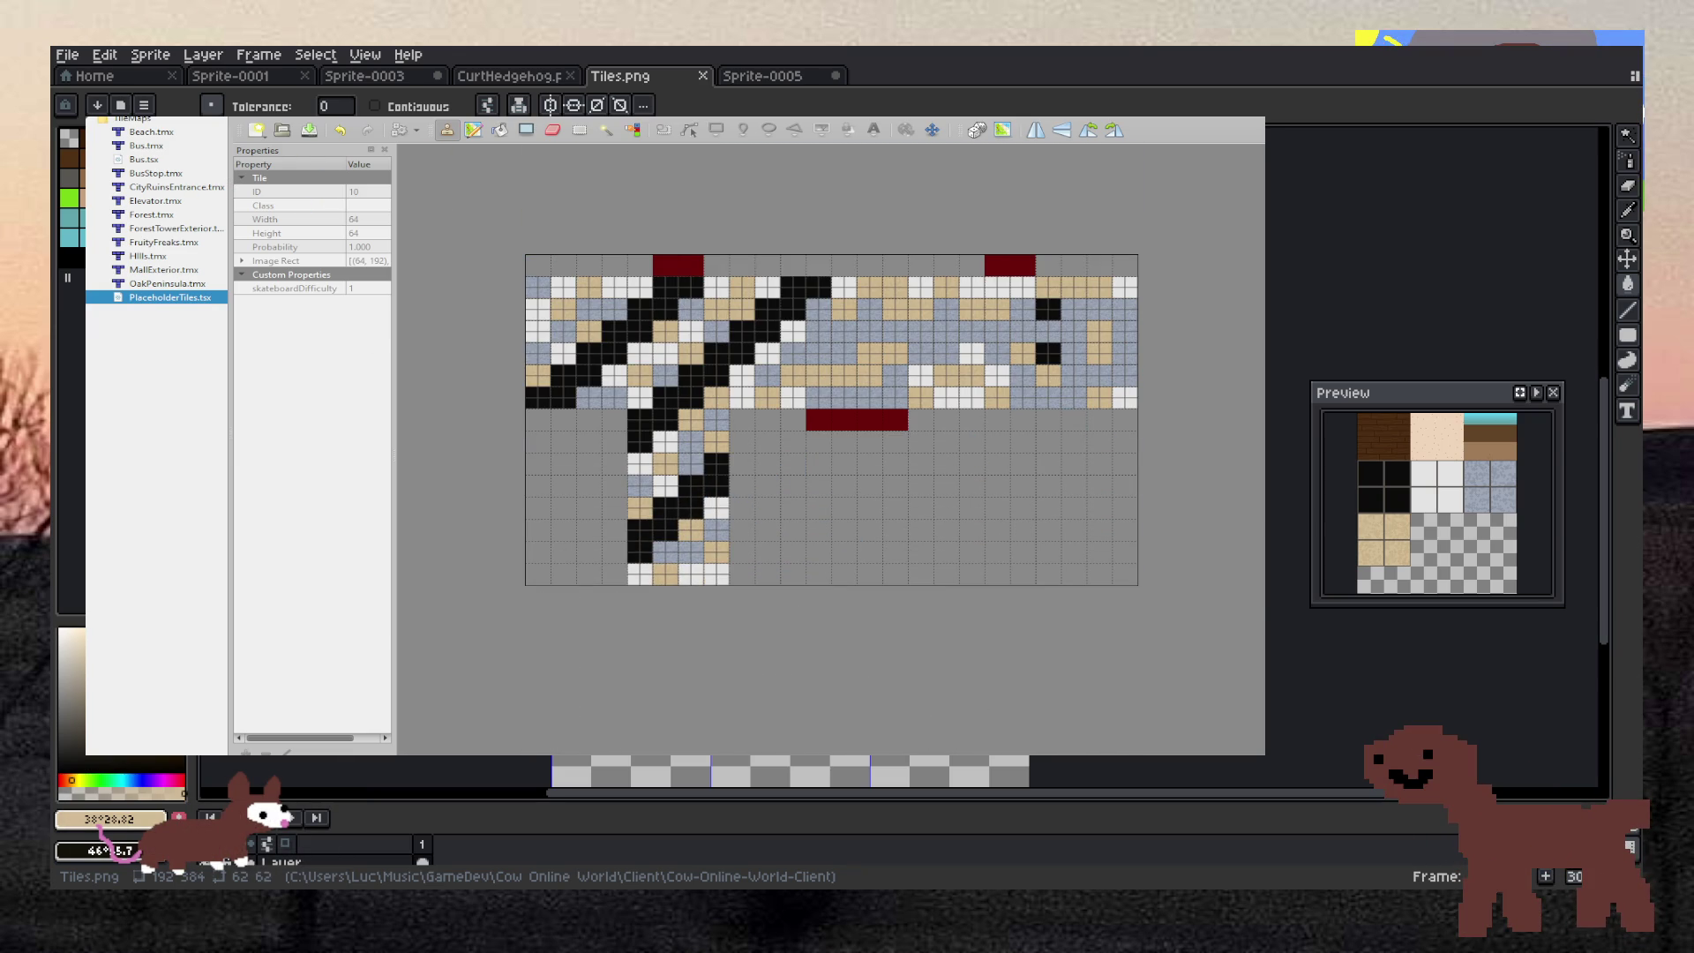
{"action": "key", "text": "alt+Tab"}
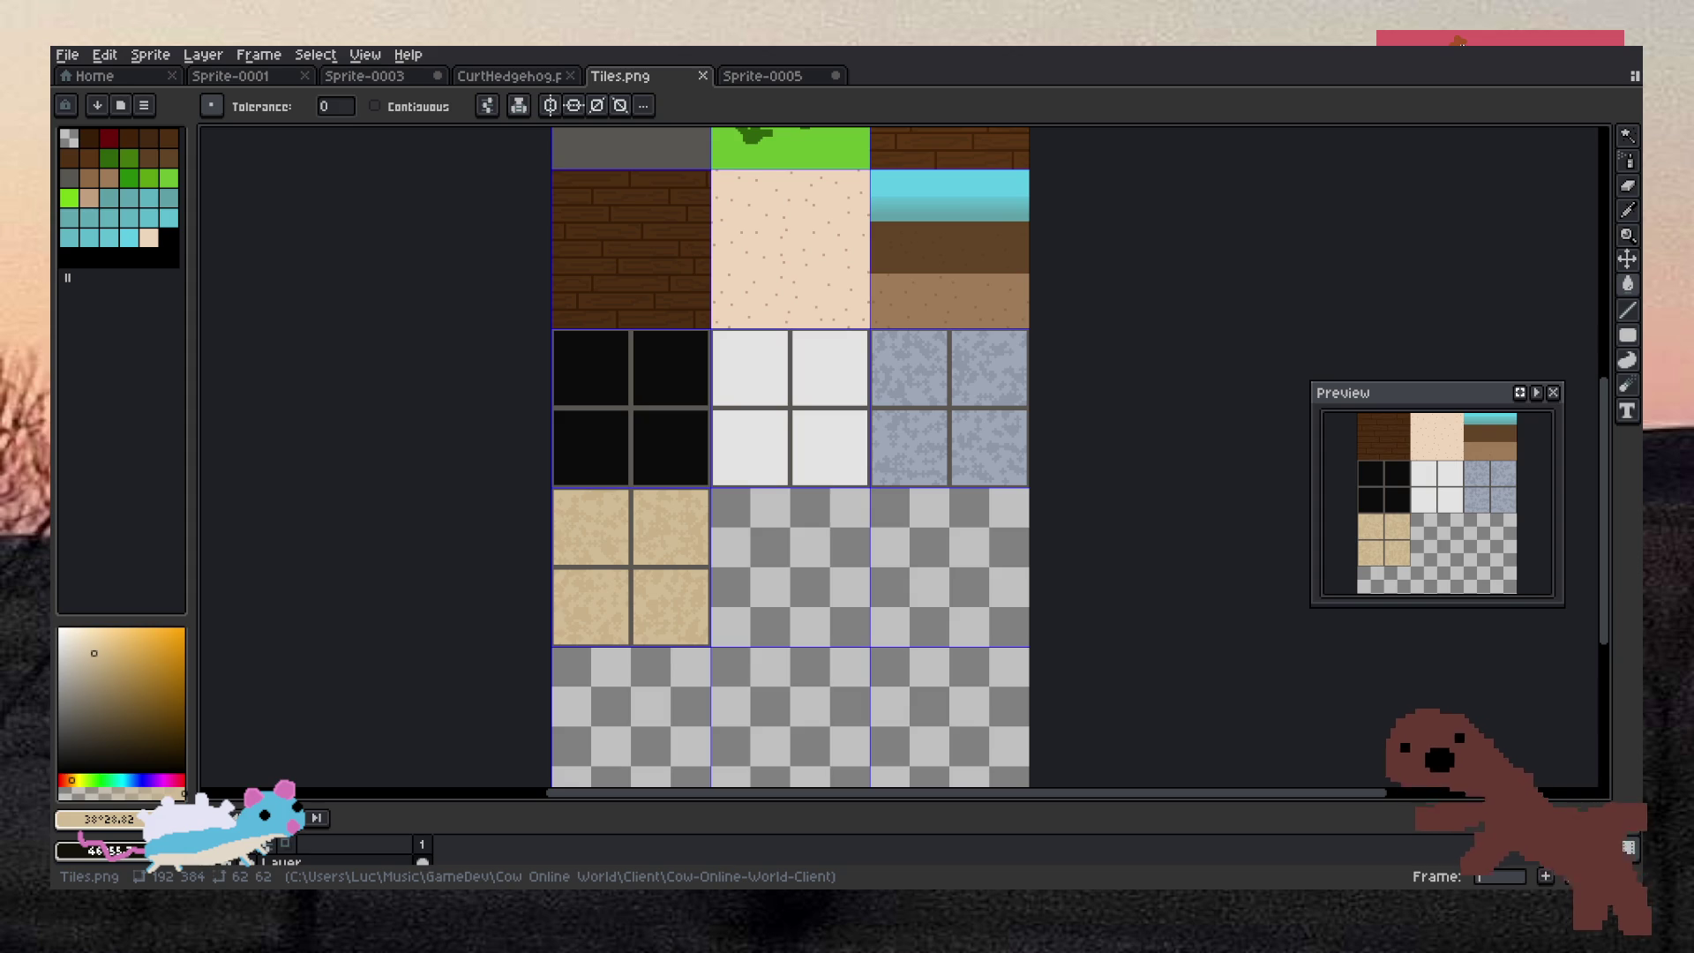
Return to Tiled, select the top-left grass tile and its Custom Properties group
{"action": "key", "text": "alt+Tab"}
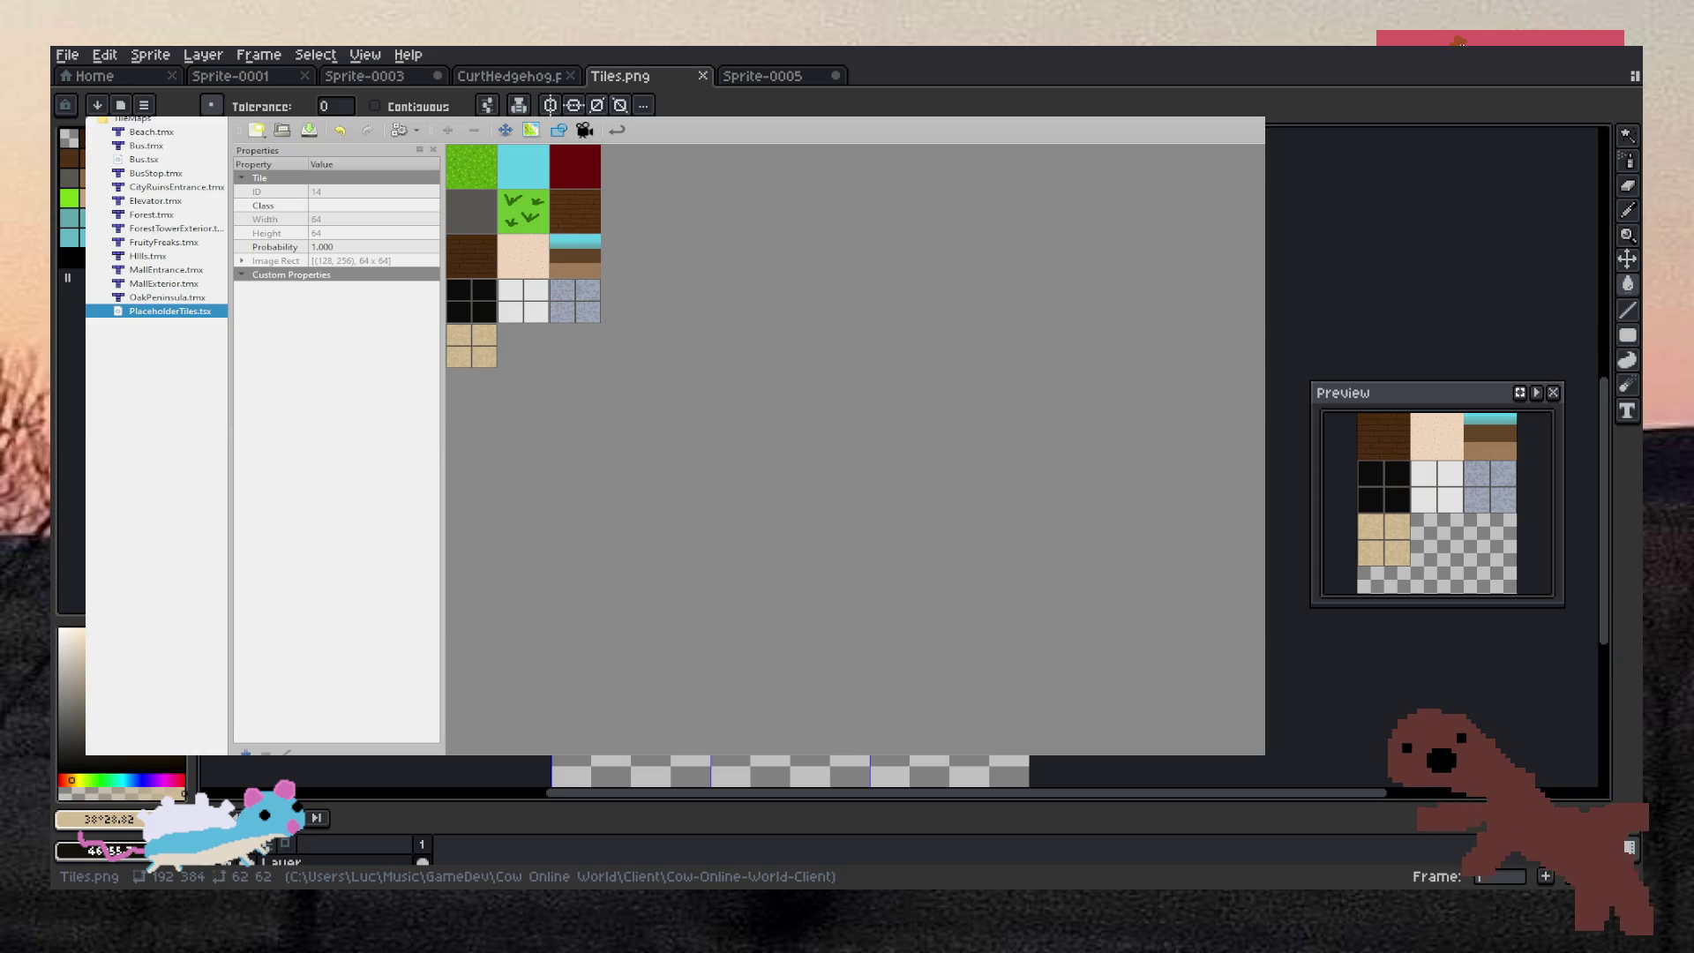
{"action": "scroll", "coordinate": [529, 265], "scroll_direction": "up", "scroll_amount": 2}
{"action": "scroll", "coordinate": [530, 265], "scroll_direction": "down", "scroll_amount": 1}
{"action": "left_click", "coordinate": [511, 190]}
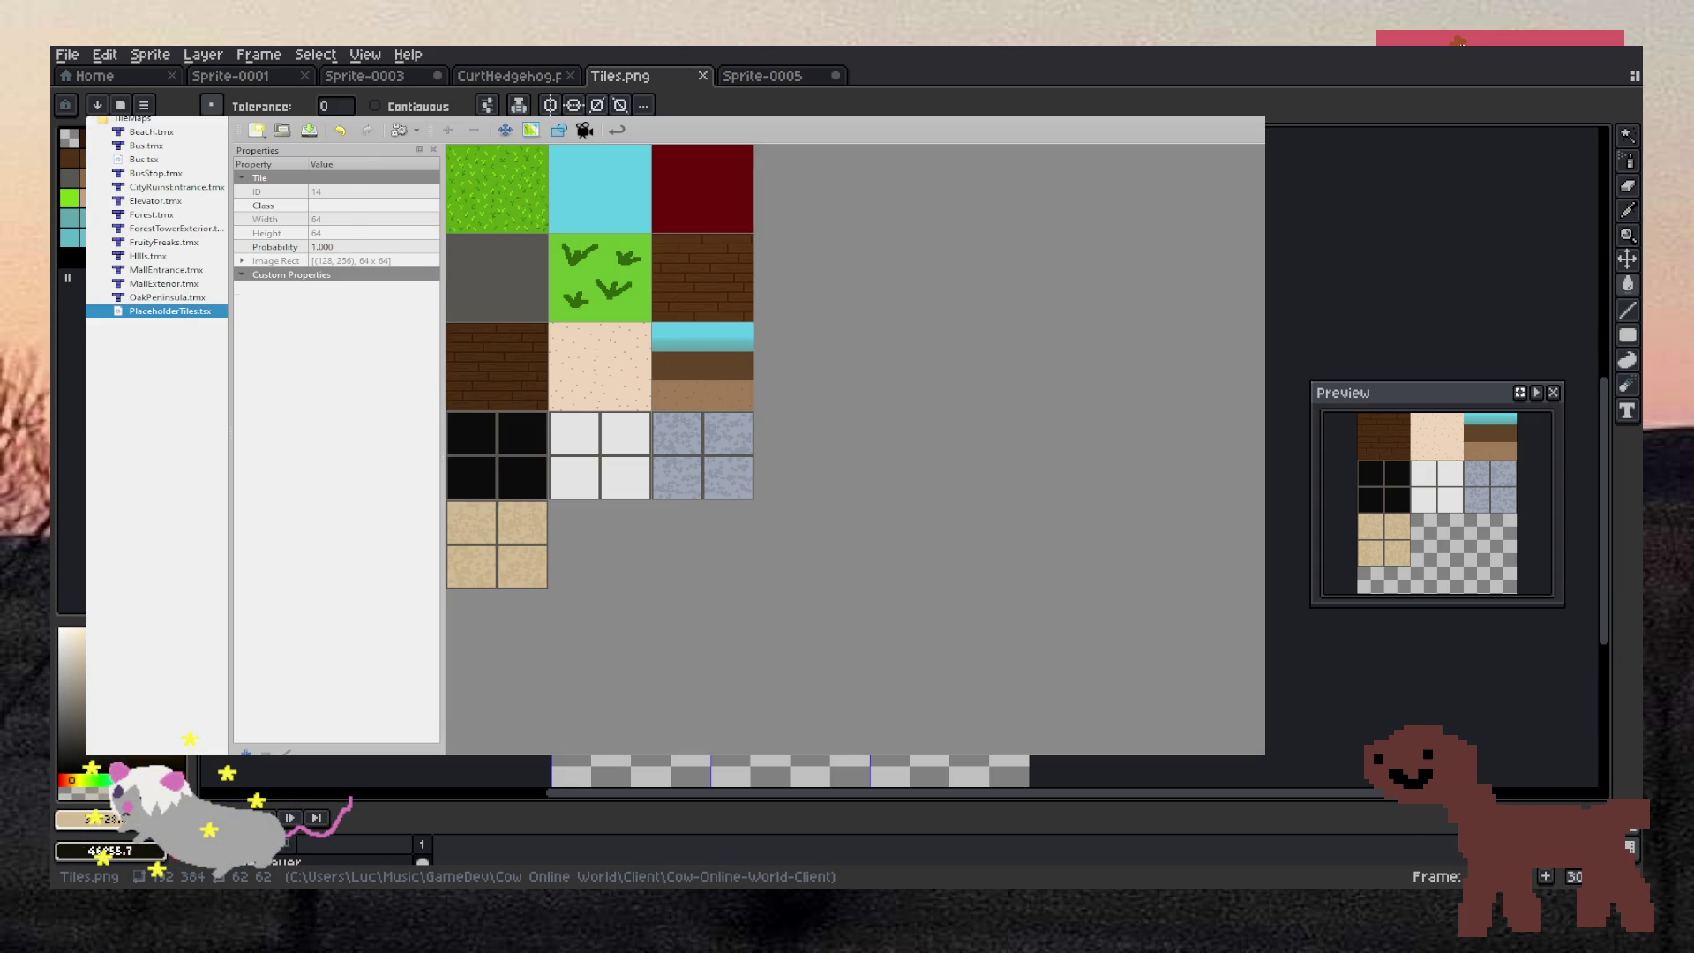
{"action": "left_click", "coordinate": [276, 276]}
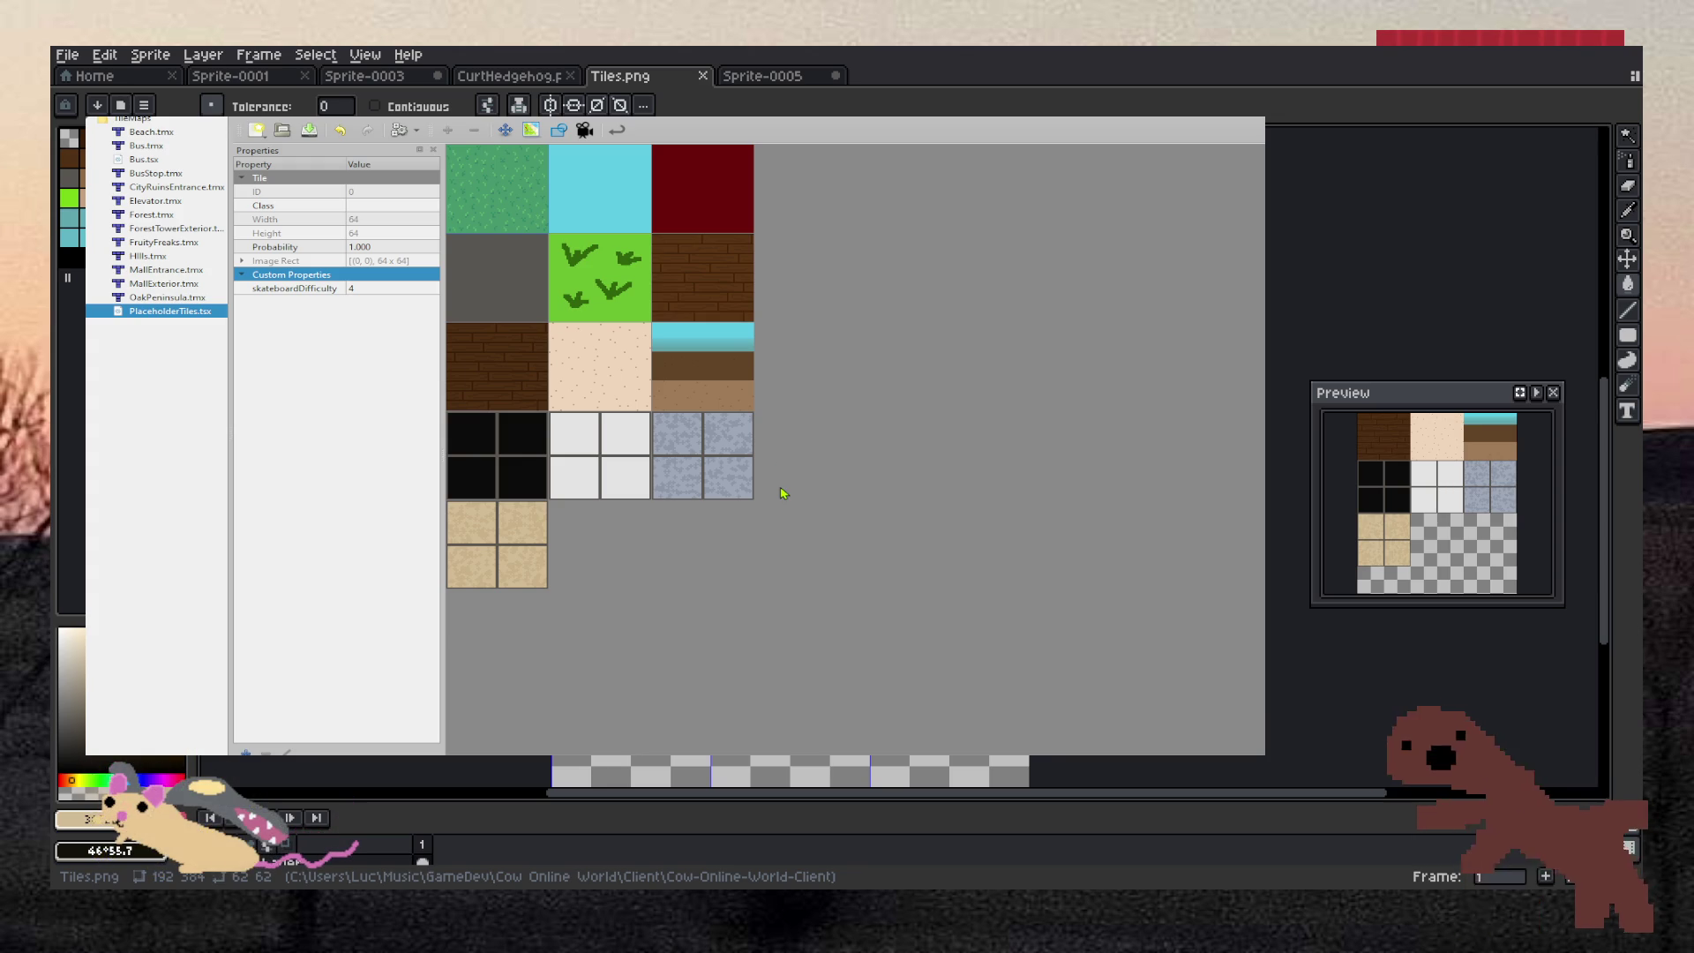
Add a diggingDifficulty int custom property with a default value of 0
{"action": "key", "text": "Return"}
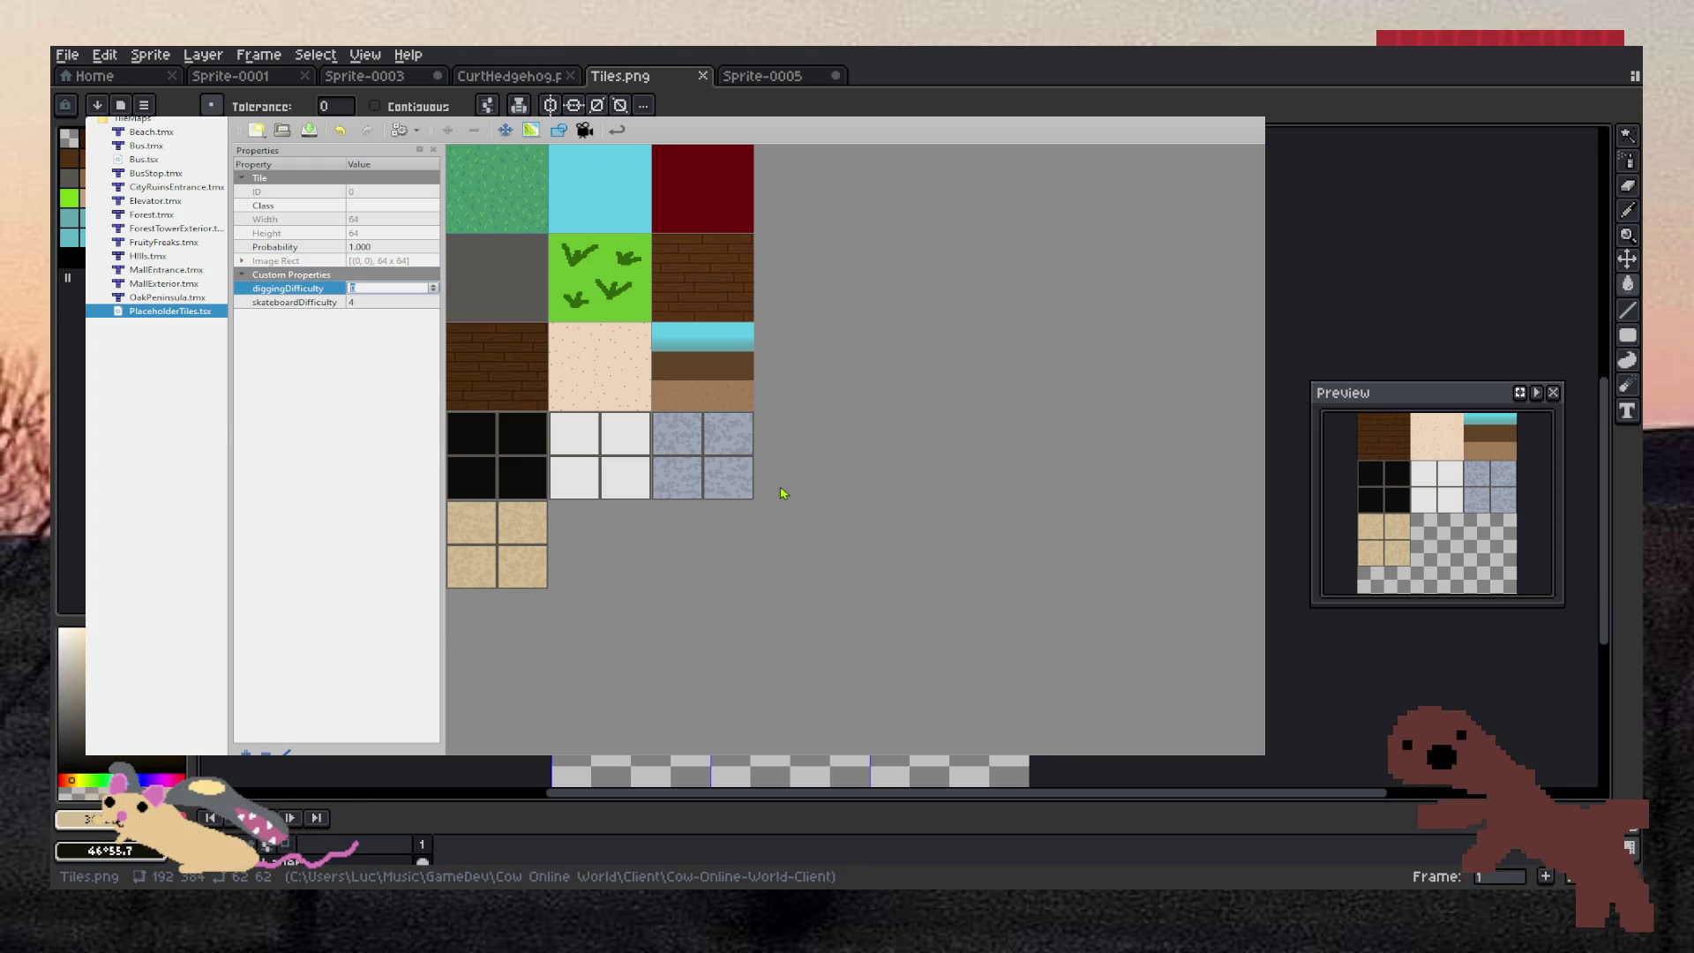
{"action": "left_click", "coordinate": [283, 357]}
{"action": "left_click", "coordinate": [310, 297]}
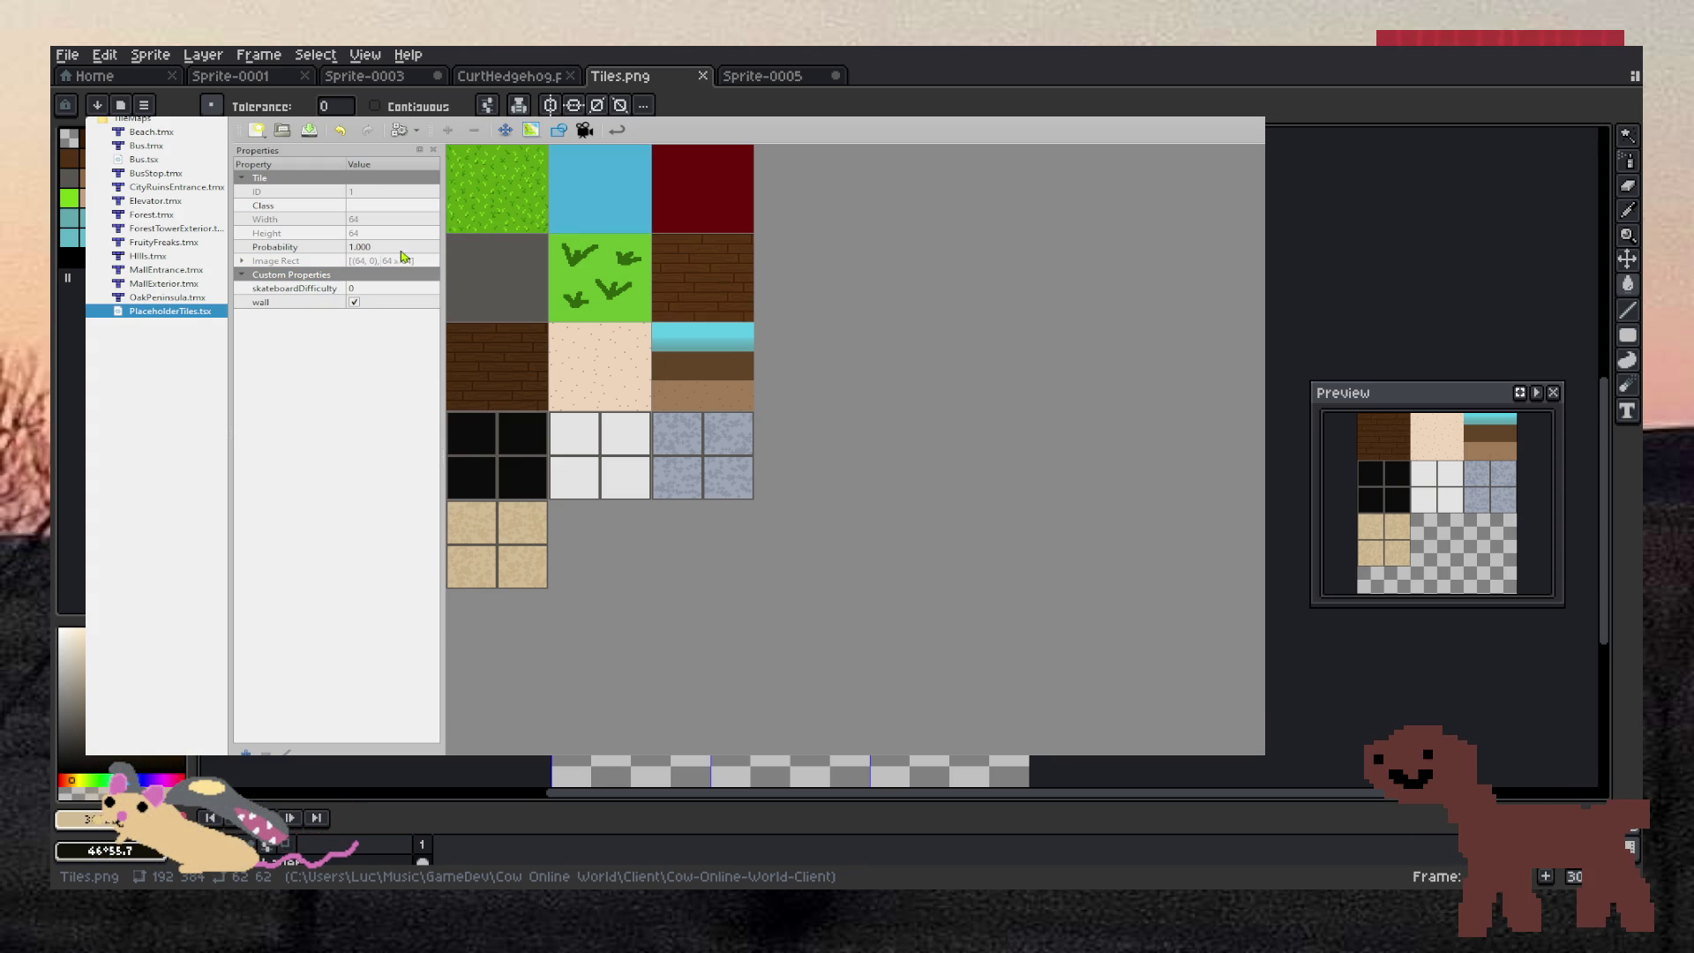
Set the grass-plant tile's diggingDifficulty to 1
{"action": "left_click_drag", "start_coordinate": [496, 260], "coordinate": [593, 295]}
{"action": "mouse_move", "coordinate": [600, 366]}
{"action": "left_mouse_down"}
{"action": "mouse_move", "coordinate": [568, 527]}
{"action": "mouse_move", "coordinate": [504, 565]}
{"action": "mouse_move", "coordinate": [571, 556]}
{"action": "mouse_move", "coordinate": [574, 540]}
{"action": "left_mouse_up"}
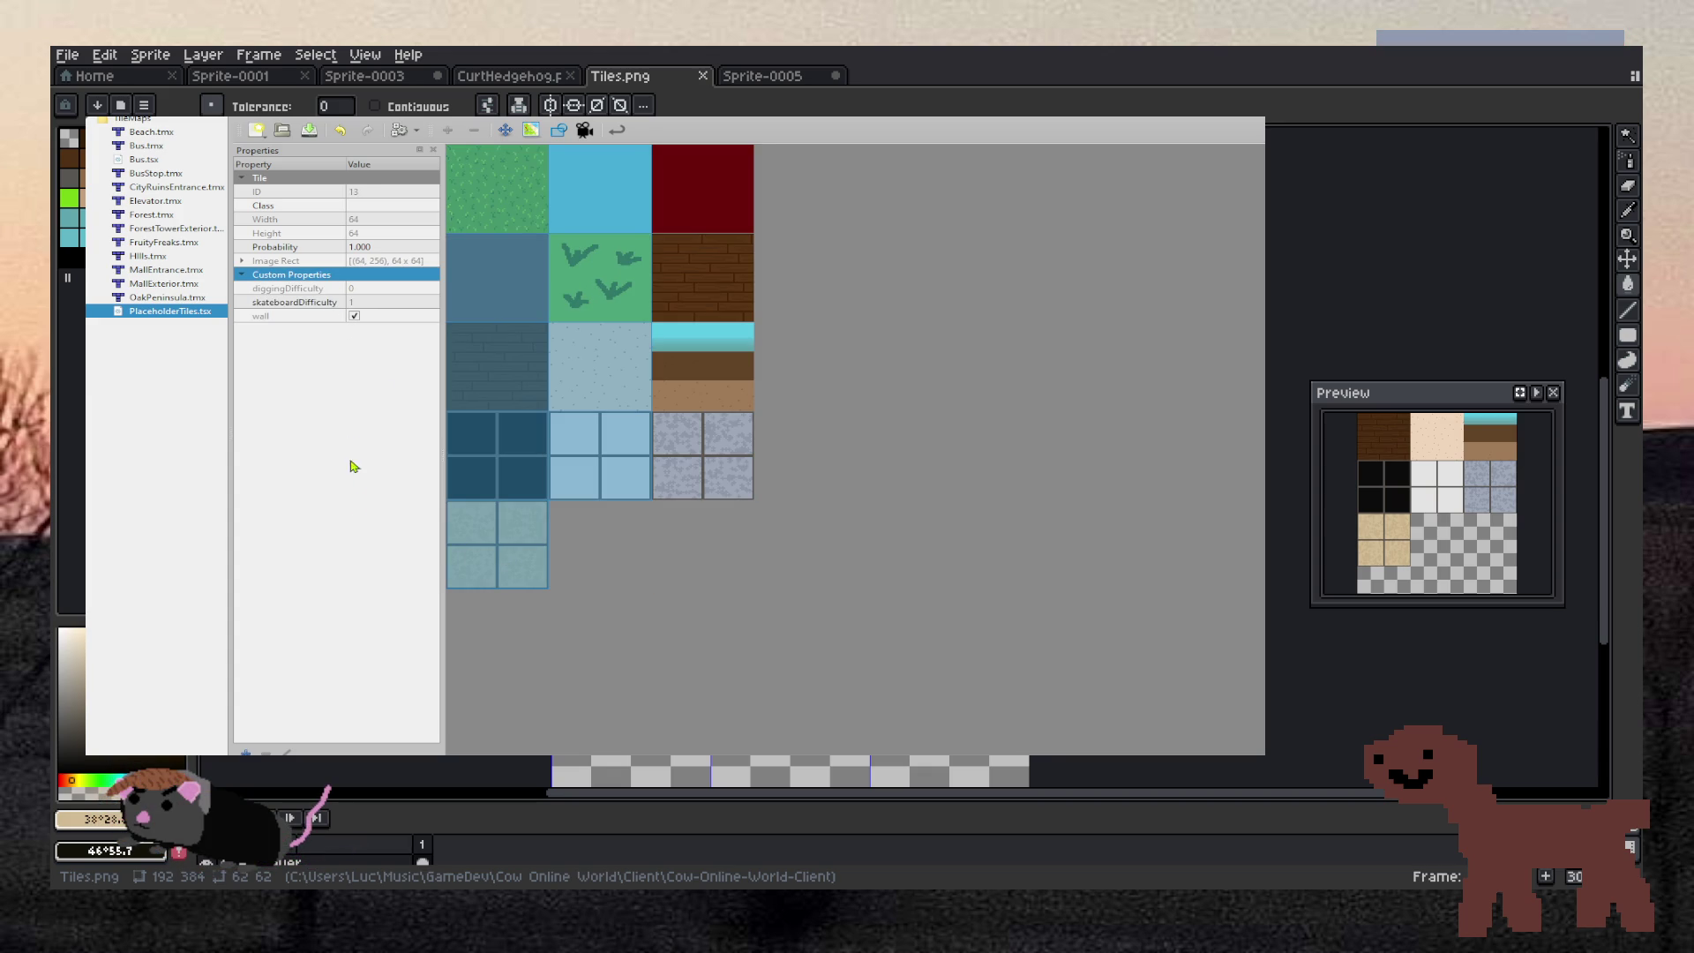
{"action": "left_click", "coordinate": [543, 459]}
{"action": "left_click", "coordinate": [602, 298]}
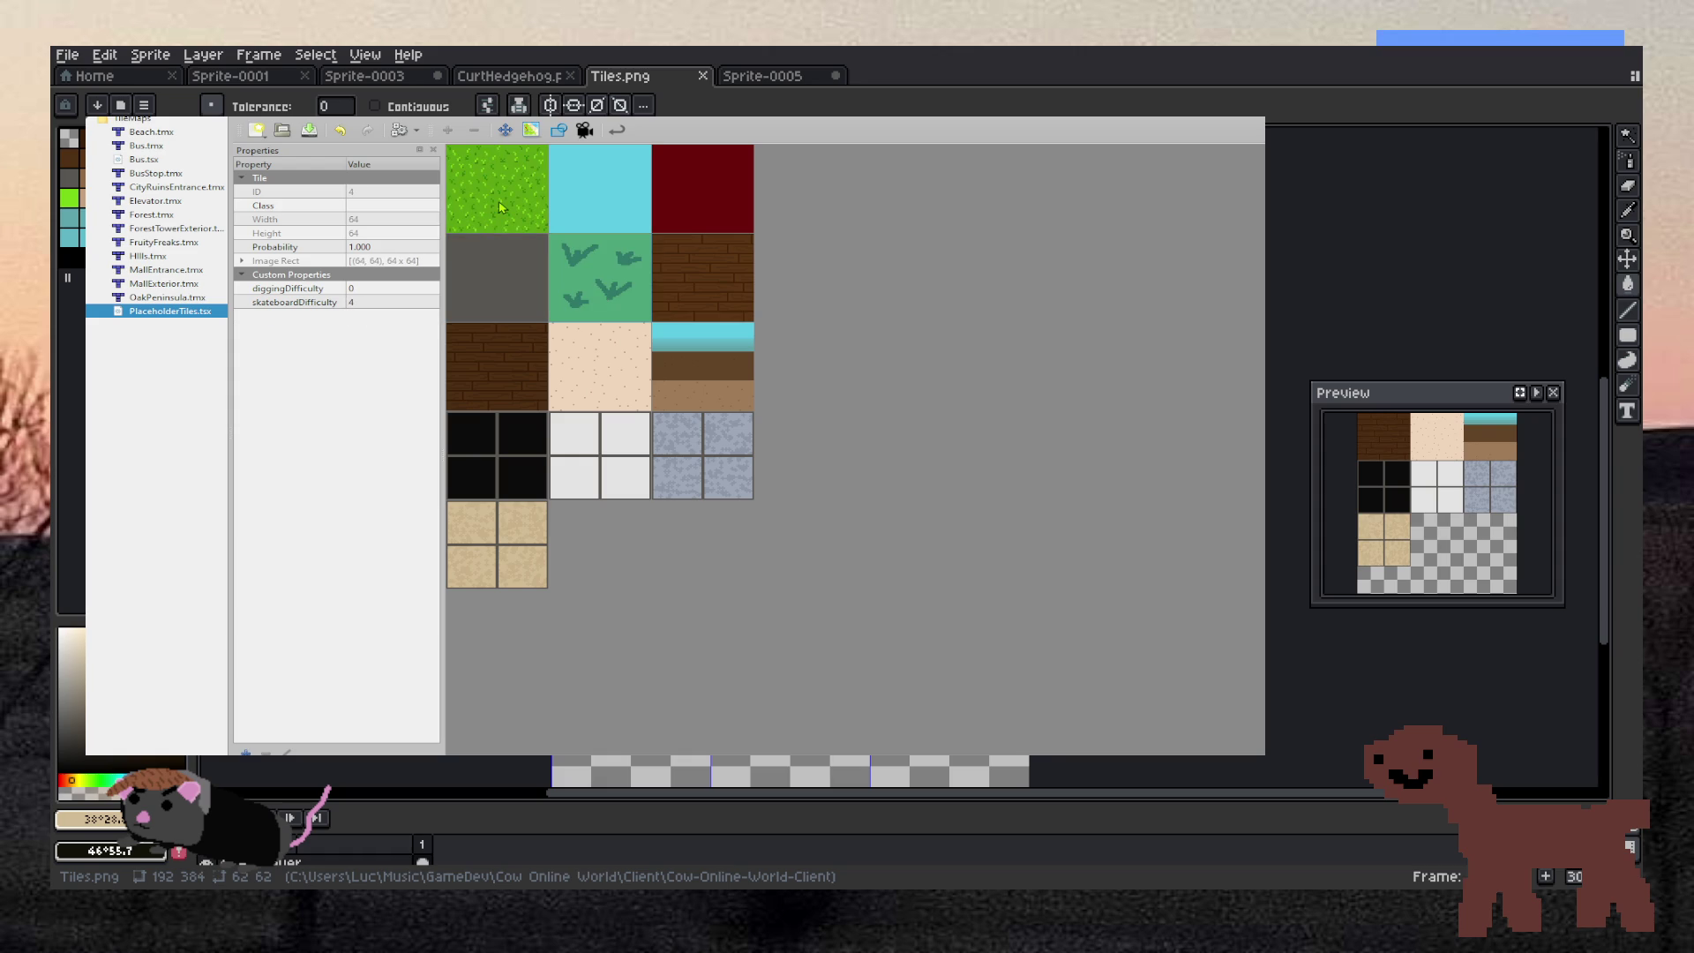
{"action": "left_click", "coordinate": [499, 207]}
{"action": "left_click", "coordinate": [584, 377]}
{"action": "left_click", "coordinate": [689, 474]}
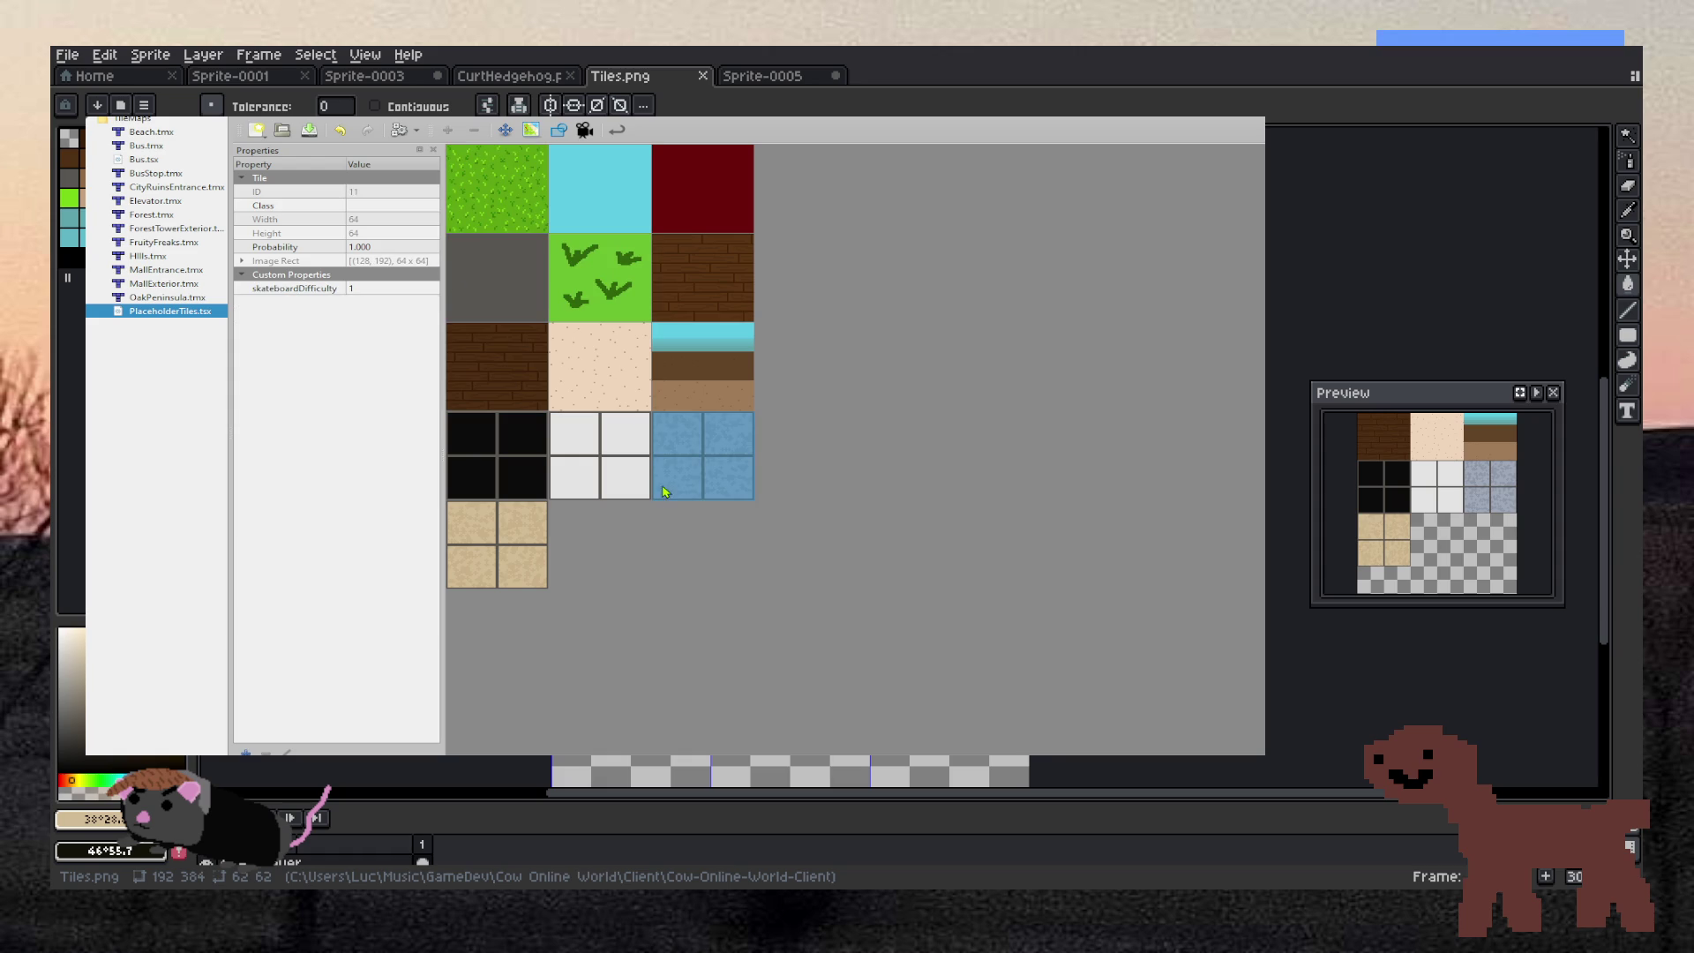
{"action": "left_click", "coordinate": [591, 388]}
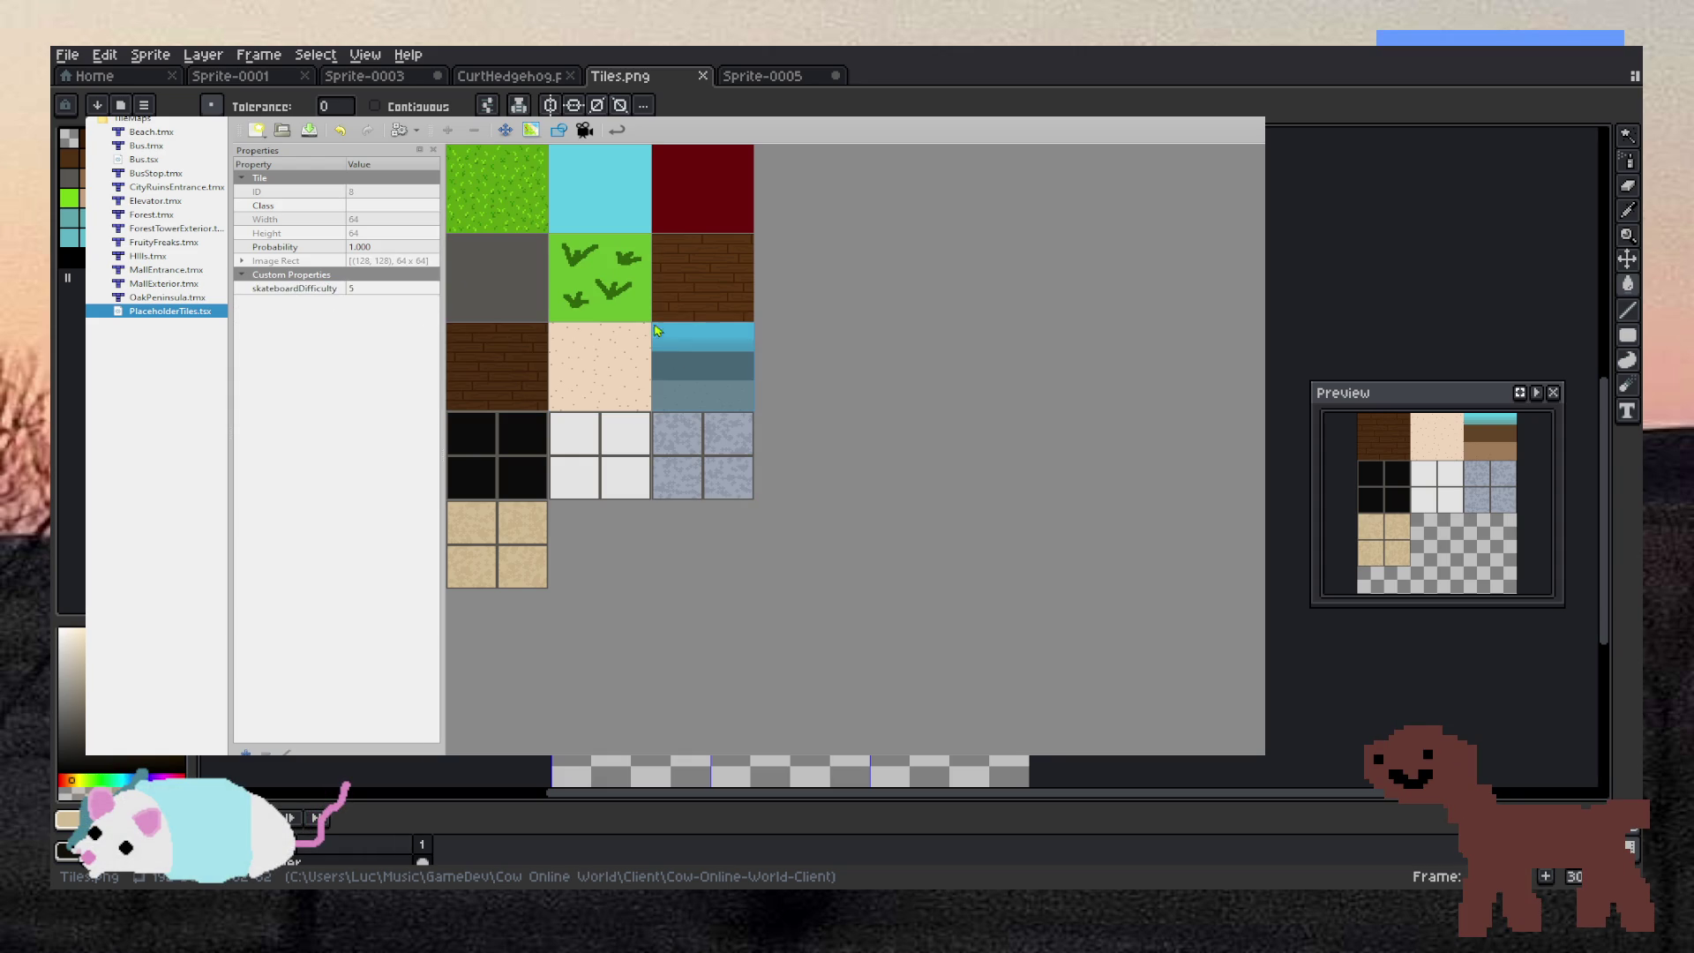
{"action": "left_click", "coordinate": [618, 280]}
{"action": "left_click", "coordinate": [432, 289]}
{"action": "key", "text": "Return"}
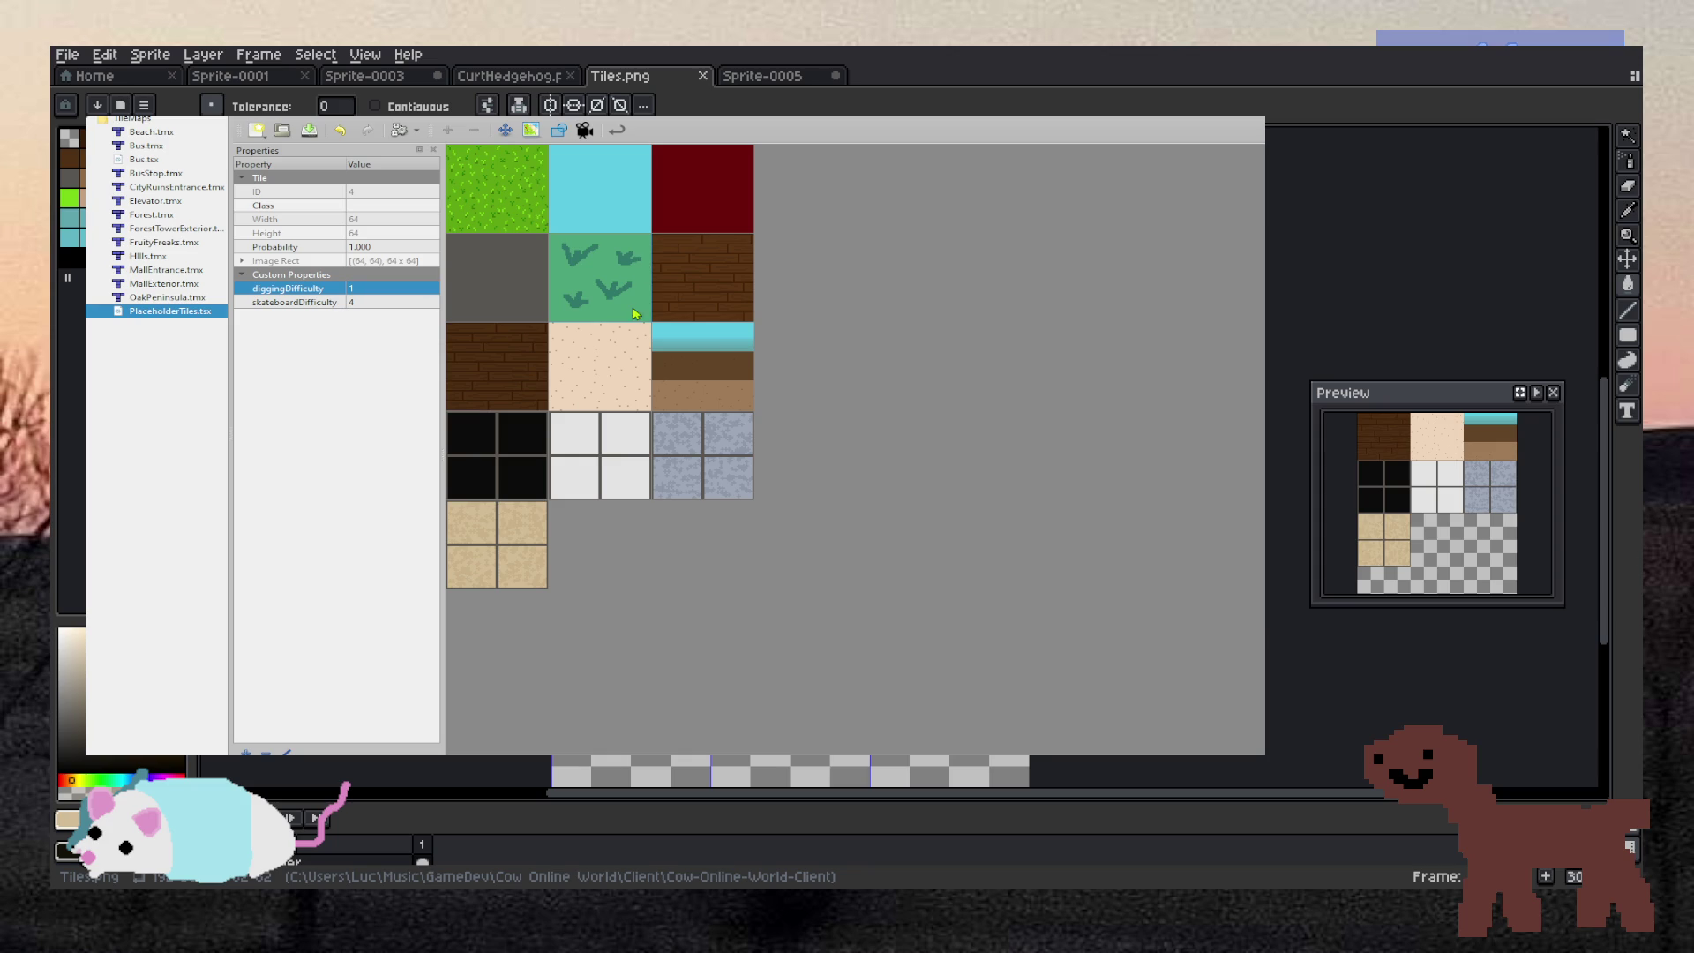
Check the diggingDifficulty of the red, grey, sand, stone and white tiles
{"action": "left_click", "coordinate": [716, 211]}
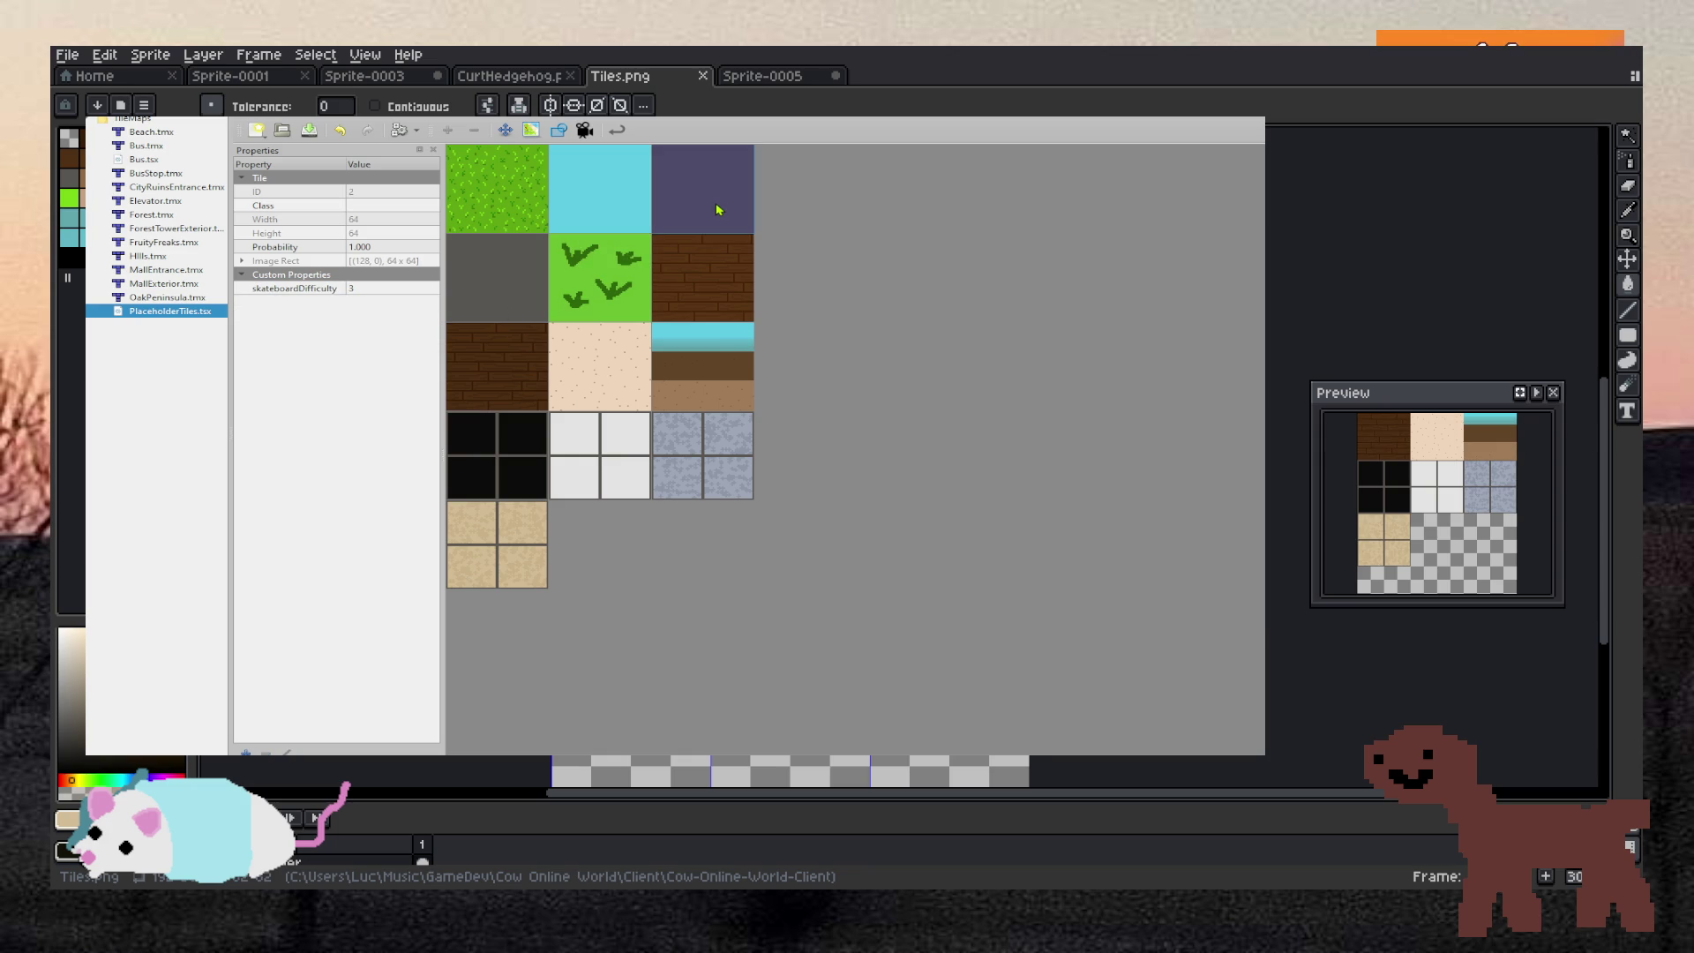
{"action": "left_click", "coordinate": [699, 291]}
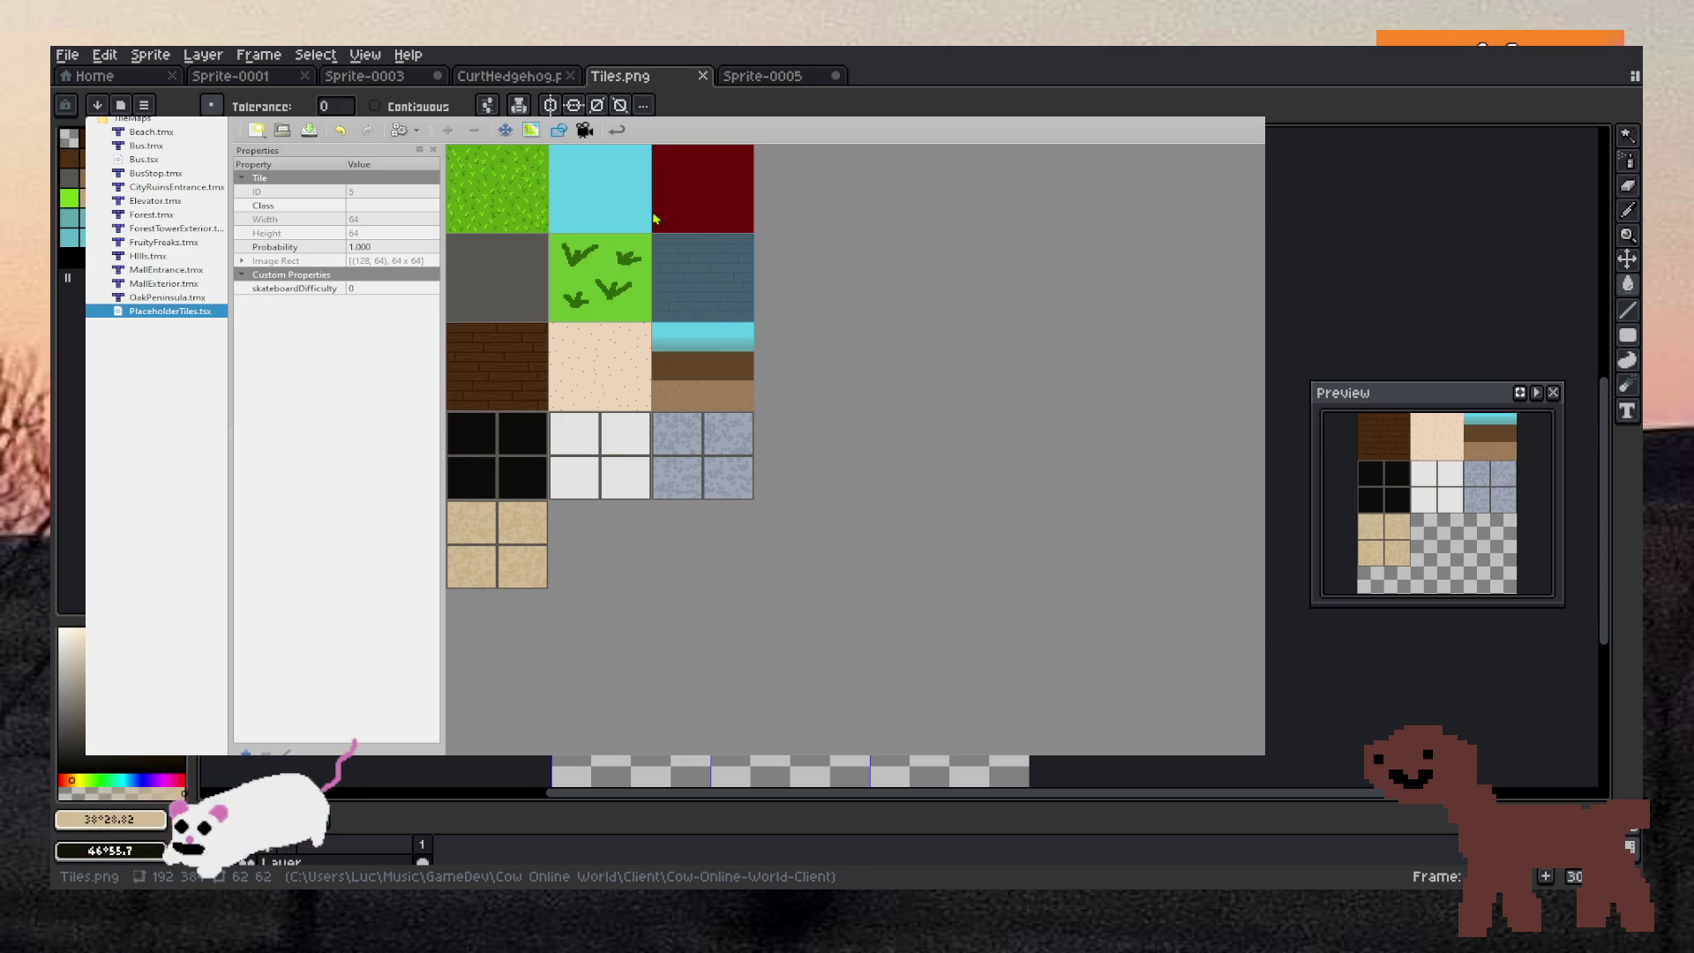
{"action": "left_click", "coordinate": [640, 238]}
{"action": "left_click", "coordinate": [532, 280]}
{"action": "left_click", "coordinate": [525, 353]}
{"action": "left_click", "coordinate": [520, 454]}
{"action": "left_click_drag", "start_coordinate": [521, 459], "coordinate": [600, 476]}
{"action": "left_click", "coordinate": [618, 388]}
{"action": "left_click", "coordinate": [644, 458]}
{"action": "left_click", "coordinate": [700, 455]}
{"action": "left_click", "coordinate": [626, 450]}
{"action": "left_click", "coordinate": [314, 288]}
Review stone, dirt, brick, red, sand and cyan tiles, then set the dark grey tile's diggingDifficulty to 6
{"action": "left_click", "coordinate": [697, 431]}
{"action": "left_click", "coordinate": [334, 276]}
{"action": "left_click", "coordinate": [696, 366]}
{"action": "left_click", "coordinate": [307, 273]}
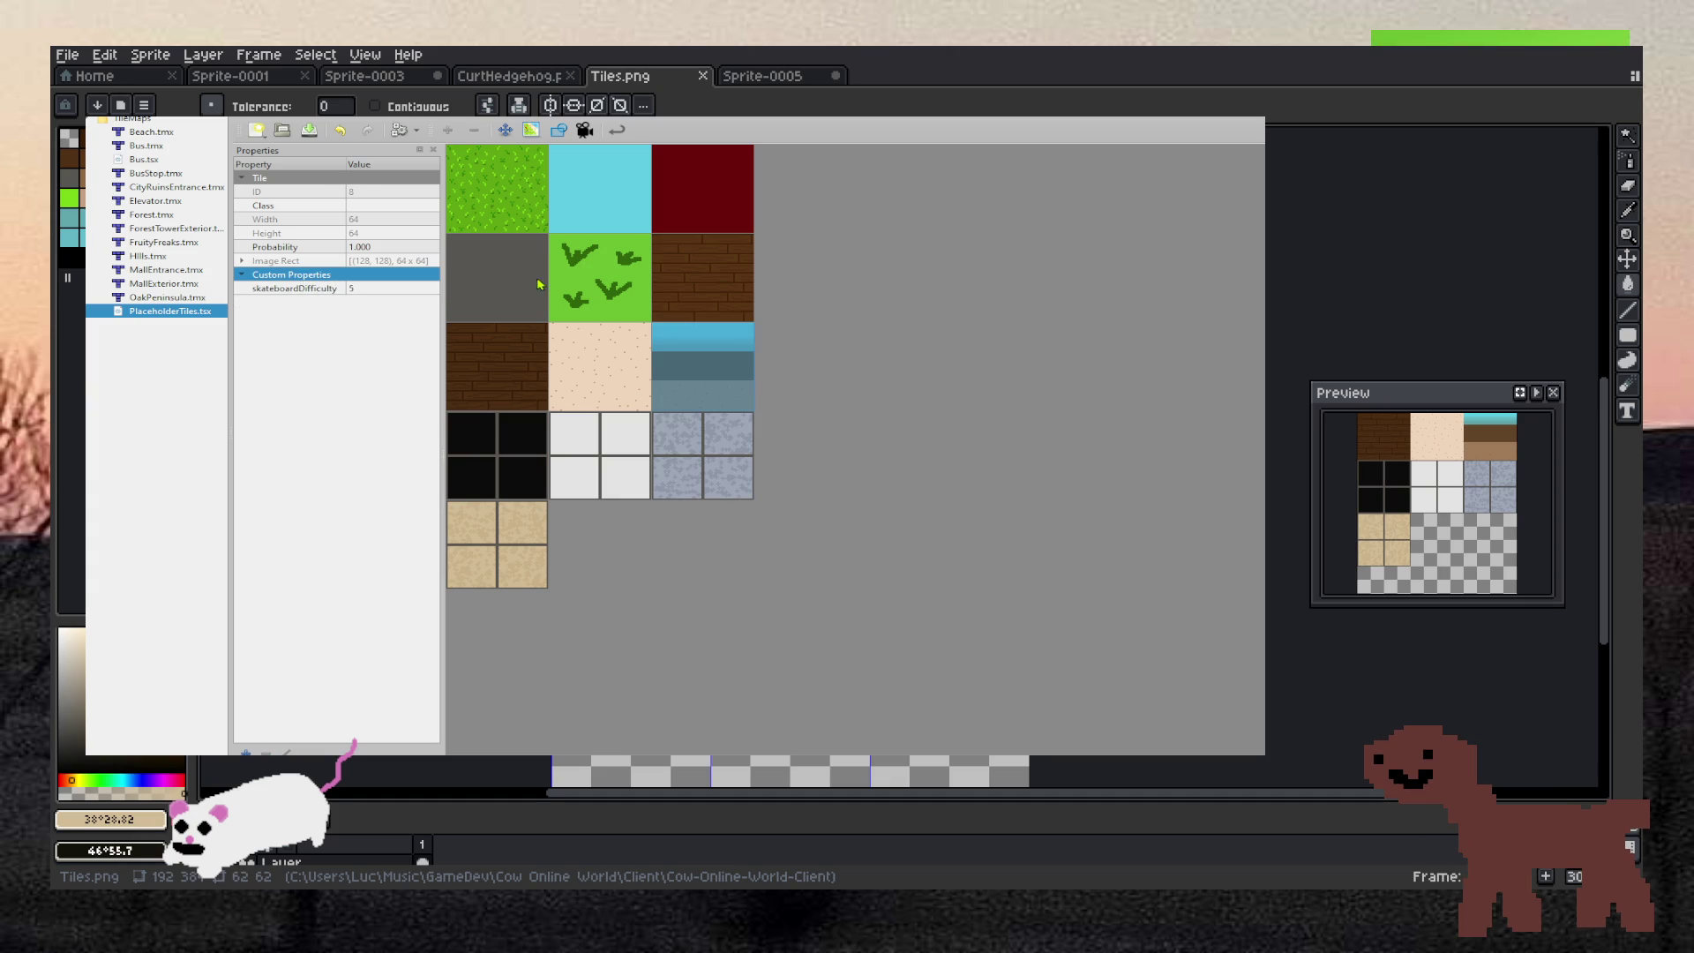
{"action": "left_click", "coordinate": [684, 273]}
{"action": "left_click", "coordinate": [298, 275]}
{"action": "left_click", "coordinate": [703, 188]}
{"action": "left_click", "coordinate": [319, 279]}
{"action": "left_click", "coordinate": [617, 339]}
{"action": "left_click", "coordinate": [589, 212]}
{"action": "left_click", "coordinate": [702, 189]}
{"action": "left_click", "coordinate": [505, 310]}
{"action": "left_click", "coordinate": [507, 361]}
{"action": "left_click", "coordinate": [582, 445]}
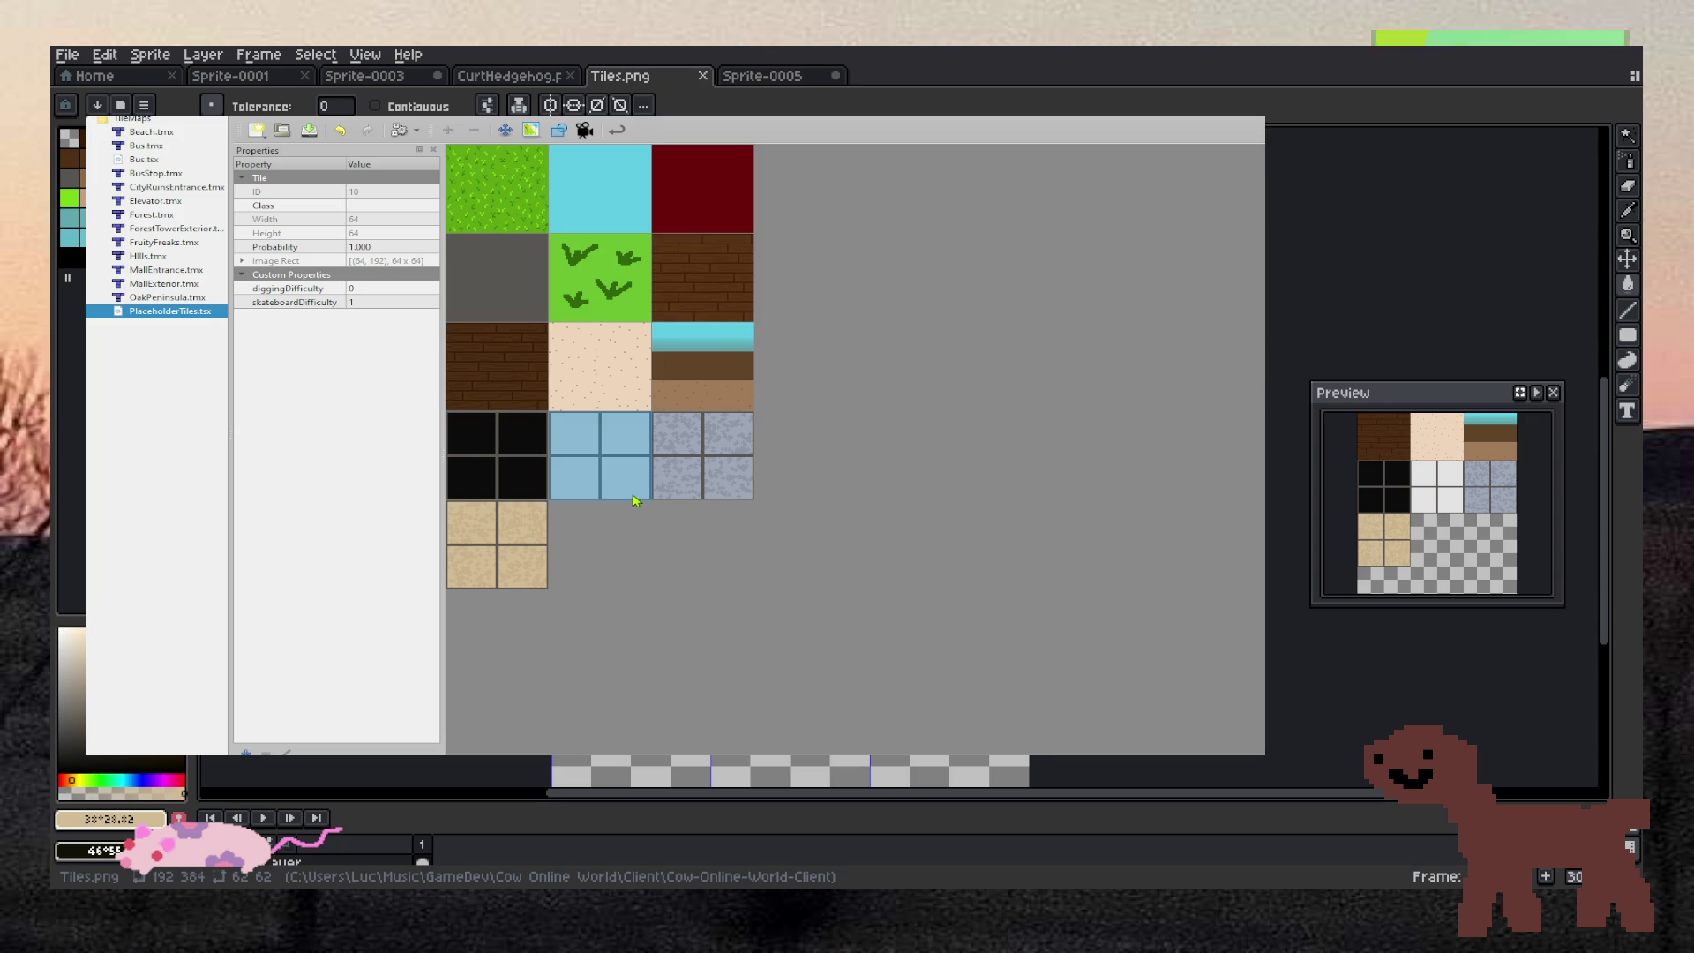
{"action": "left_click", "coordinate": [494, 291]}
{"action": "left_click", "coordinate": [365, 288]}
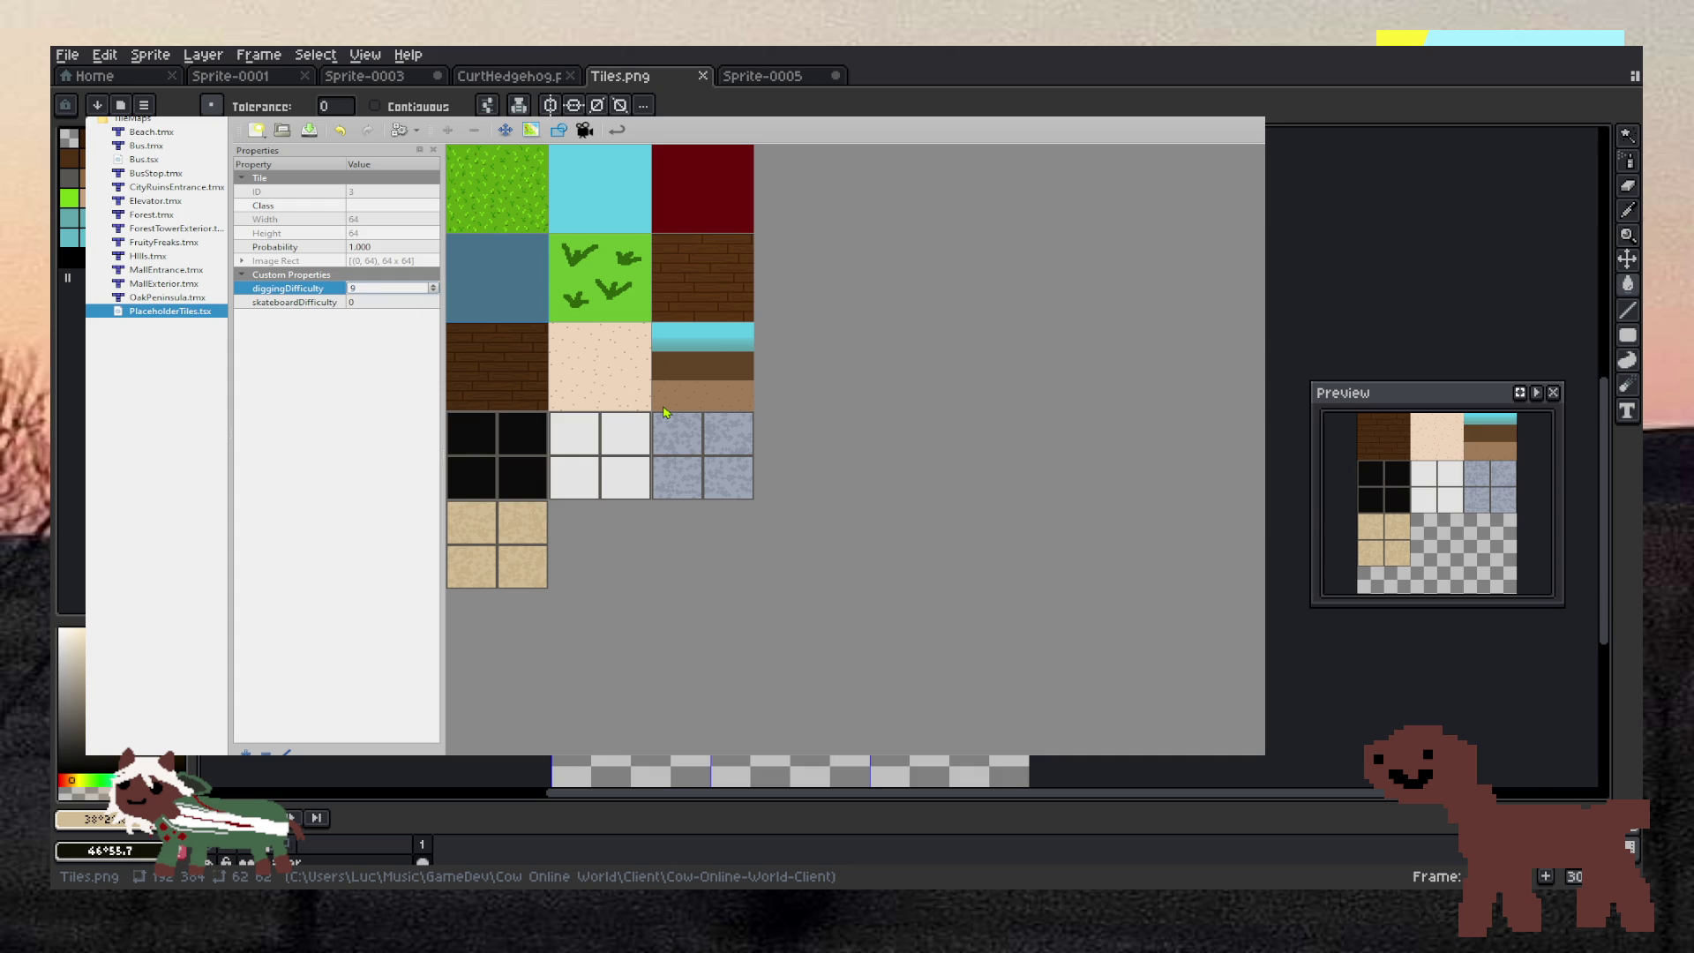
Give the white floor tile a diggingDifficulty of 8
{"action": "left_click", "coordinate": [606, 452]}
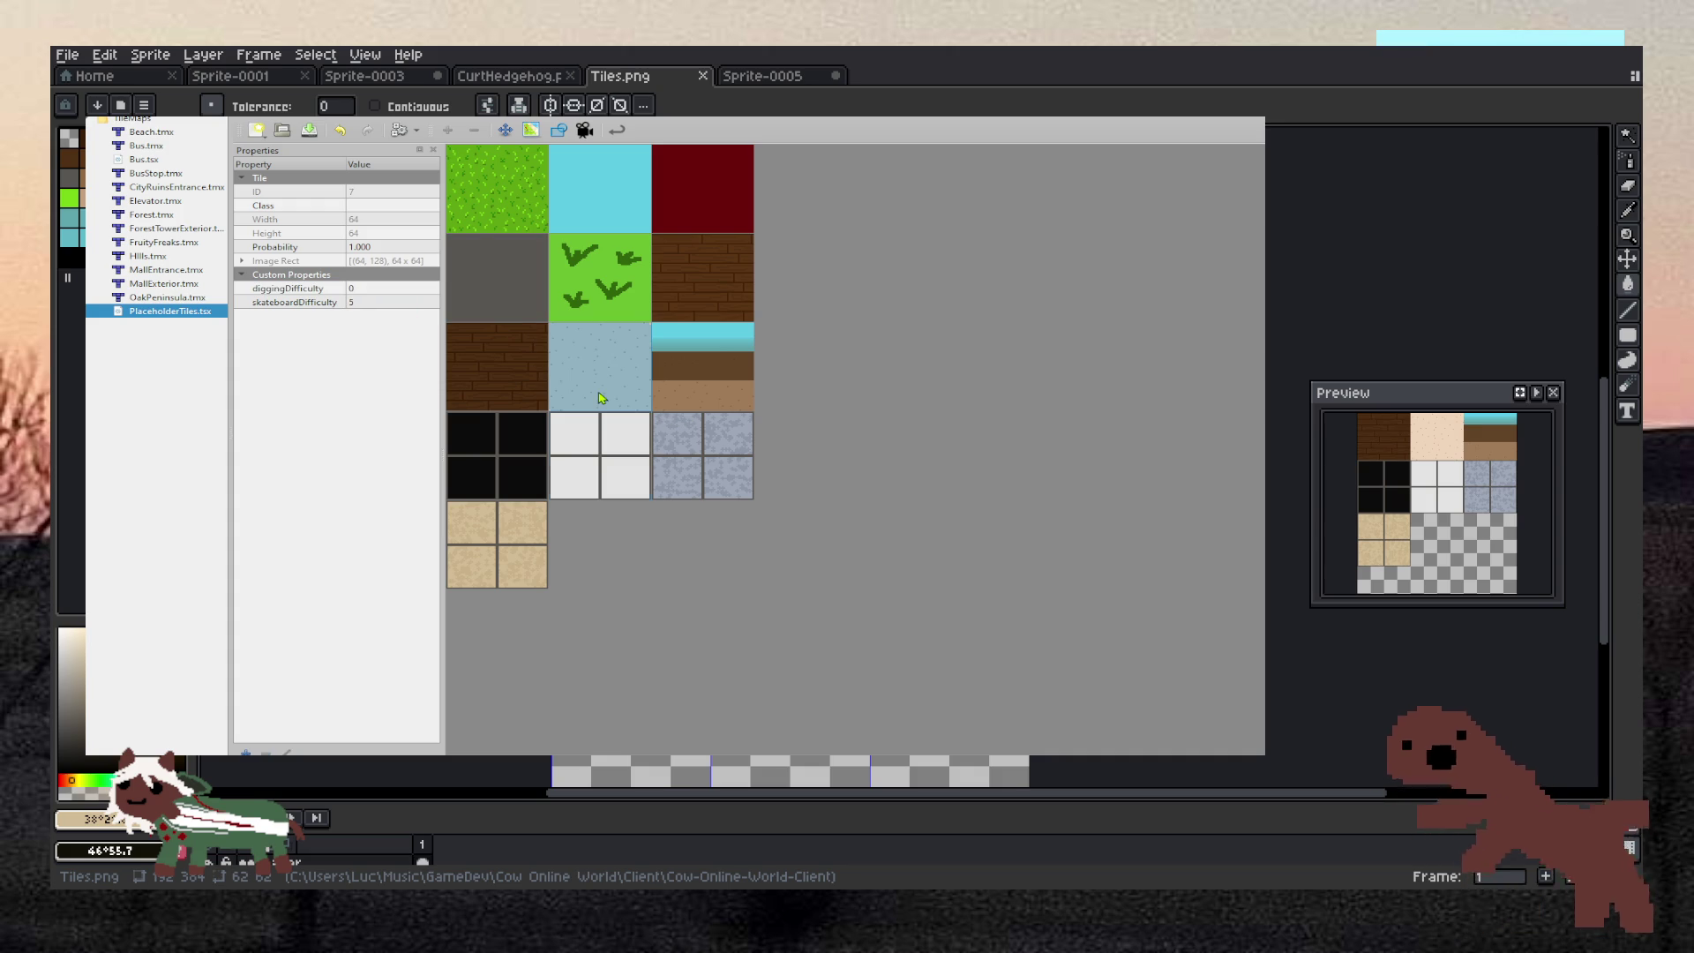
{"action": "left_click", "coordinate": [524, 447]}
{"action": "left_click", "coordinate": [503, 370]}
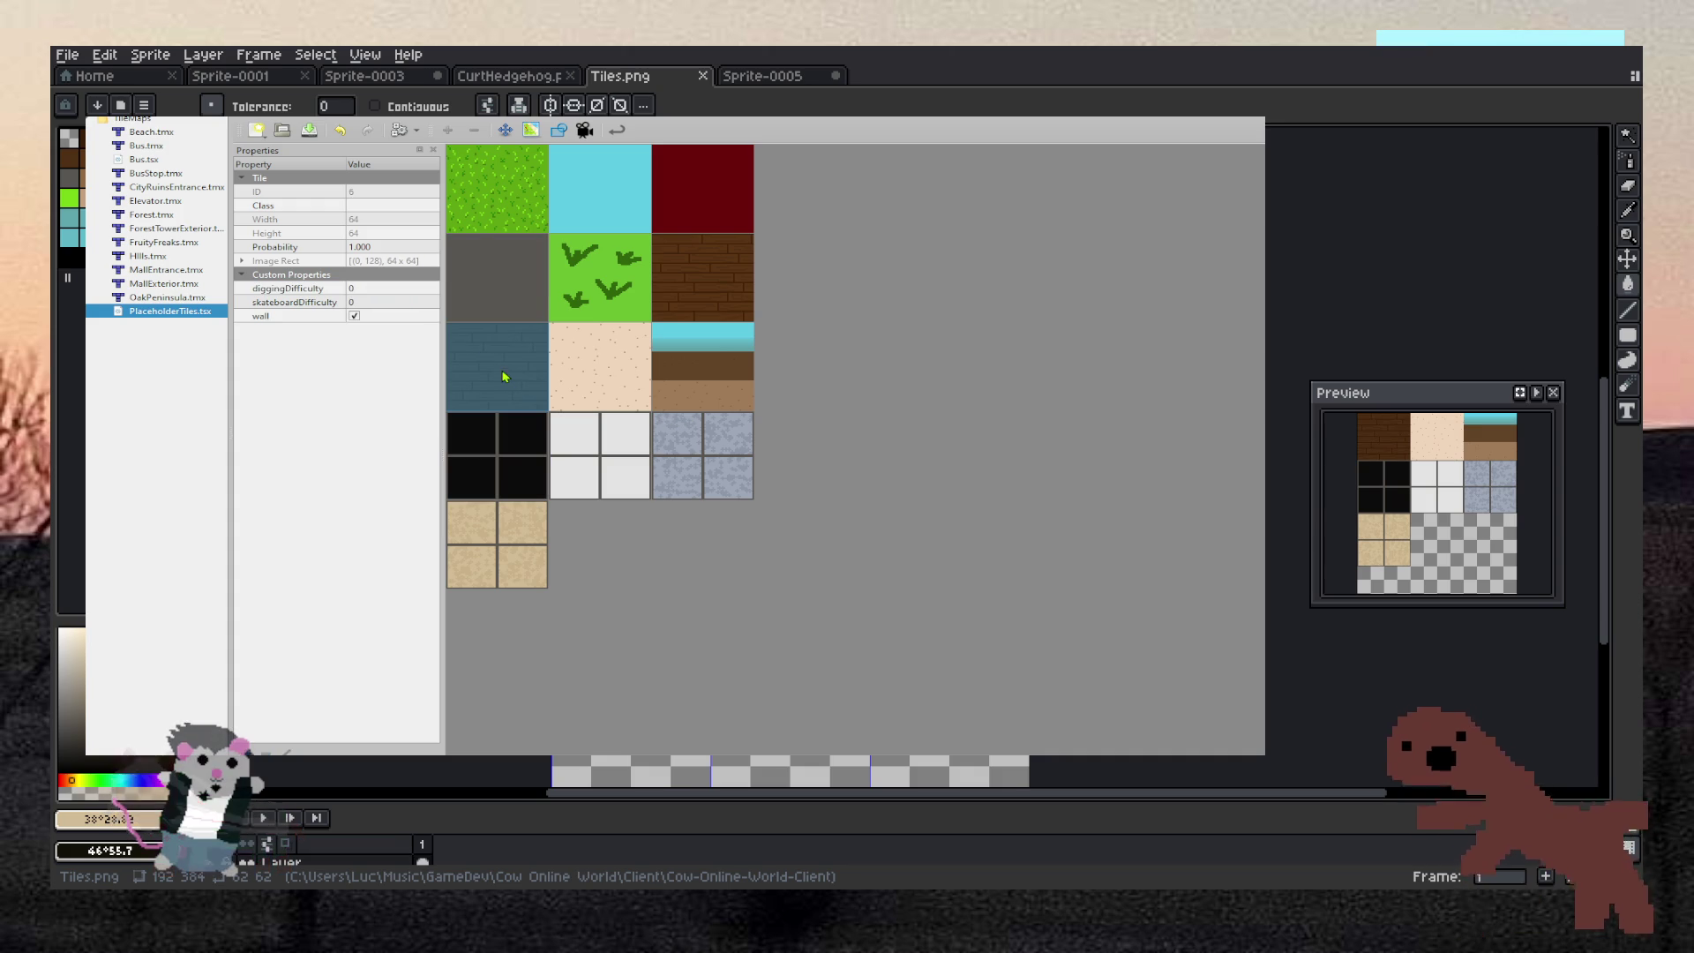
{"action": "left_click", "coordinate": [369, 289]}
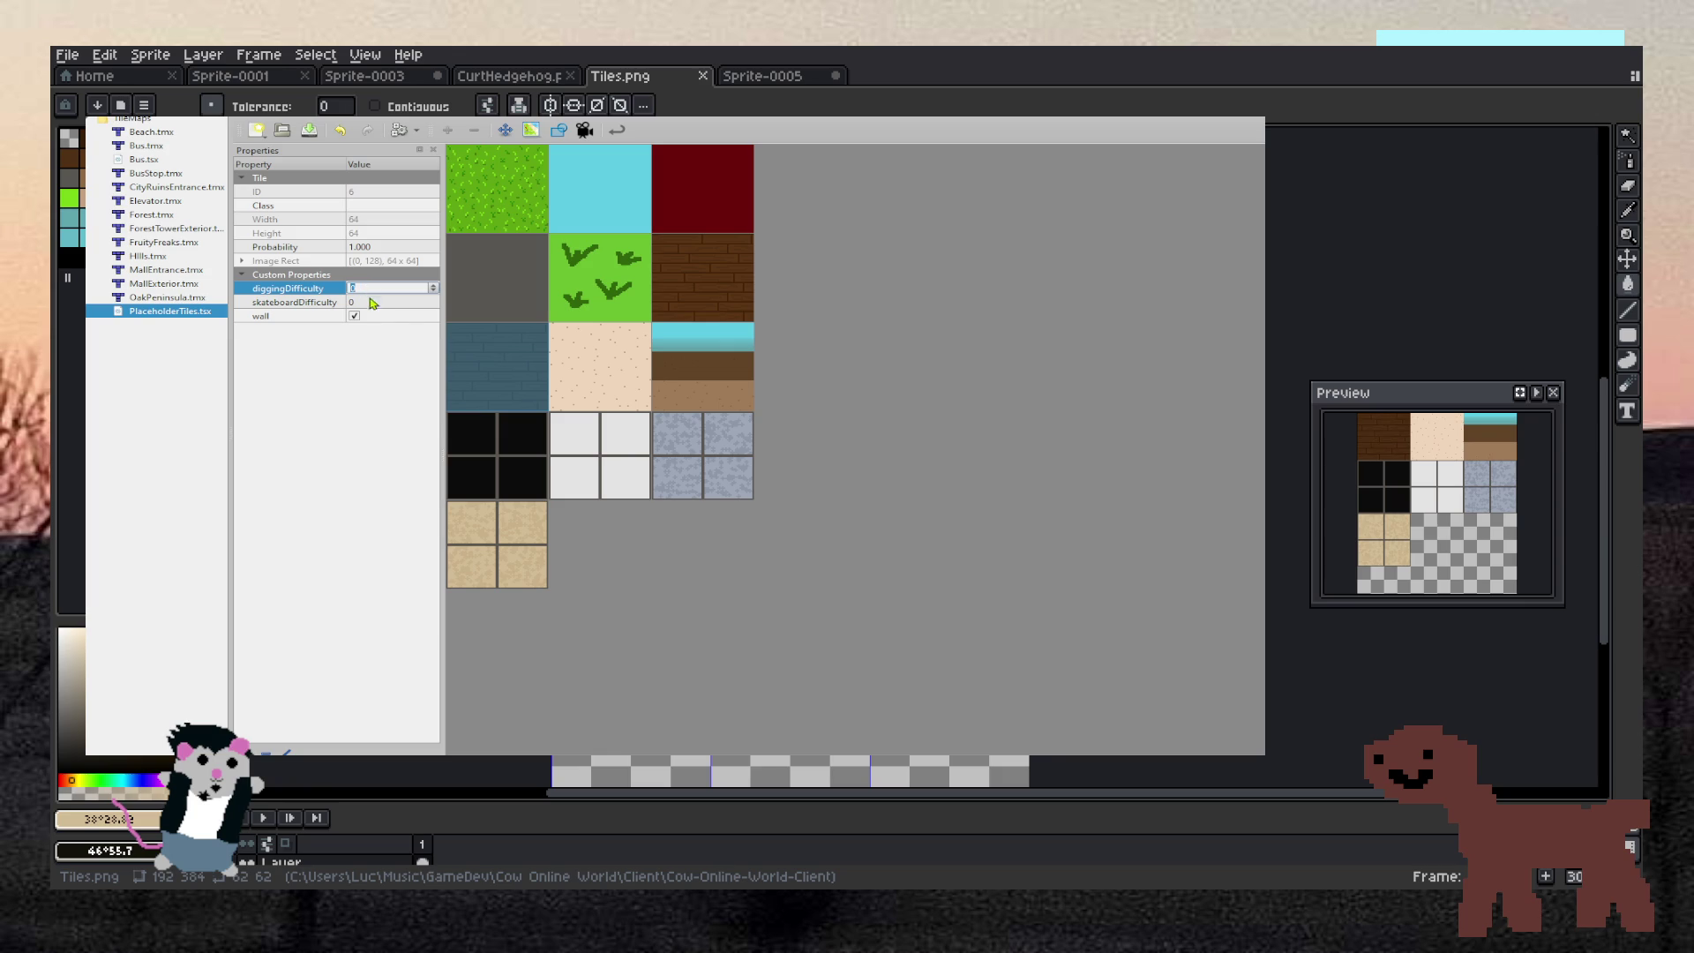
{"action": "left_click", "coordinate": [729, 294]}
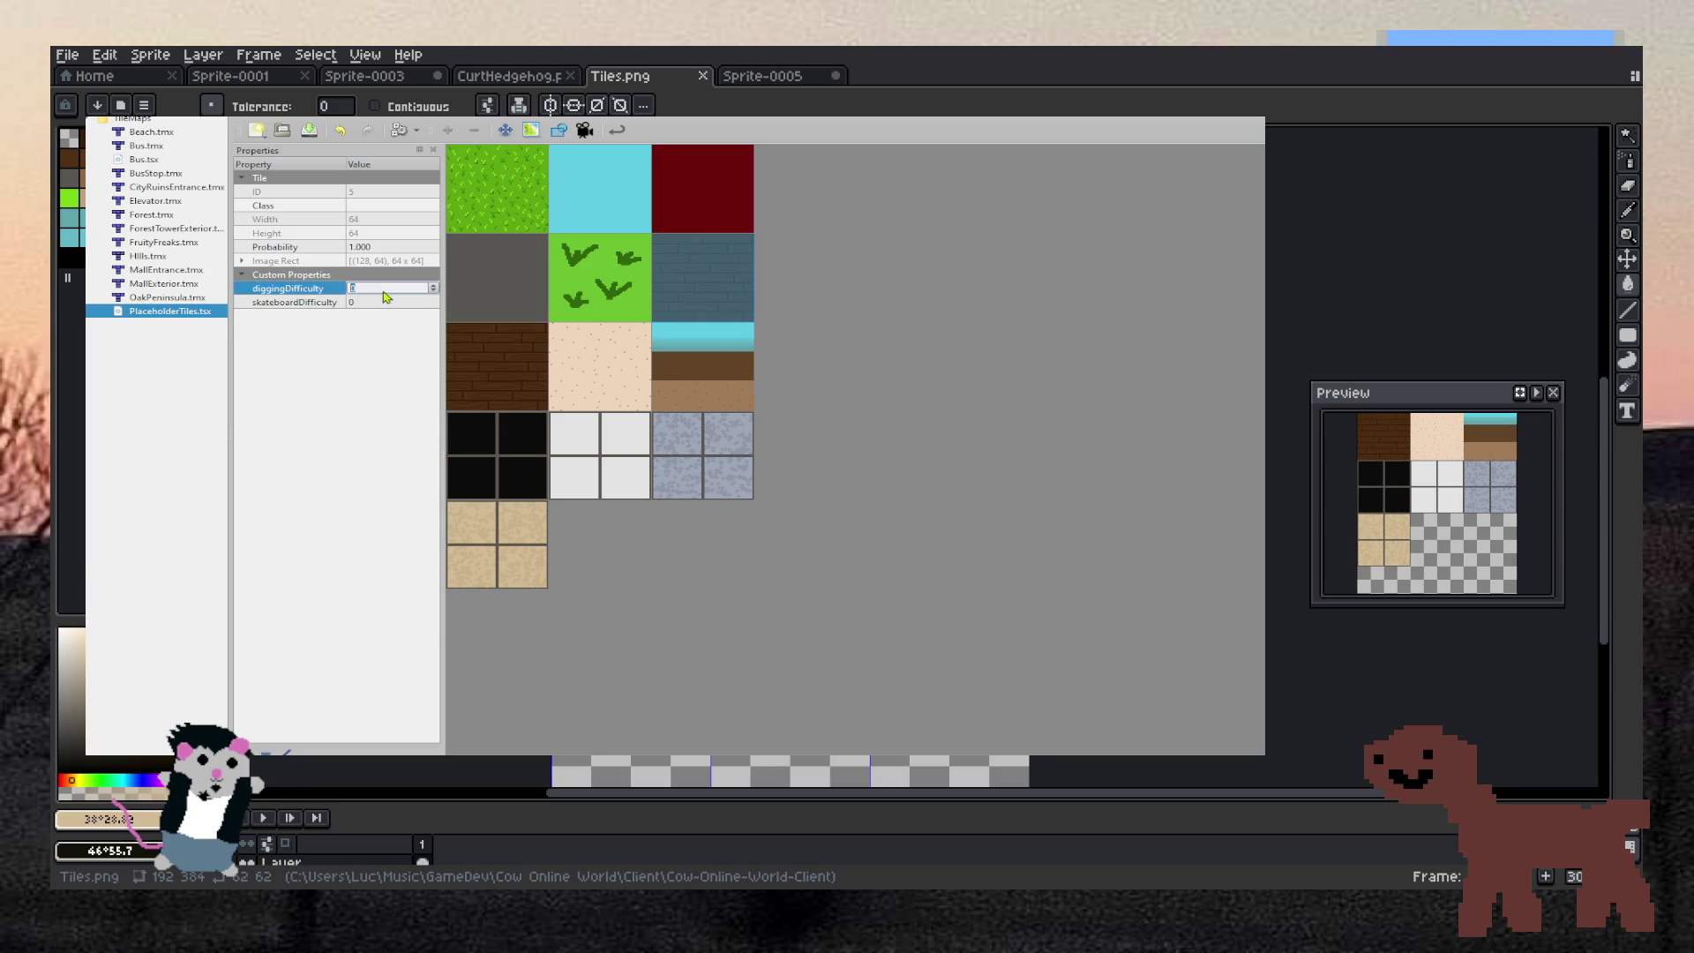
{"action": "left_click", "coordinate": [569, 453]}
{"action": "left_click", "coordinate": [520, 322]}
{"action": "left_click", "coordinate": [697, 456]}
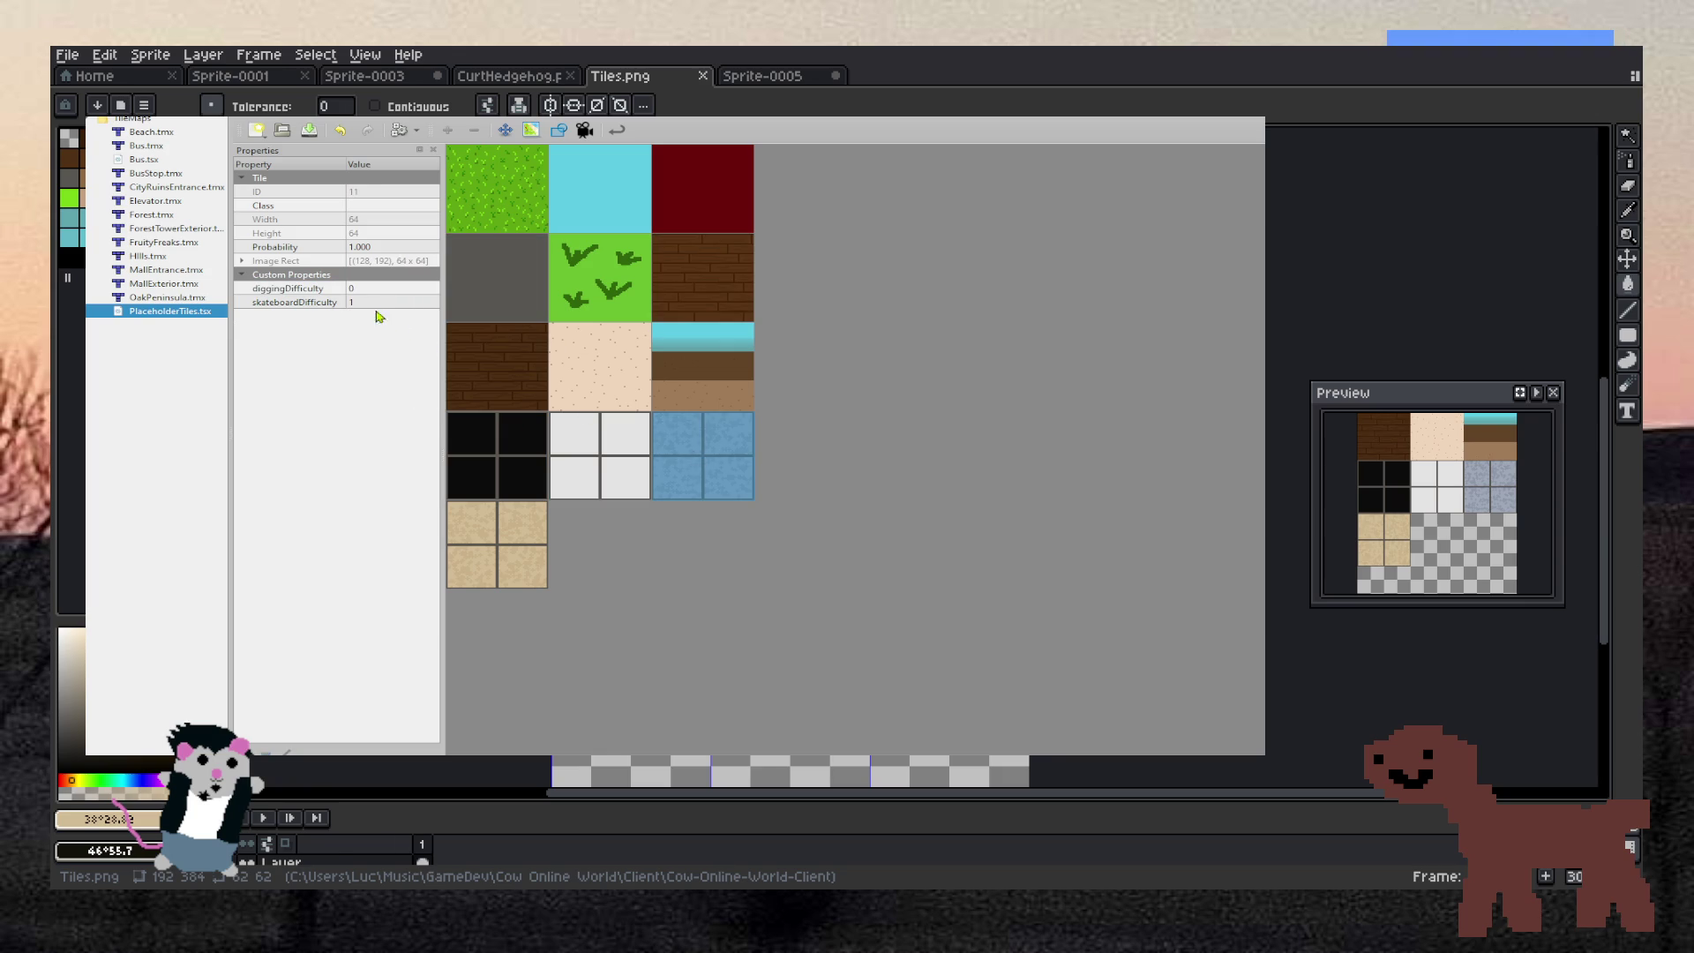
{"action": "left_click", "coordinate": [360, 288]}
{"action": "type", "text": "8"}
{"action": "left_click", "coordinate": [578, 485]}
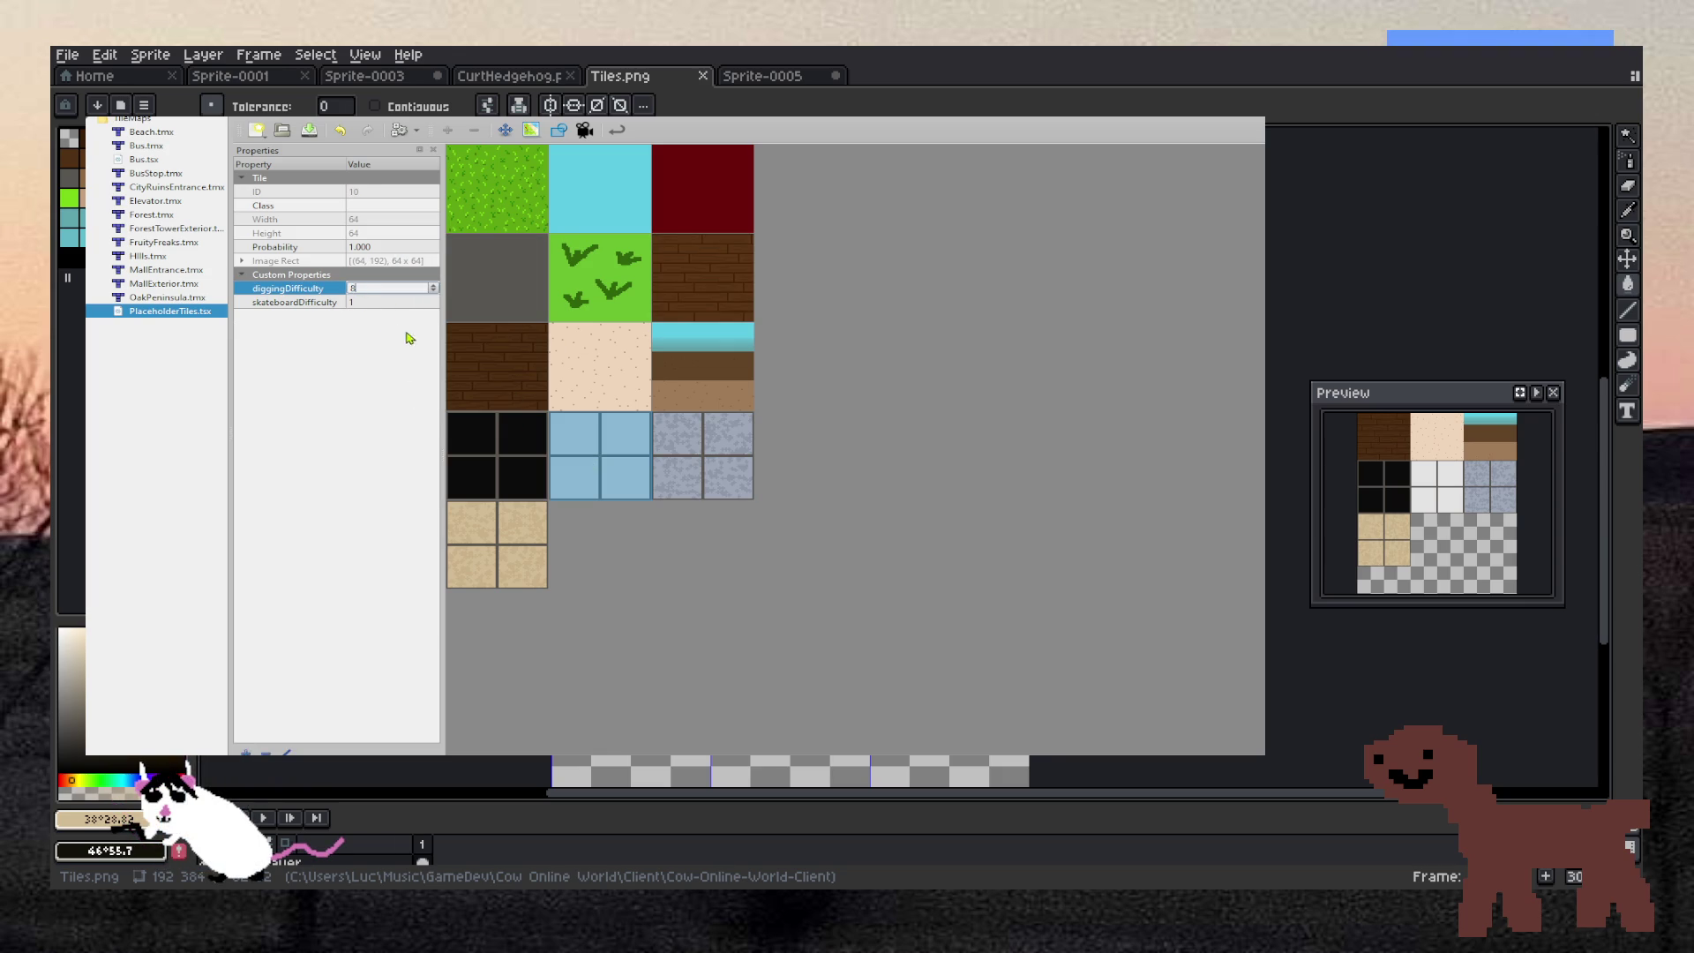
Inspect the black, sand, brick and blue brick wall tiles' diggingDifficulty properties
{"action": "left_click", "coordinate": [467, 455]}
{"action": "left_click", "coordinate": [514, 529]}
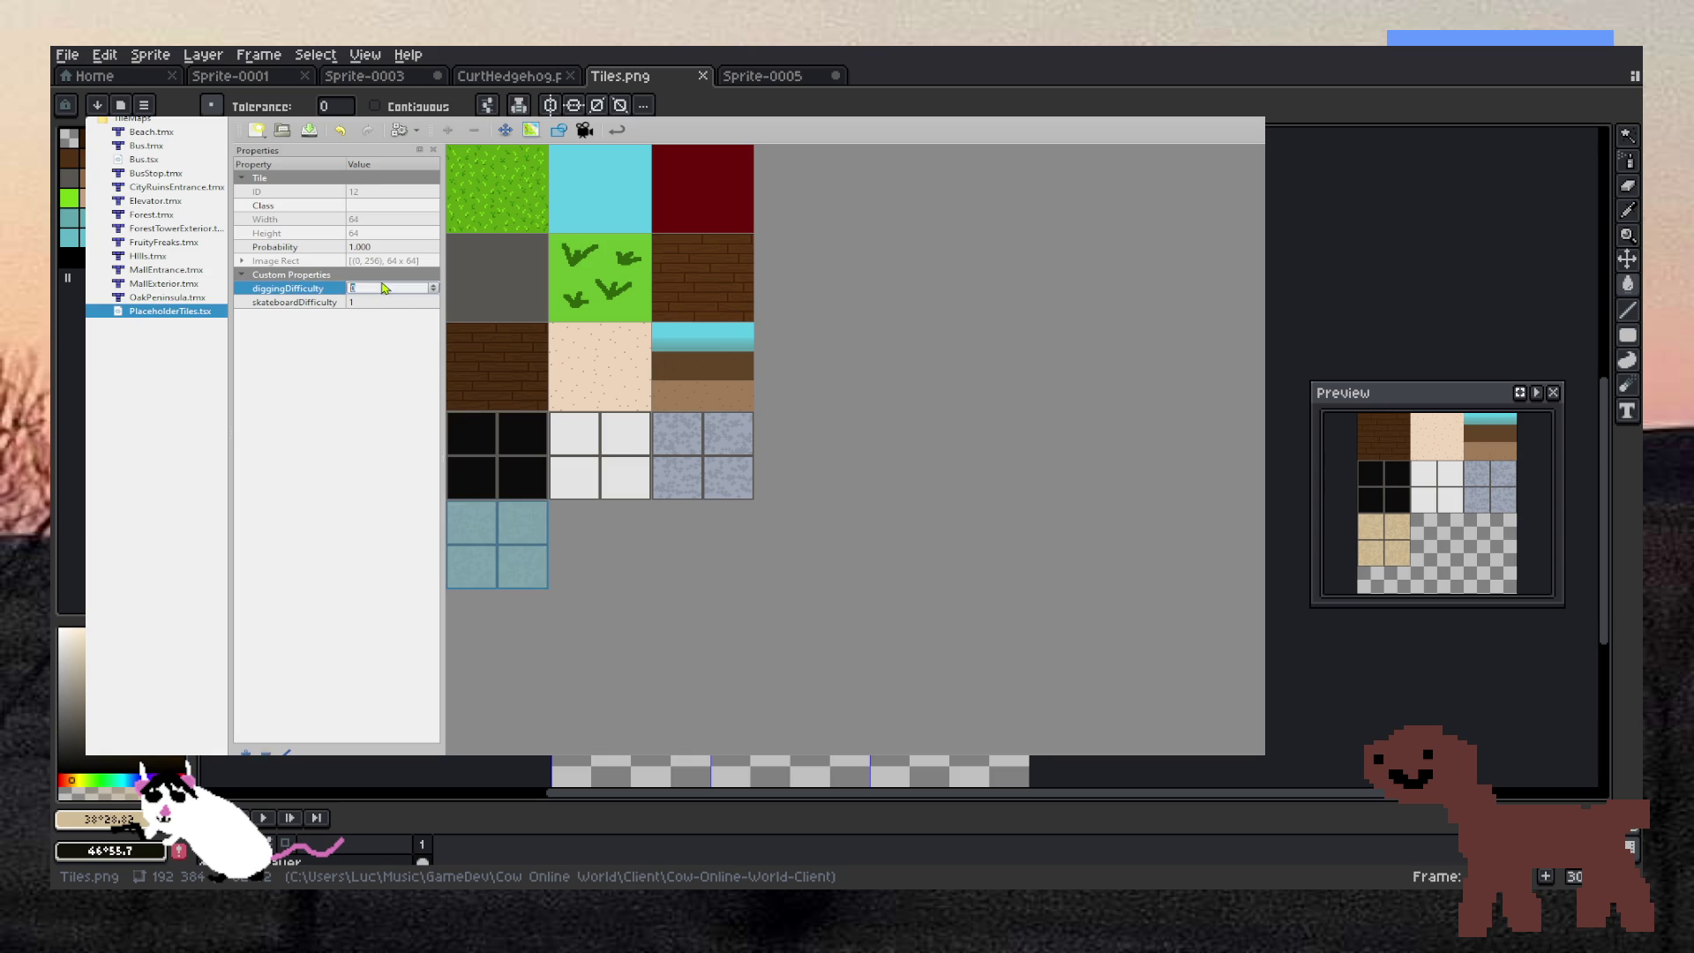
{"action": "left_click", "coordinate": [512, 371]}
{"action": "left_click", "coordinate": [490, 509]}
{"action": "left_click", "coordinate": [584, 473]}
{"action": "left_click", "coordinate": [522, 364]}
{"action": "left_click", "coordinate": [514, 295]}
{"action": "left_click", "coordinate": [507, 347]}
{"action": "left_click", "coordinate": [502, 295]}
{"action": "left_click", "coordinate": [494, 362]}
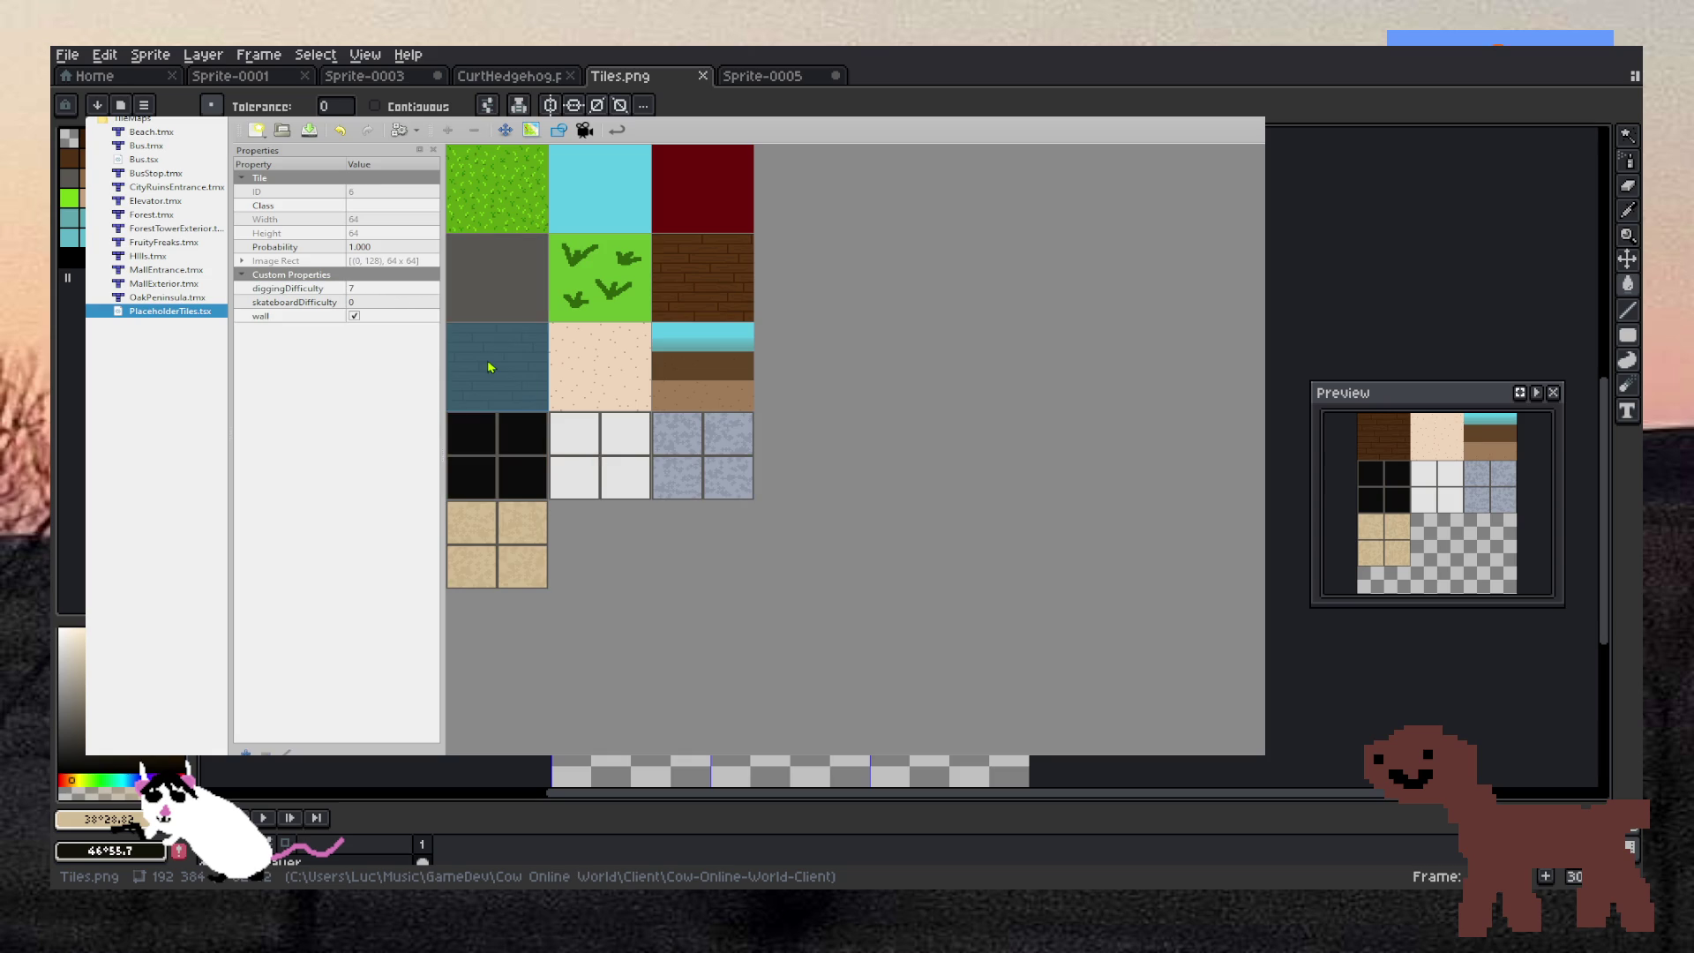
{"action": "left_click", "coordinate": [388, 292]}
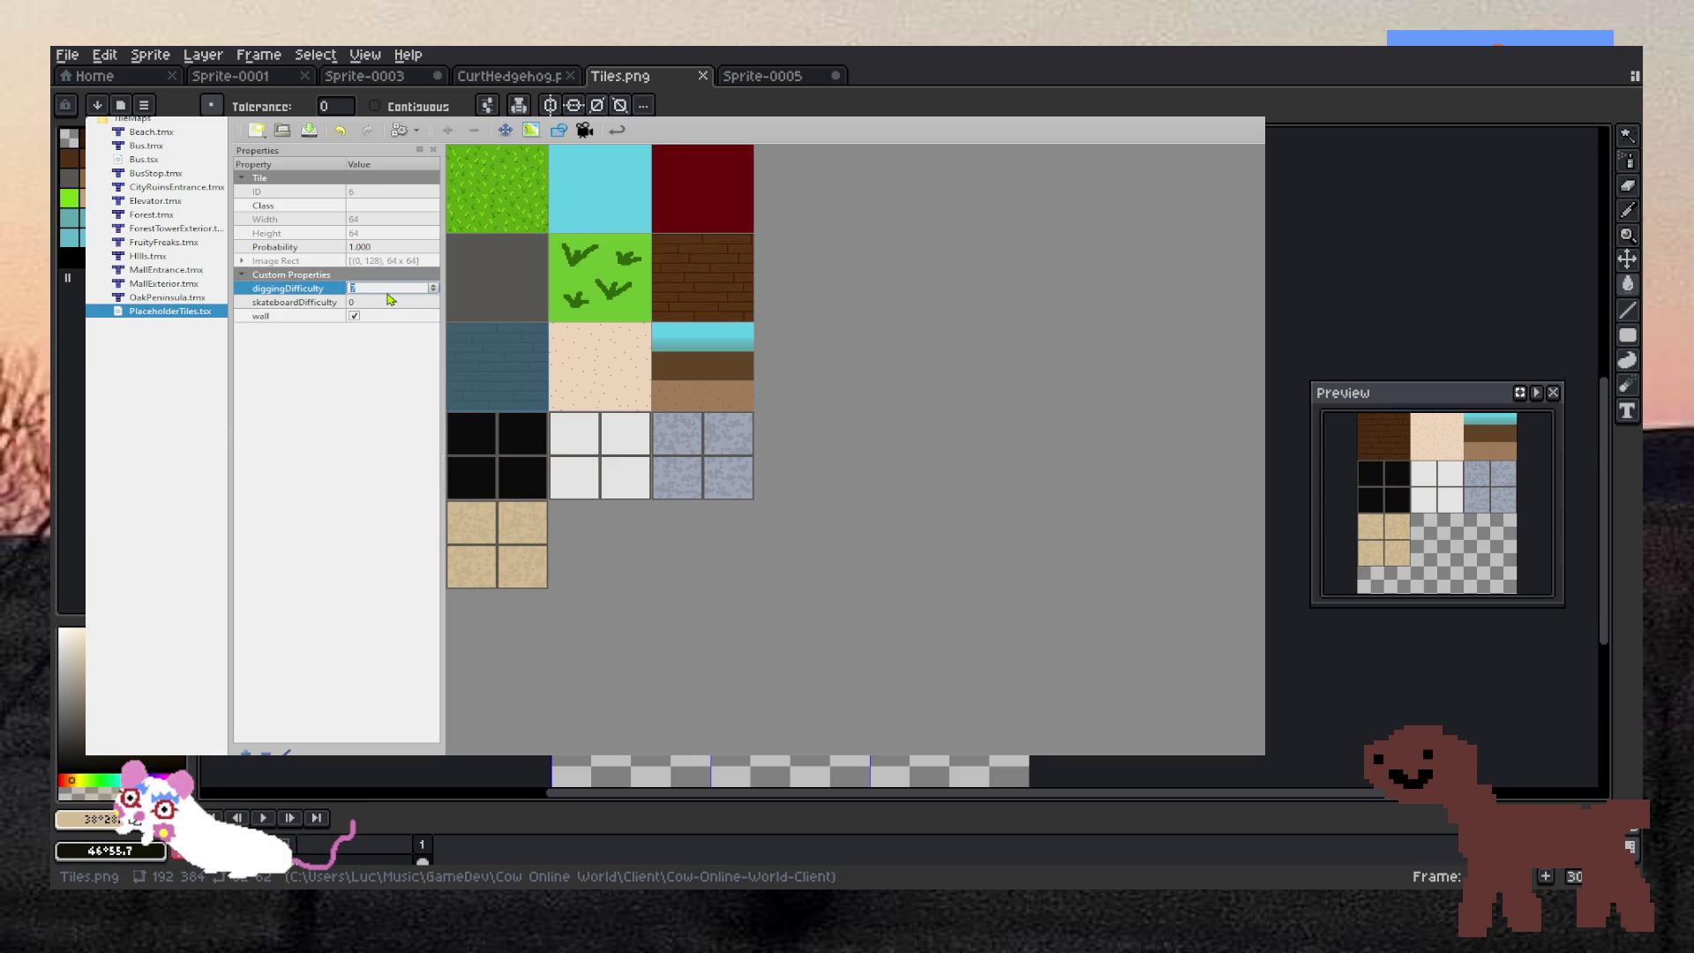
Set the dark red tile's diggingDifficulty to 5, undoing an accidental tile swap
{"action": "left_click", "coordinate": [692, 295]}
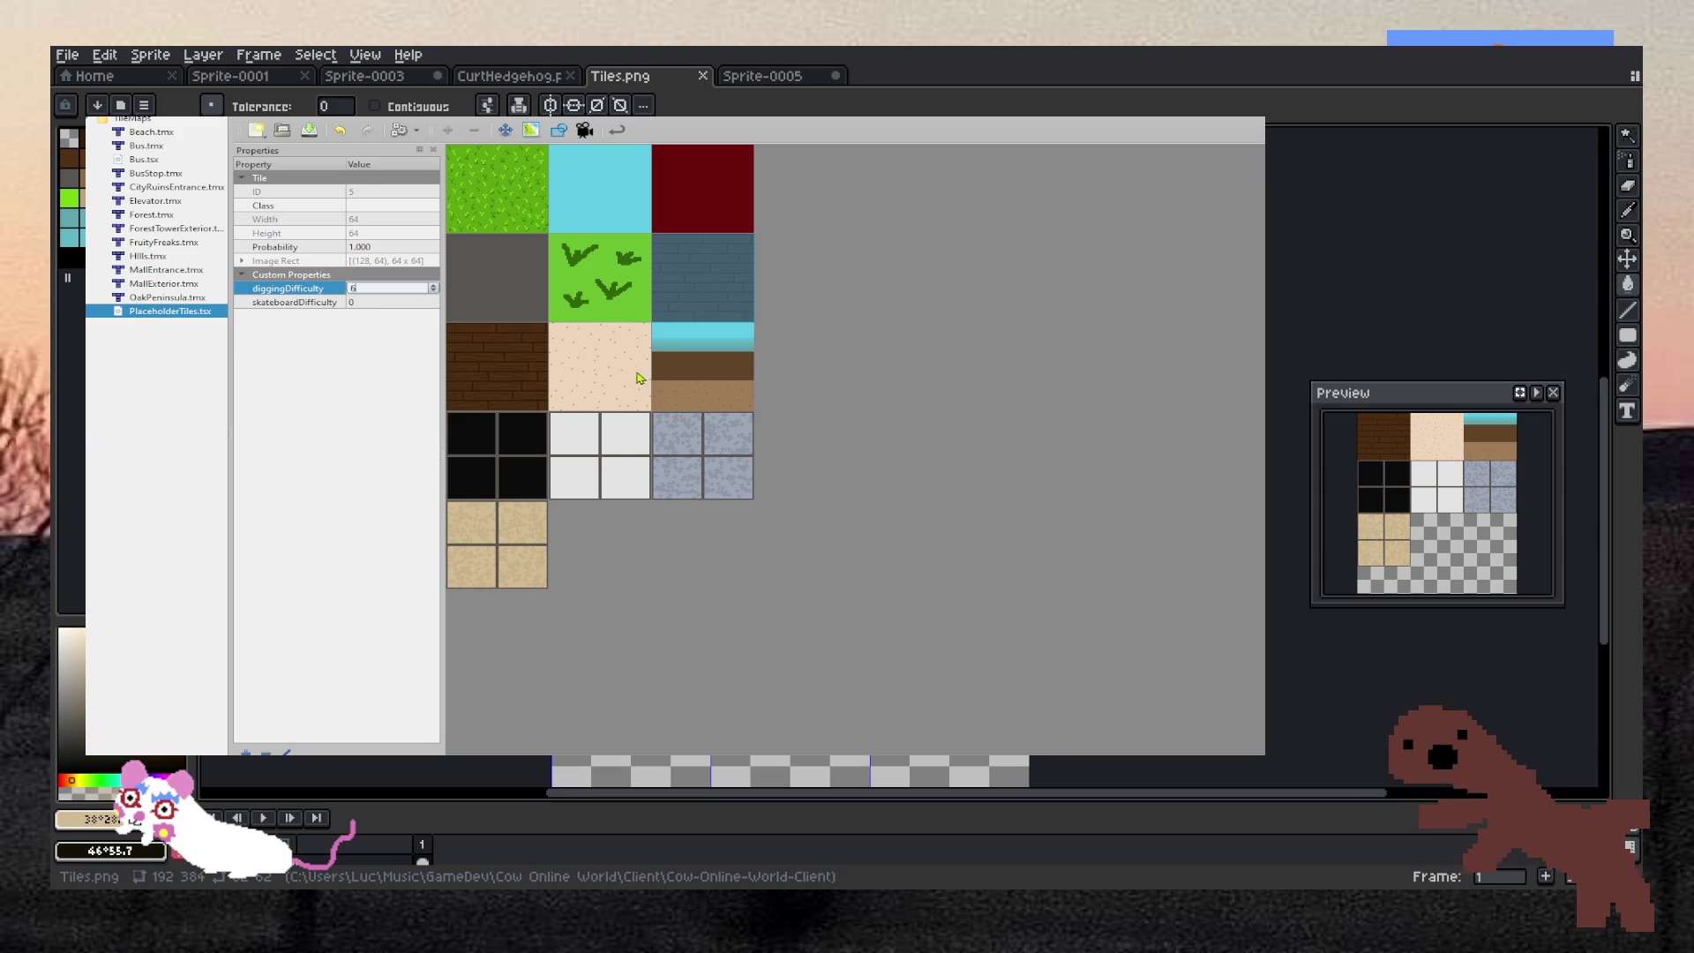
{"action": "left_click", "coordinate": [629, 310]}
{"action": "left_click", "coordinate": [697, 282]}
{"action": "left_click", "coordinate": [699, 197]}
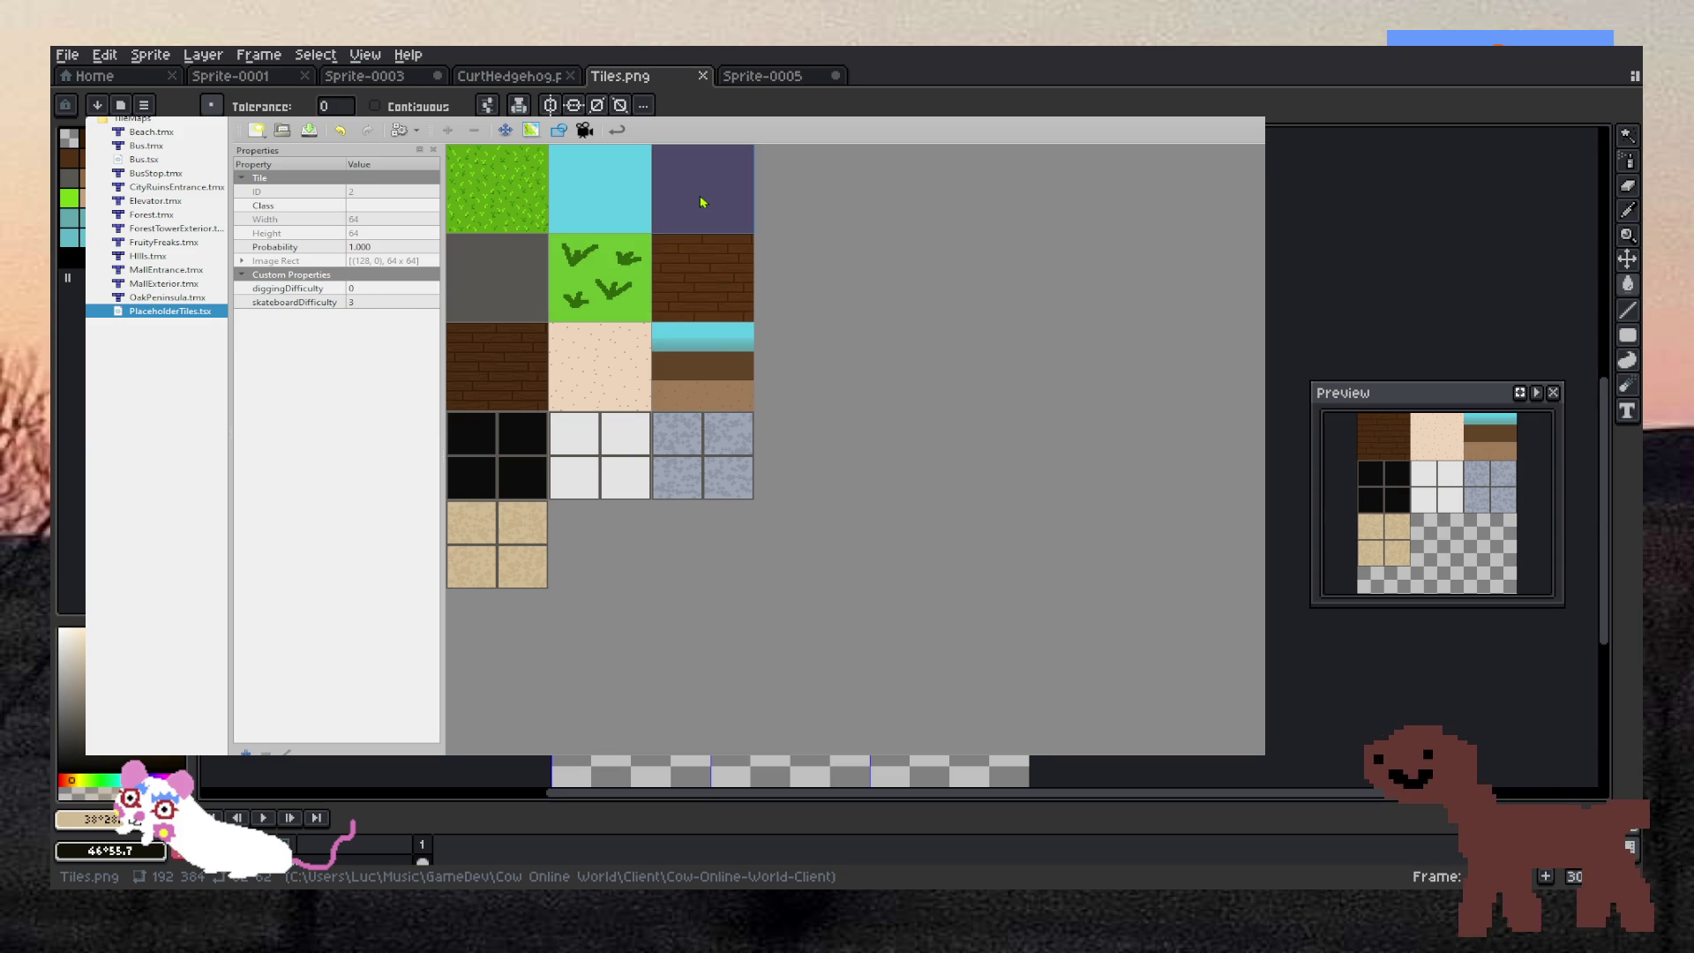
{"action": "left_click", "coordinate": [845, 300]}
{"action": "left_click", "coordinate": [688, 217]}
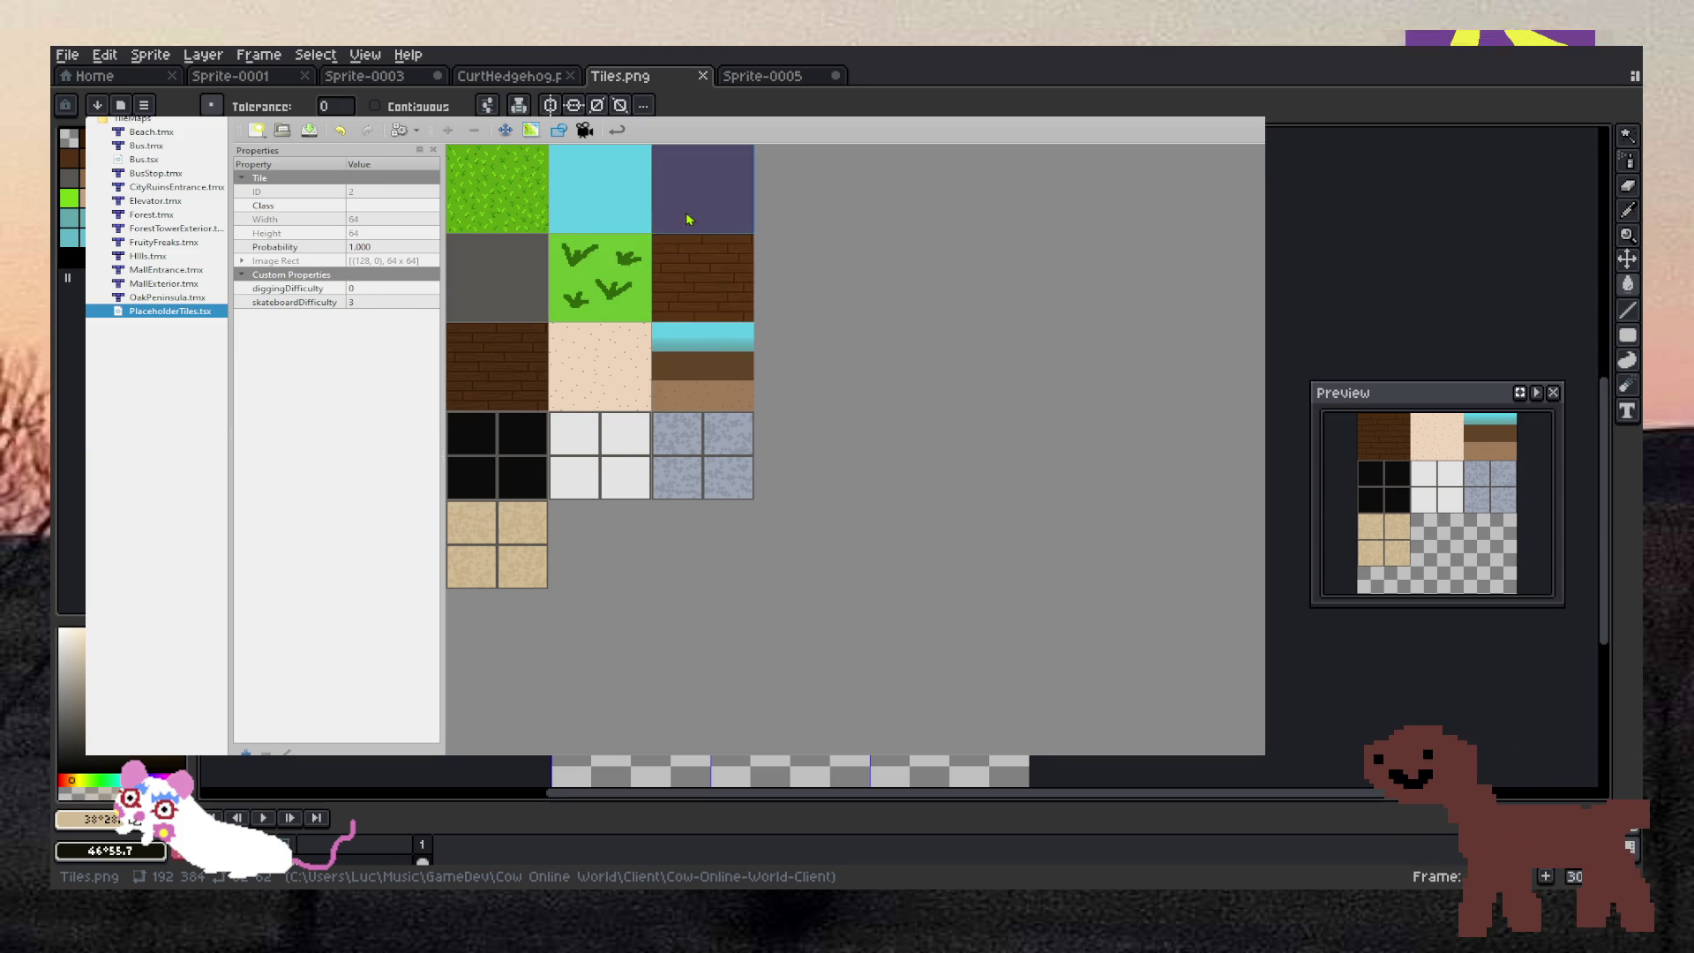
{"action": "left_click", "coordinate": [688, 306]}
{"action": "left_click_drag", "start_coordinate": [484, 386], "coordinate": [483, 386]}
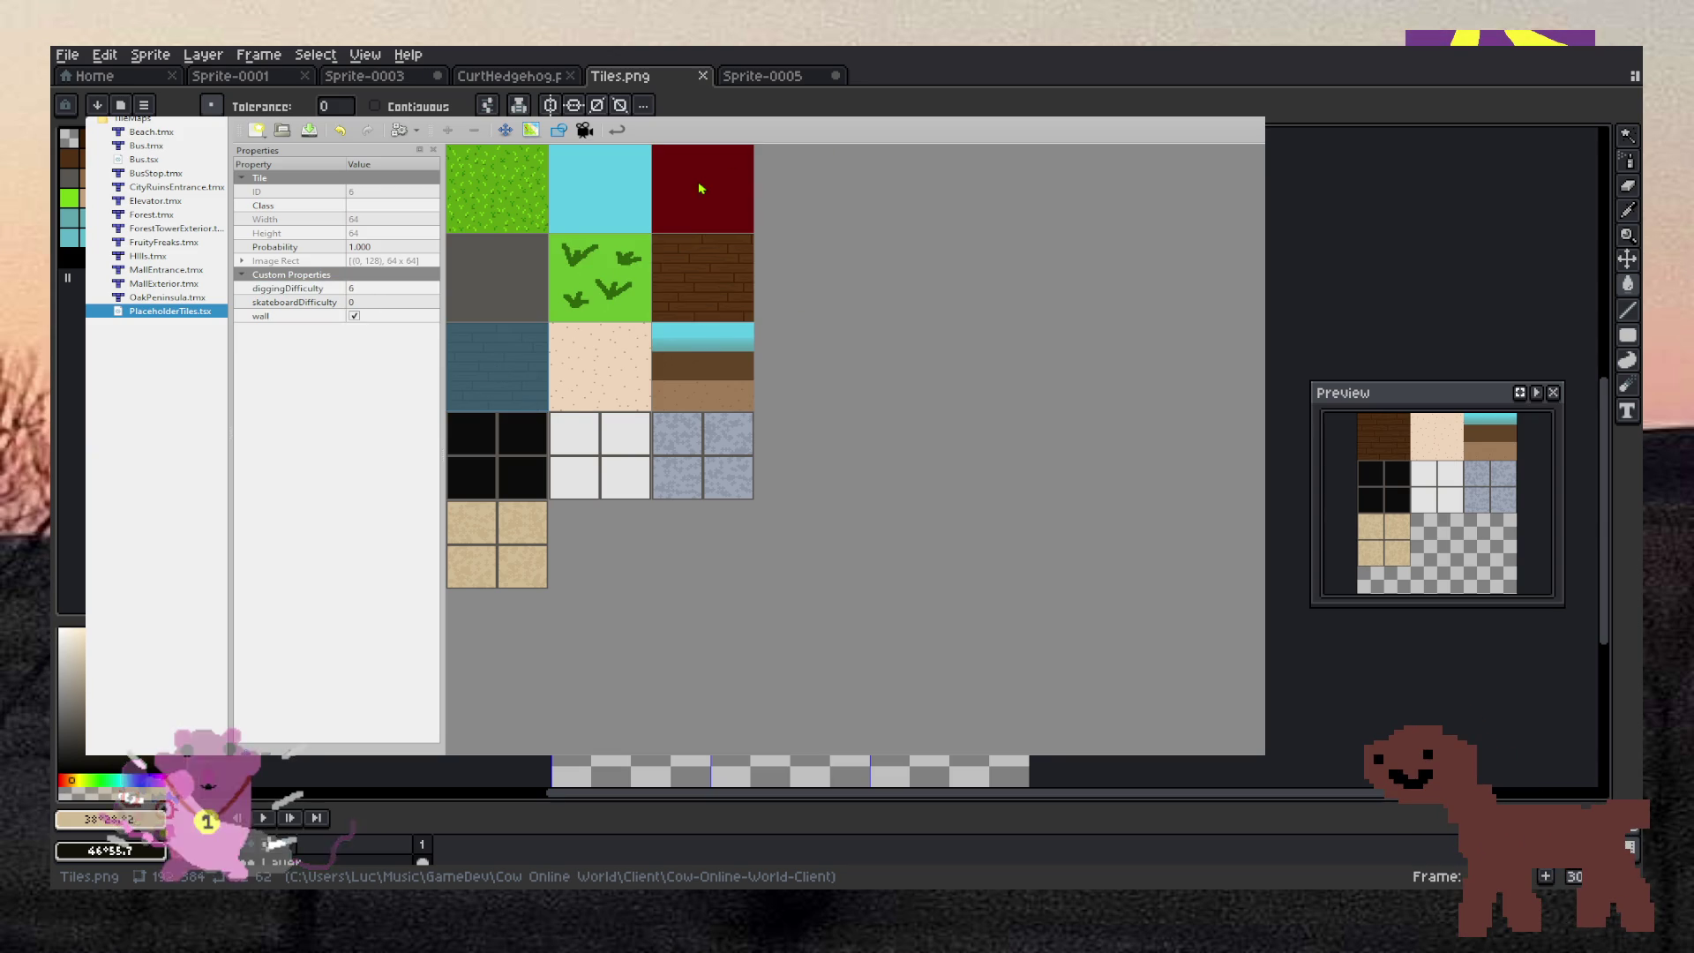
{"action": "key", "text": "ctrl+z"}
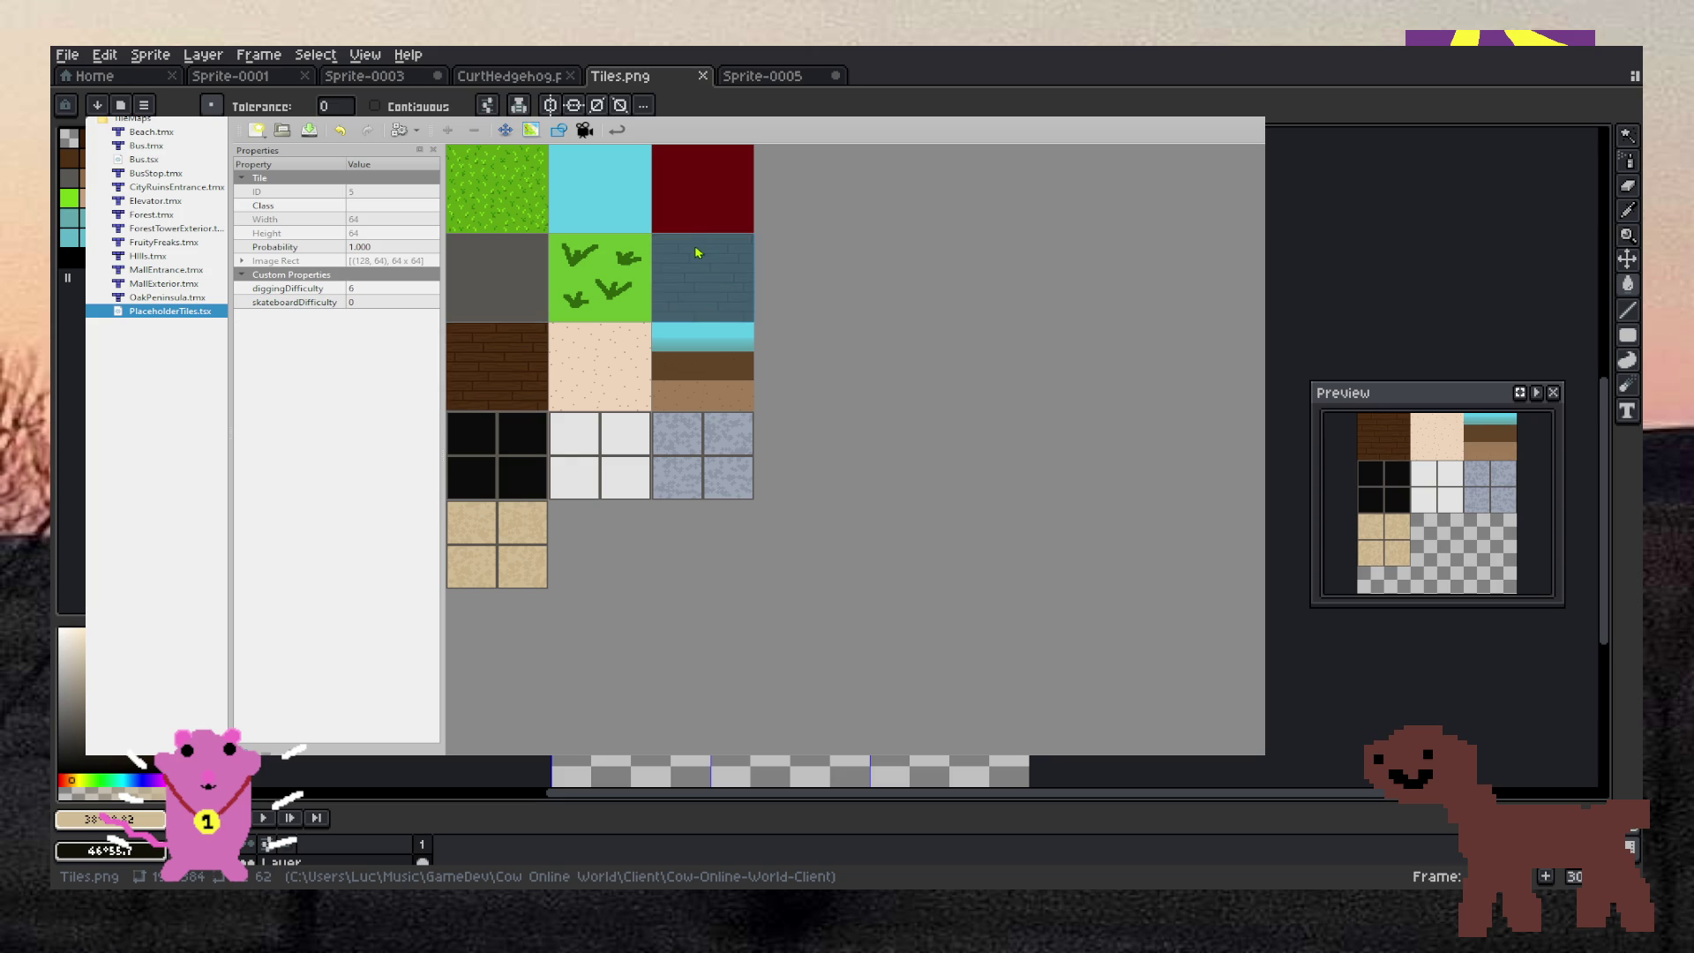
{"action": "mouse_move", "coordinate": [487, 276]}
{"action": "left_mouse_down"}
{"action": "mouse_move", "coordinate": [666, 279]}
{"action": "mouse_move", "coordinate": [626, 341]}
{"action": "mouse_move", "coordinate": [680, 312]}
{"action": "left_mouse_up"}
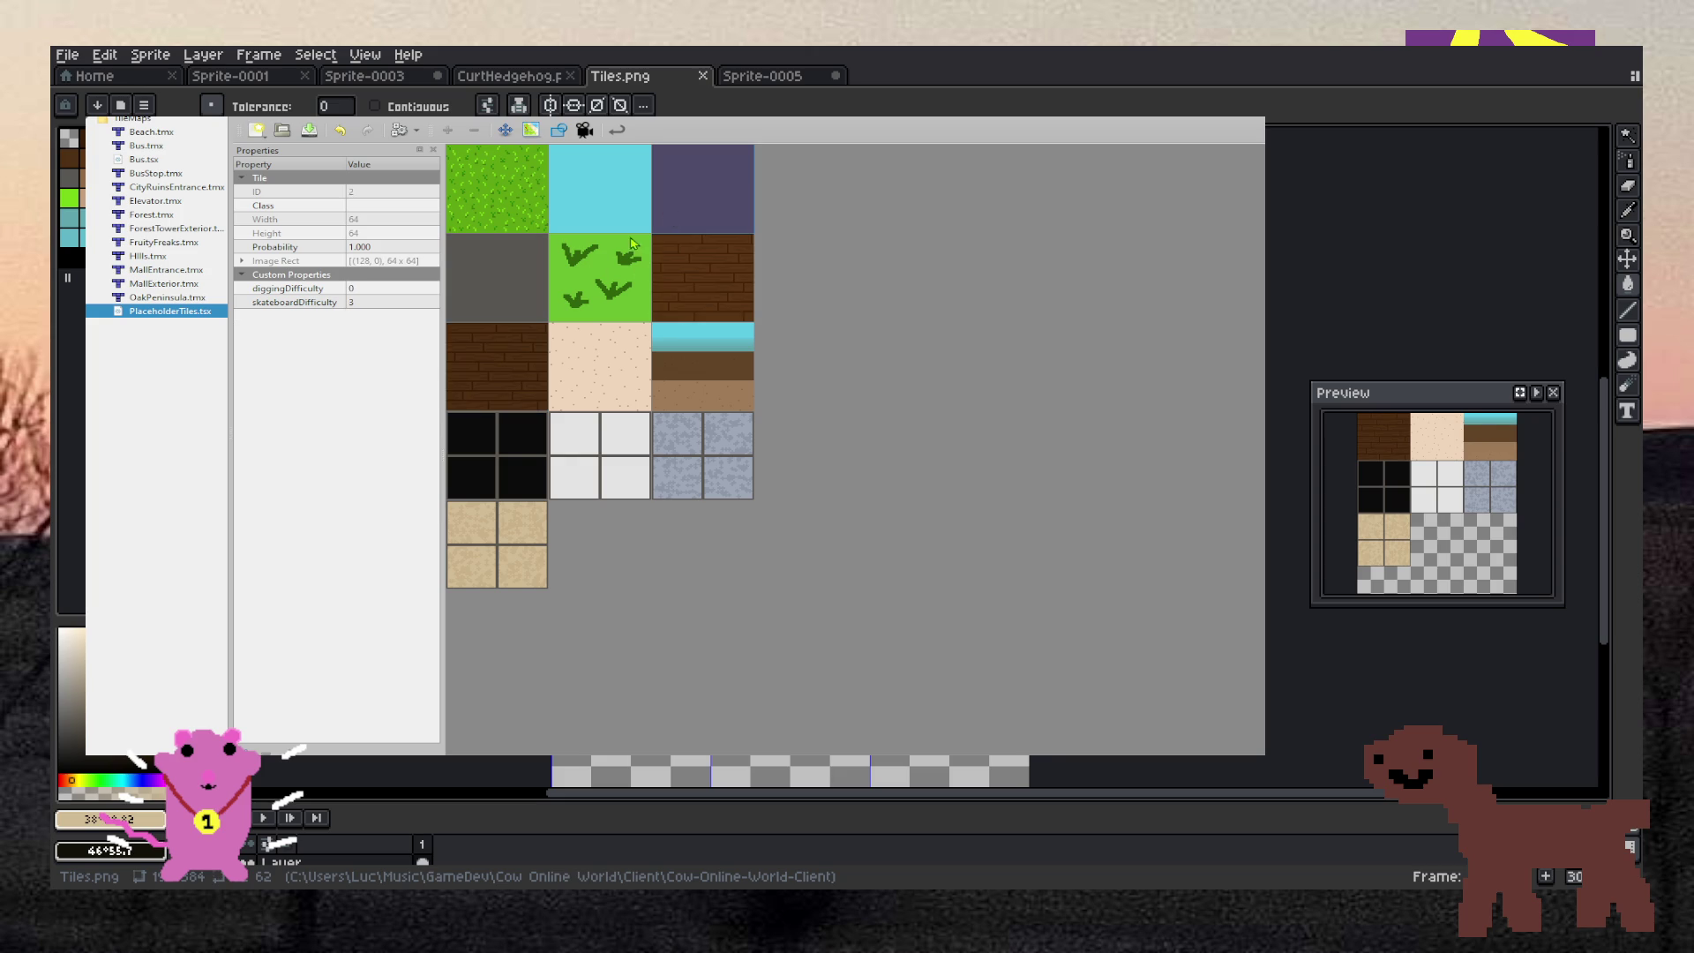
{"action": "double_click", "coordinate": [382, 288]}
{"action": "type", "text": "5"}
{"action": "key", "text": "Return"}
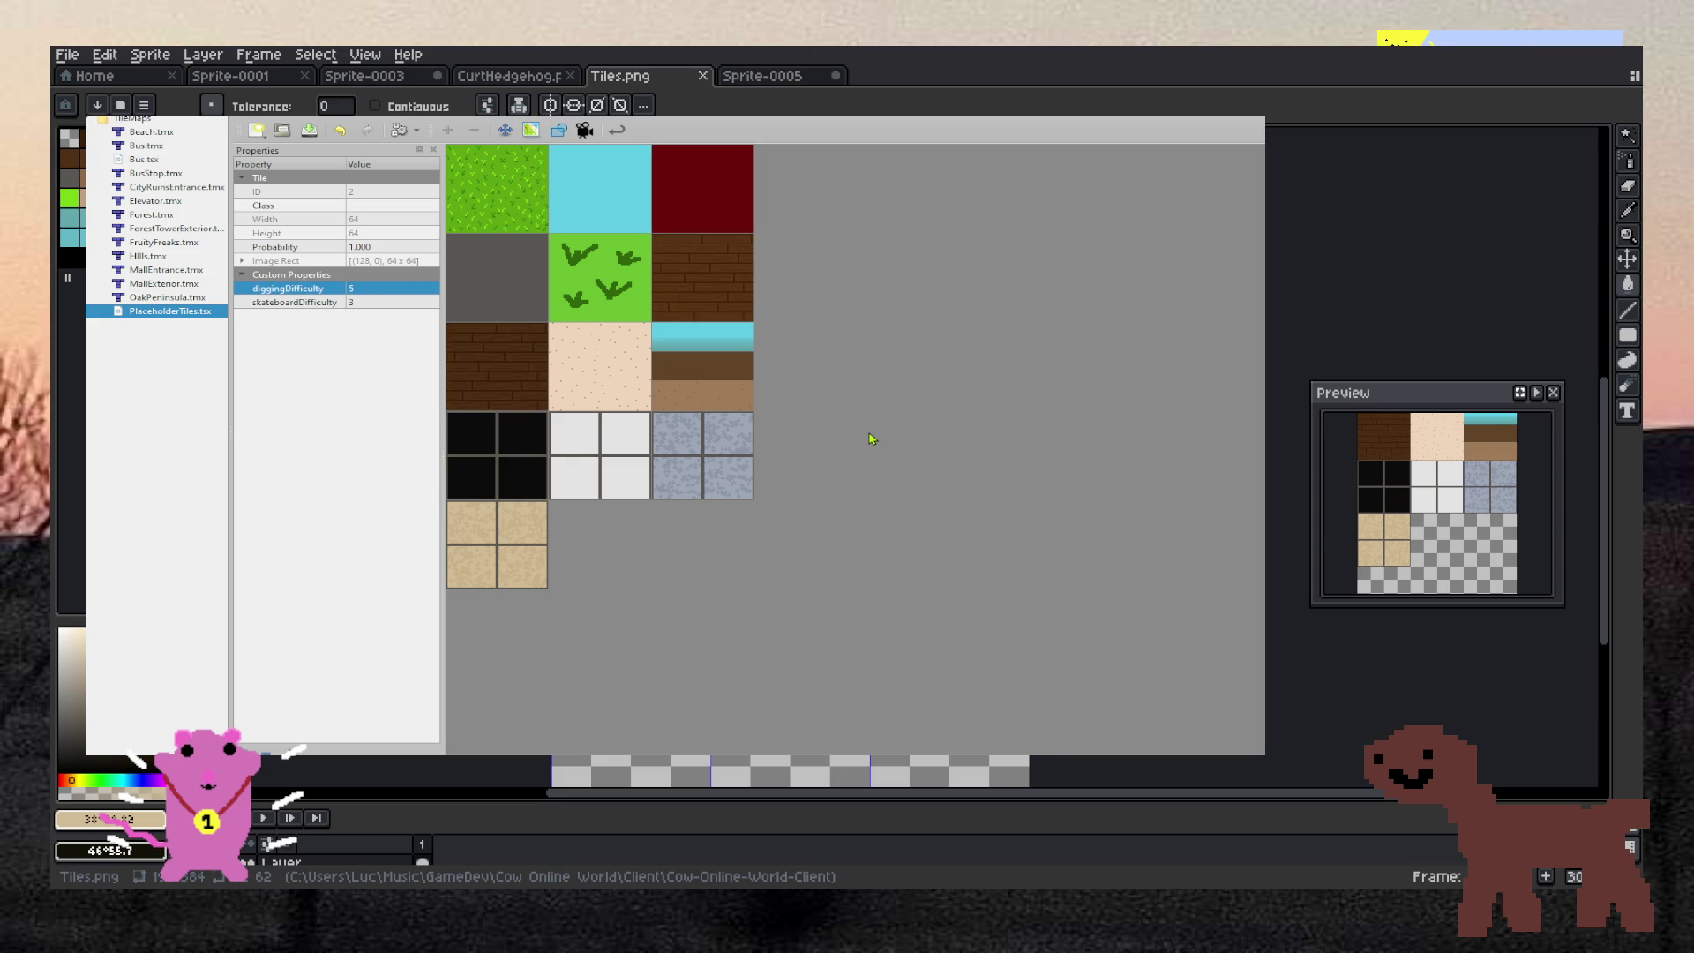
{"action": "left_click", "coordinate": [358, 357]}
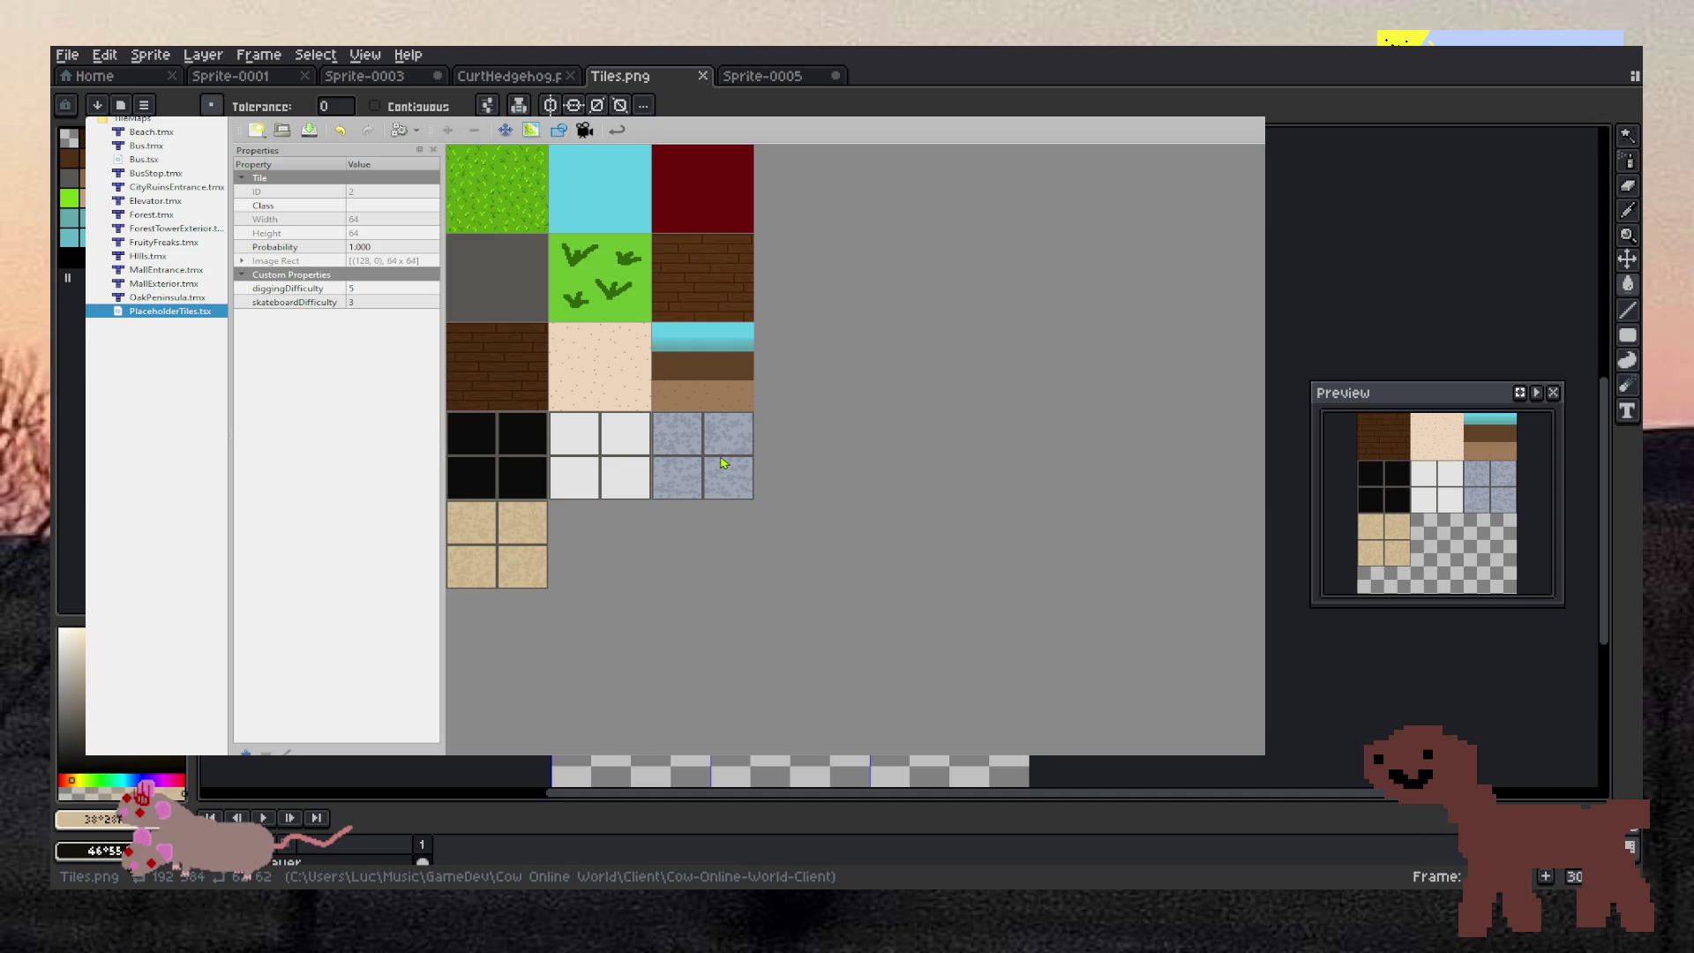
Review the stone, black, white and sand tiles' properties
{"action": "key", "text": "Down"}
{"action": "key", "text": "Down"}
{"action": "key", "text": "Down"}
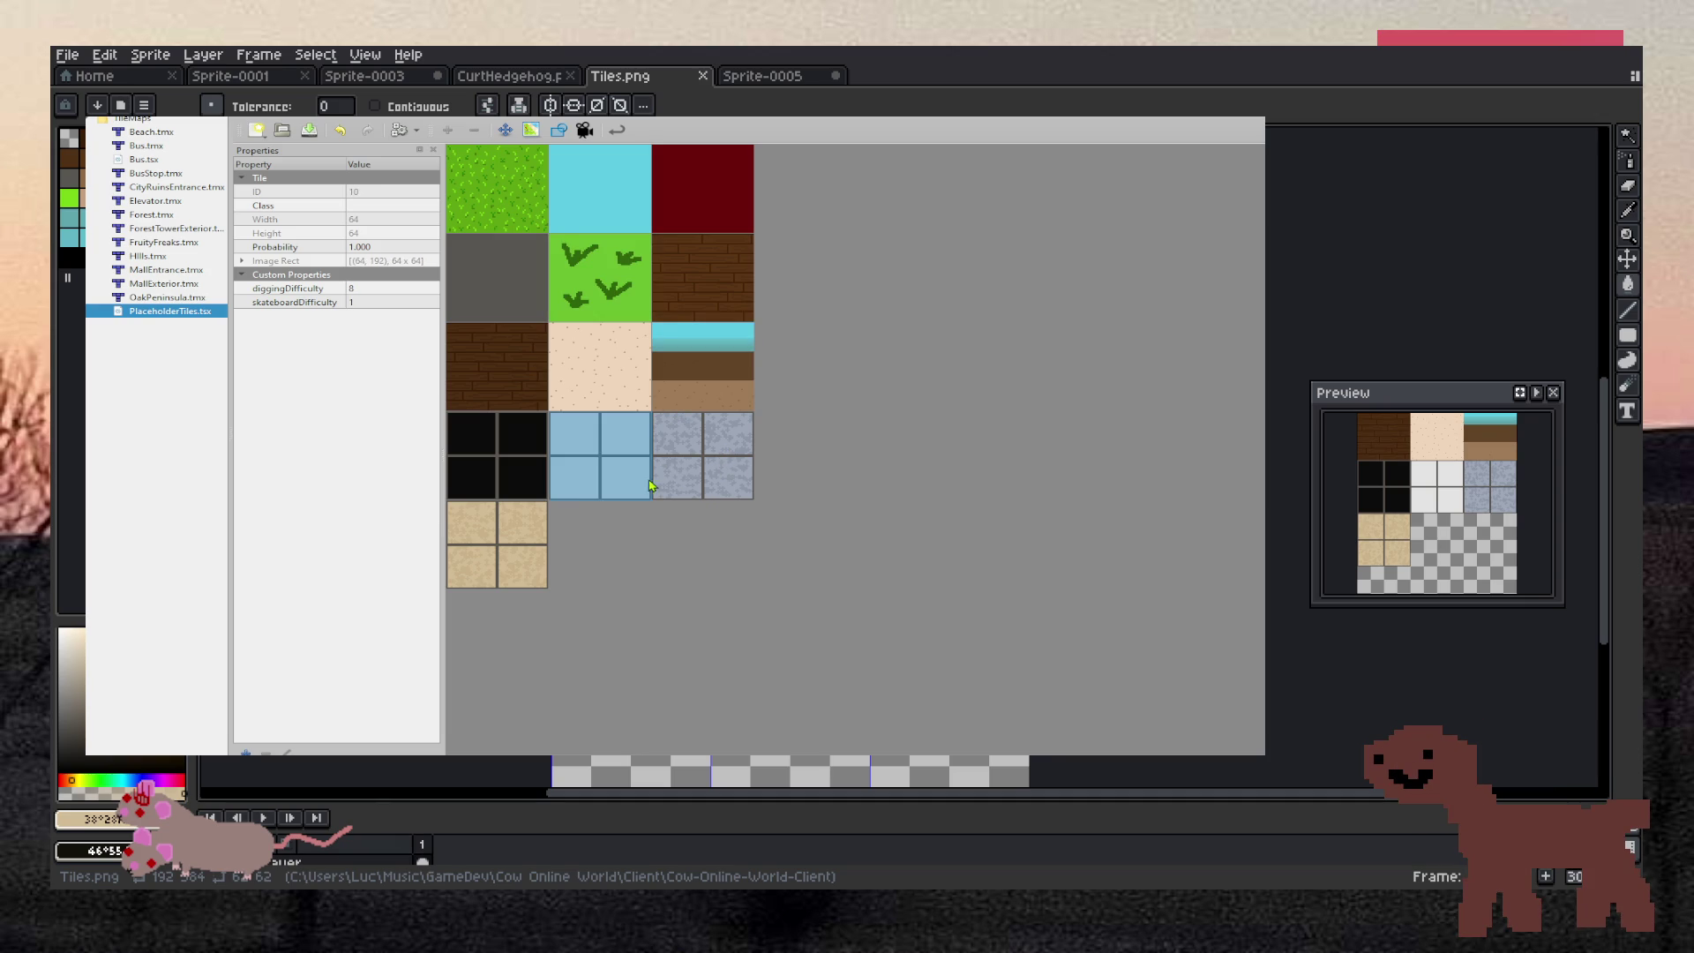
{"action": "left_click", "coordinate": [670, 486]}
{"action": "left_click", "coordinate": [494, 454]}
{"action": "left_click", "coordinate": [575, 479]}
{"action": "left_click", "coordinate": [512, 540]}
{"action": "left_click", "coordinate": [530, 472]}
{"action": "left_click", "coordinate": [600, 471]}
{"action": "left_click", "coordinate": [665, 473]}
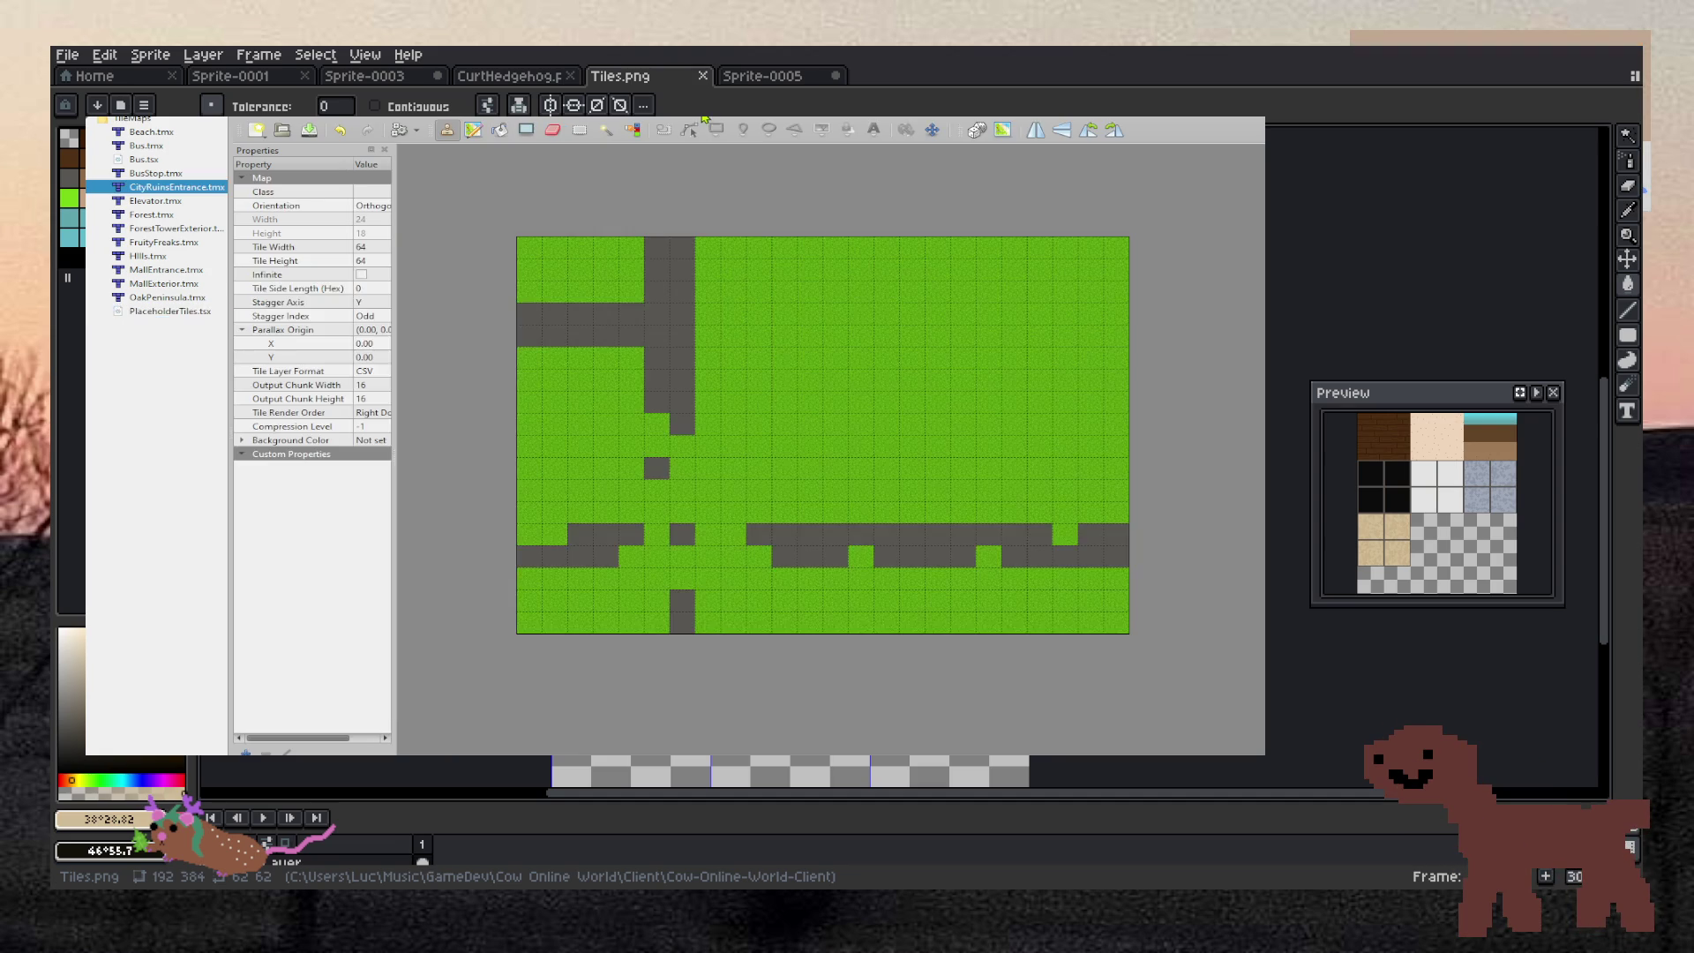
Open CityRuinsEntrance.tmx, then move through the map list to MallEntrance.tmx
{"action": "double_click", "coordinate": [176, 187]}
{"action": "key", "text": "Down"}
{"action": "key", "text": "Down"}
{"action": "key", "text": "Down"}
{"action": "key", "text": "Up"}
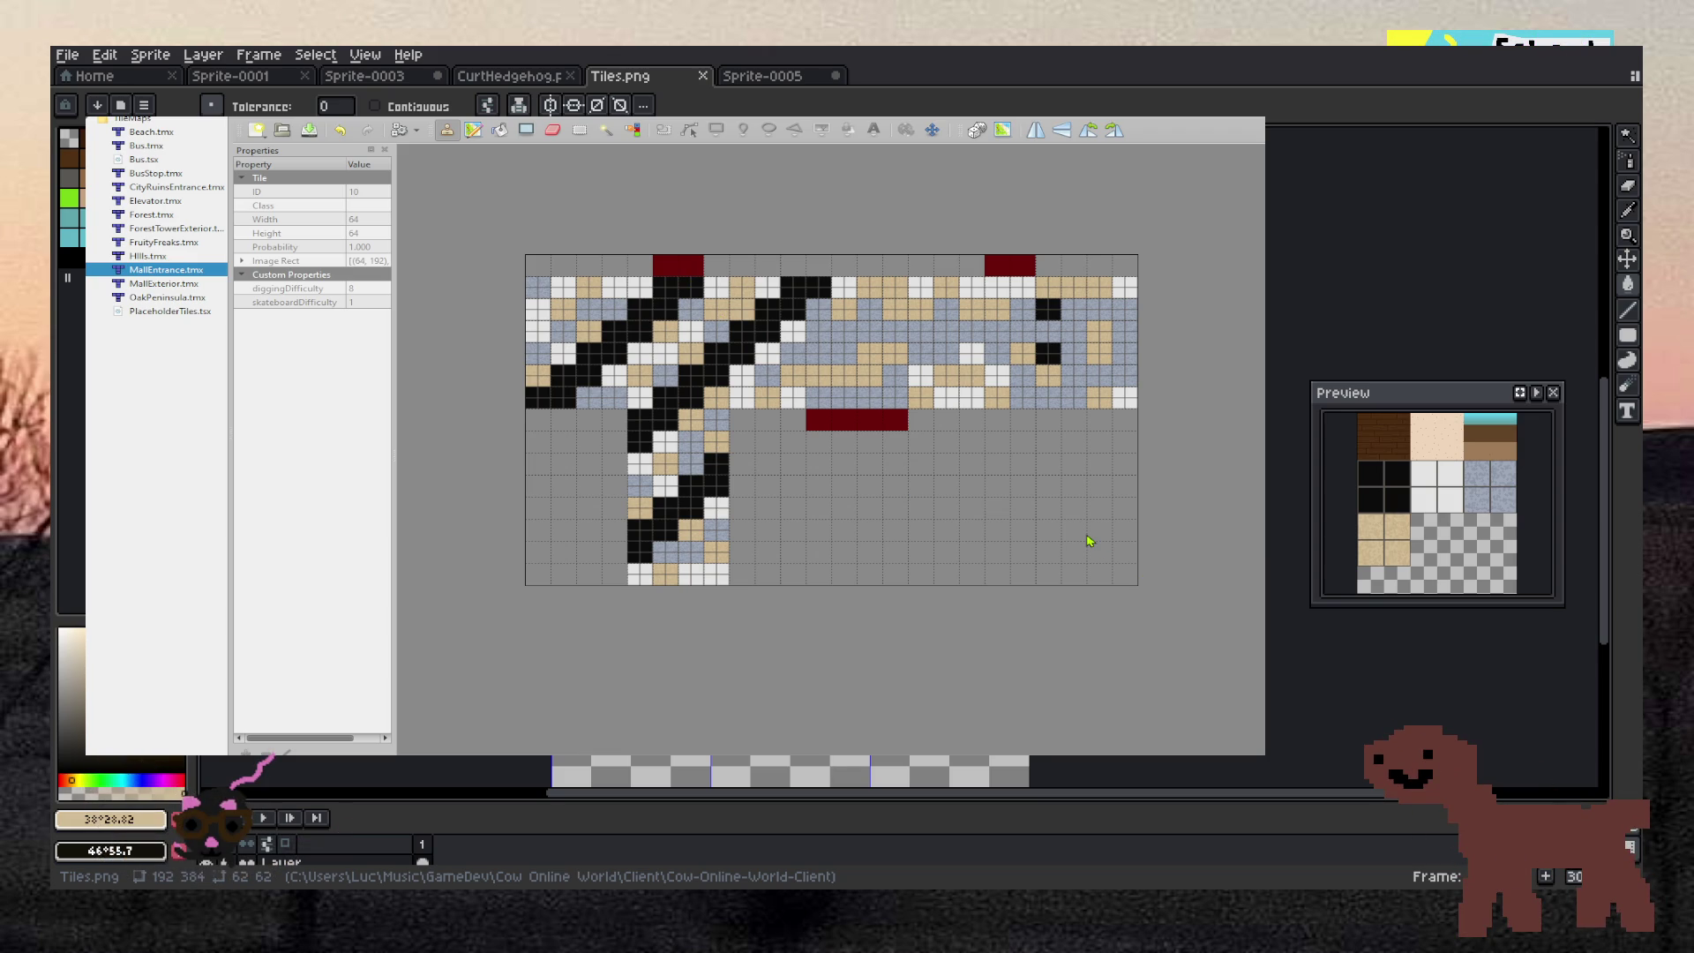
{"action": "scroll", "coordinate": [828, 461], "scroll_direction": "down", "scroll_amount": 2}
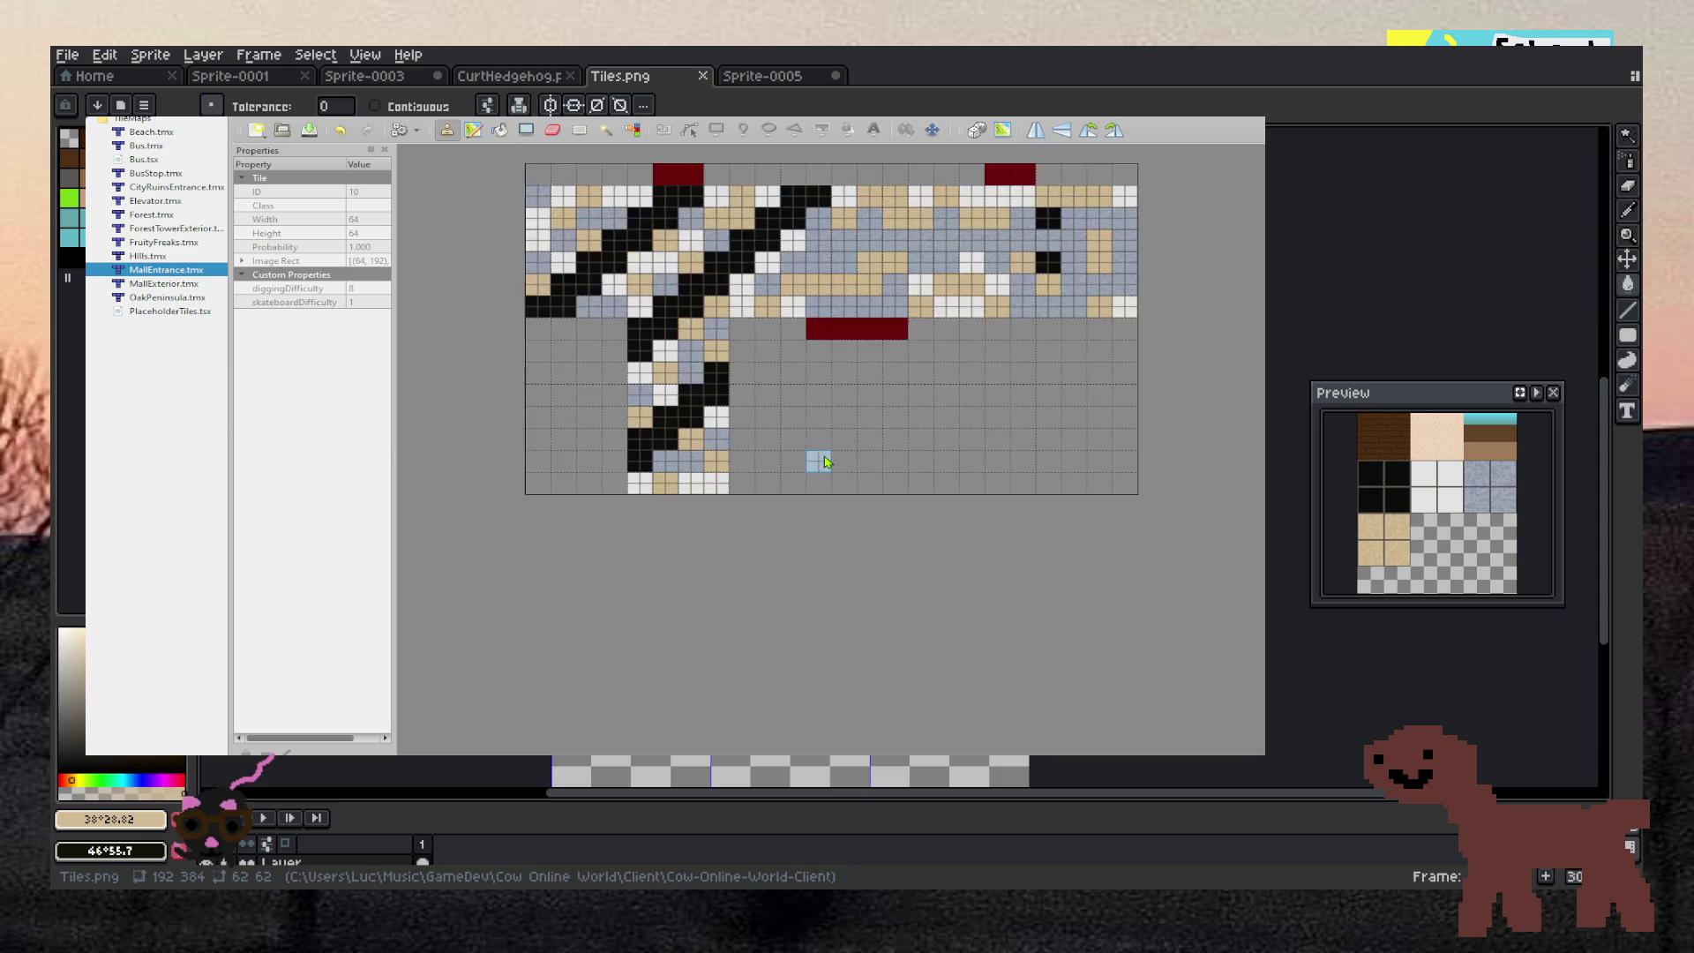
{"action": "scroll", "coordinate": [834, 463], "scroll_direction": "up", "scroll_amount": 4}
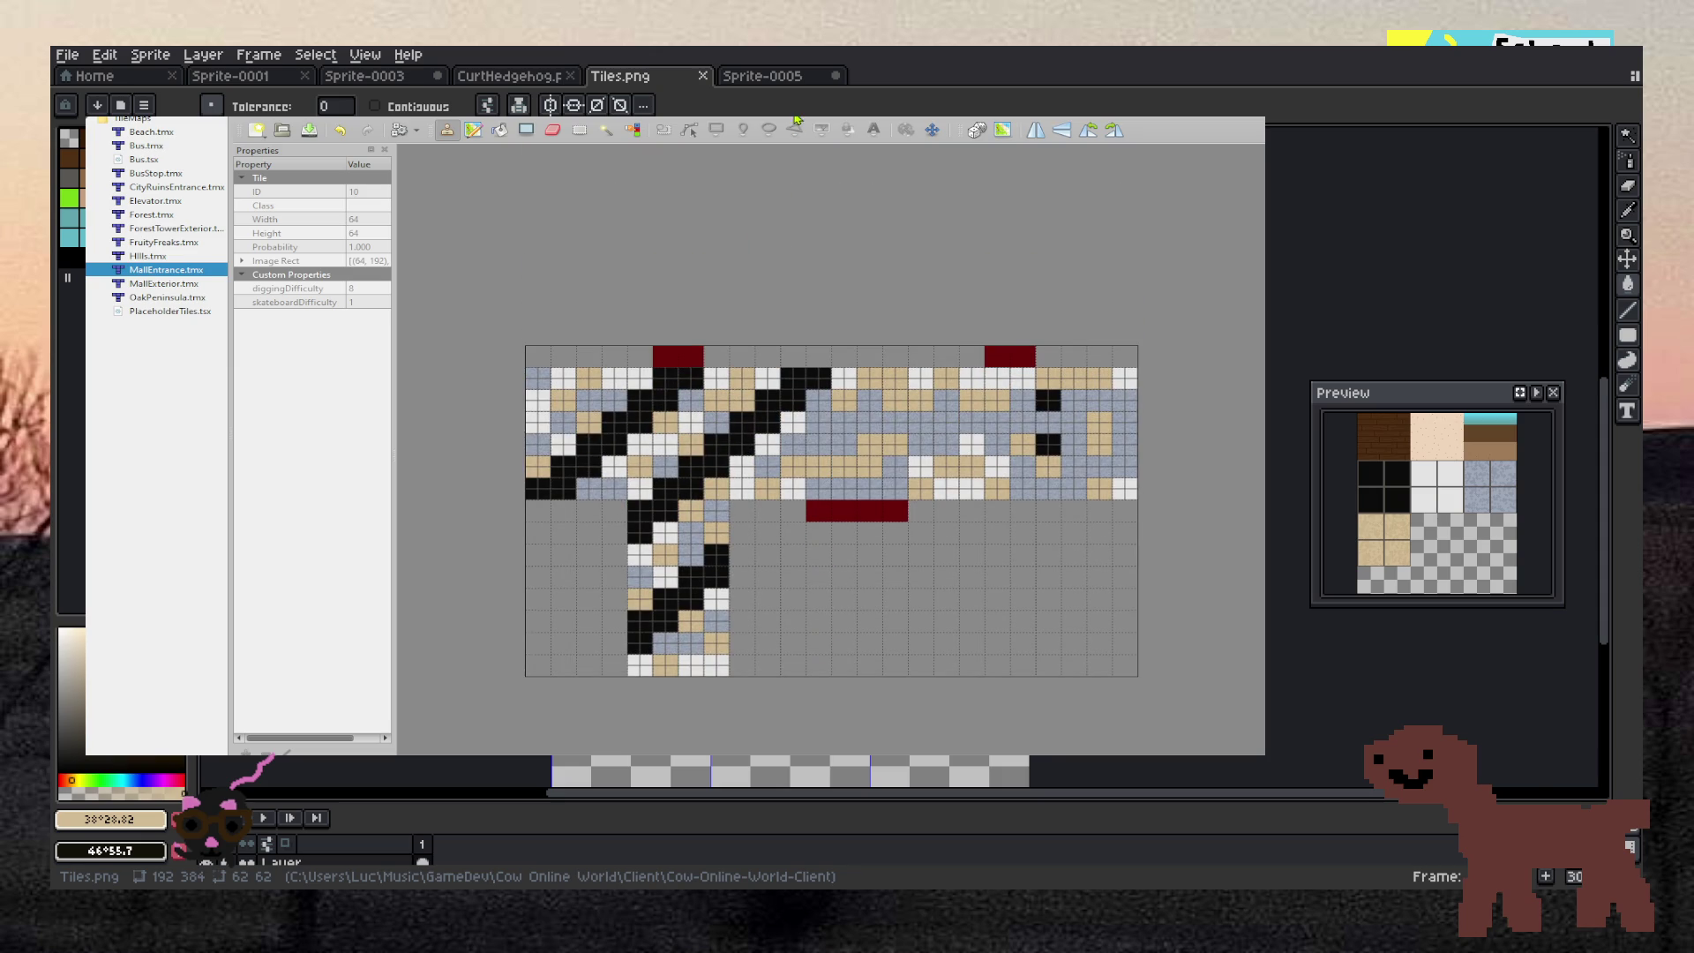
{"action": "left_click", "coordinate": [874, 129]}
{"action": "left_click", "coordinate": [874, 129]}
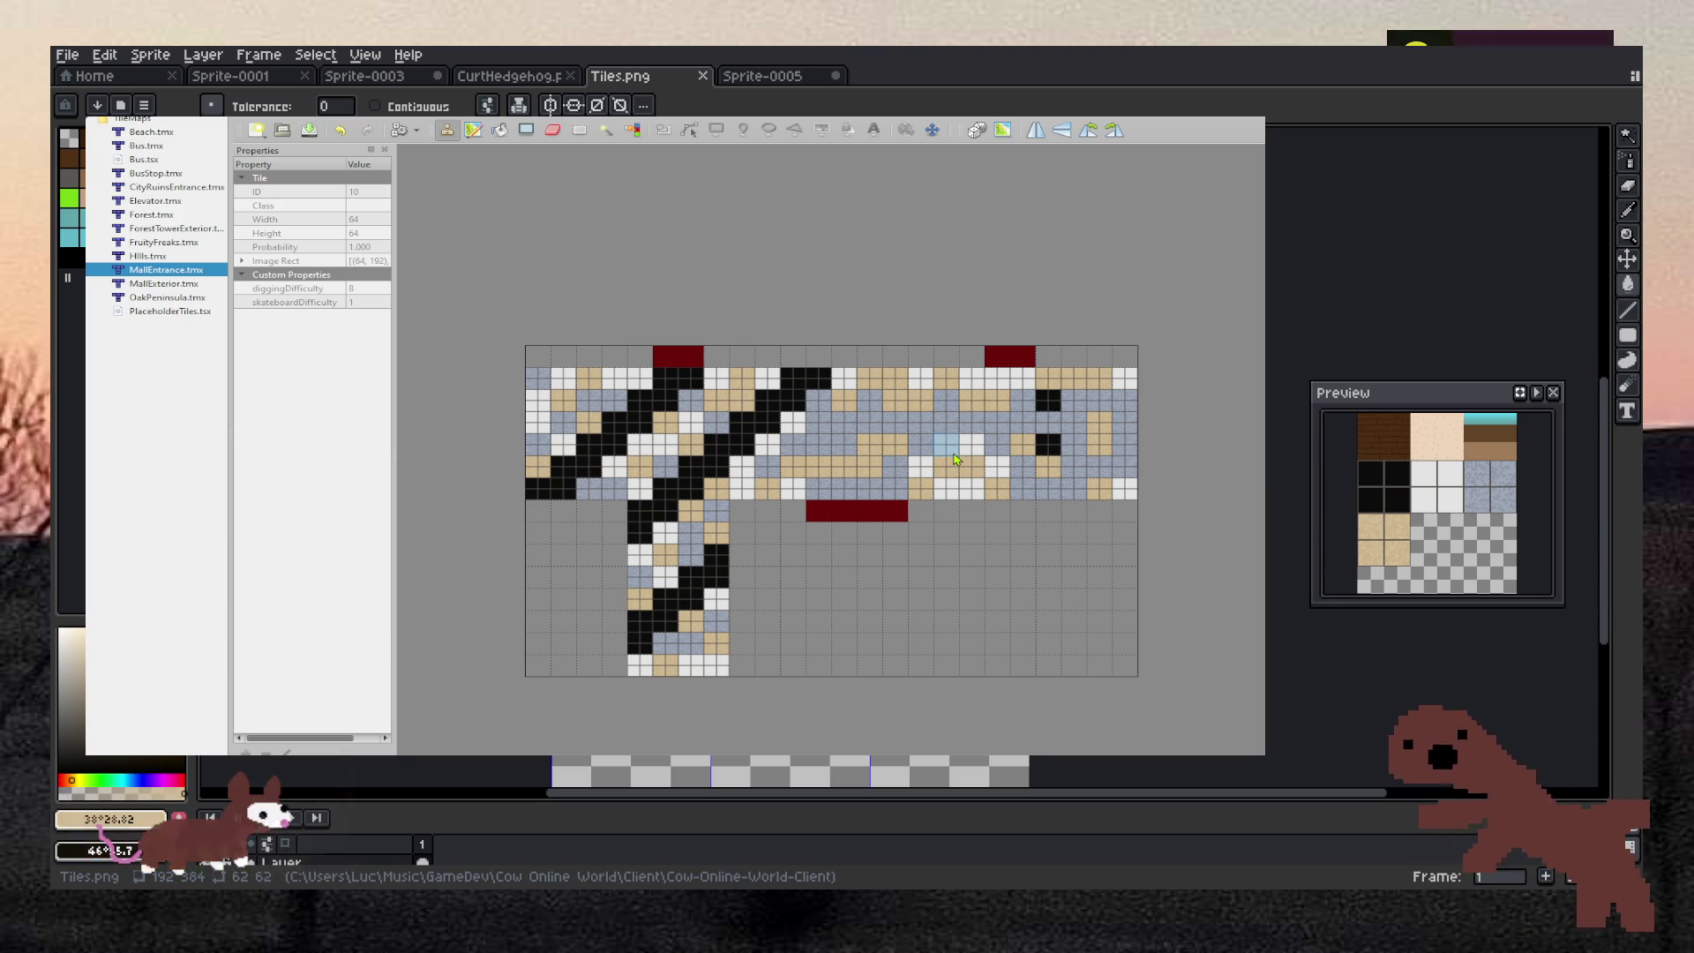
{"action": "key", "text": "Down"}
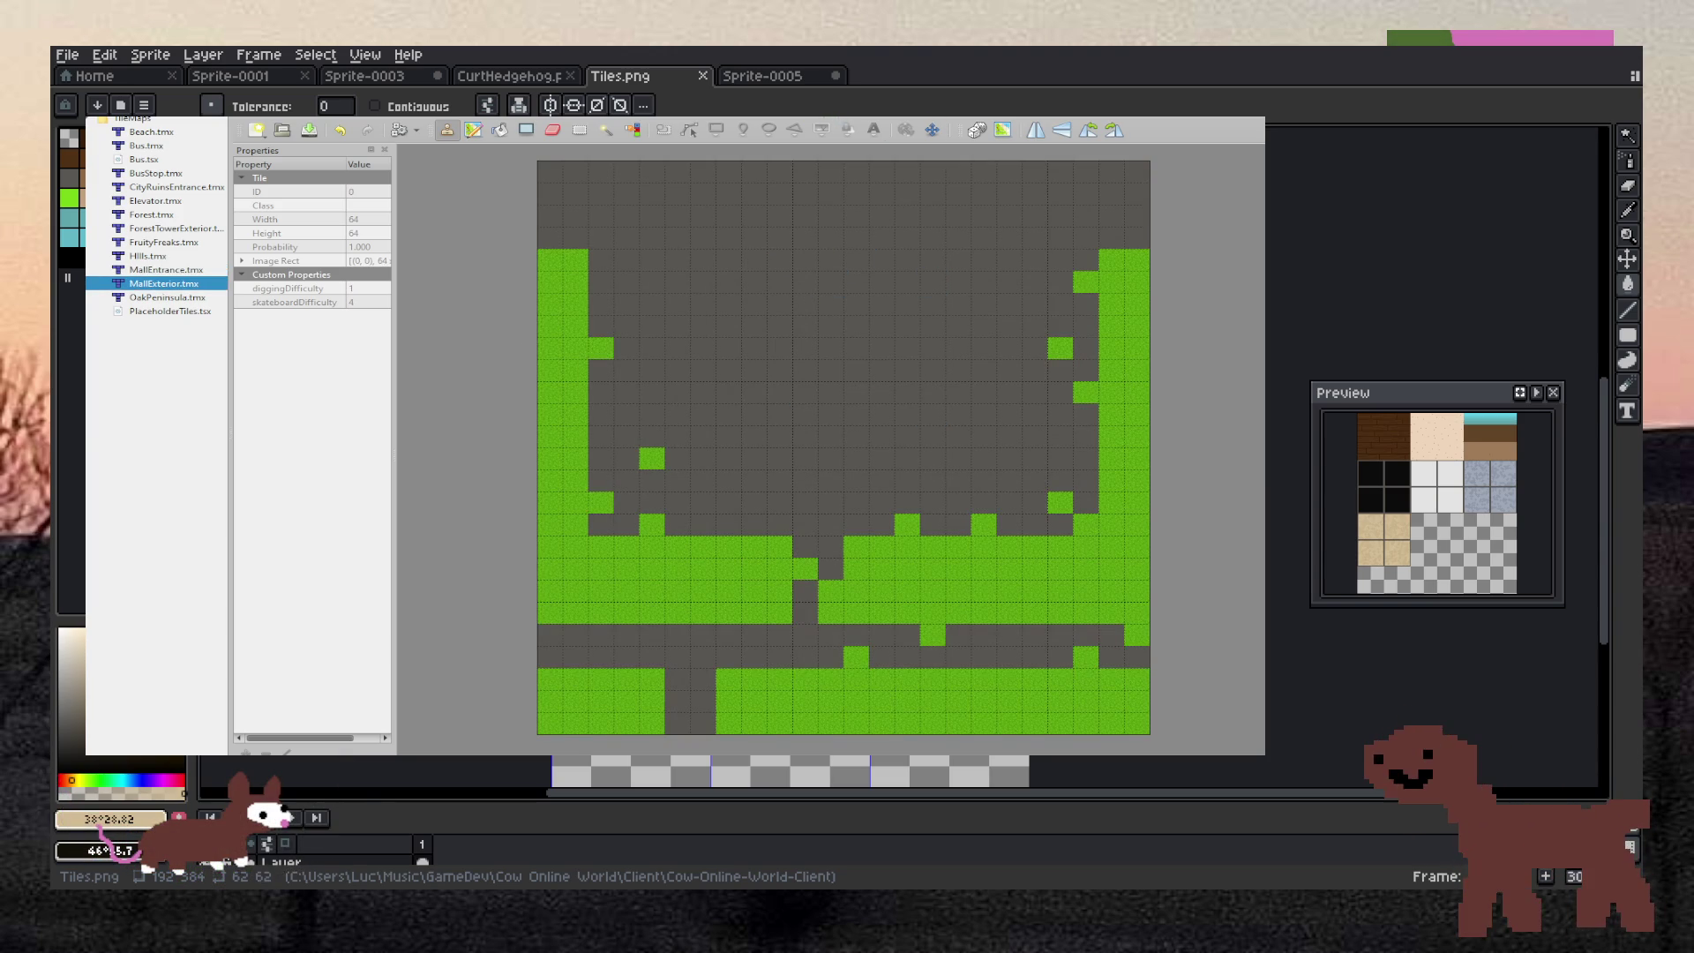
{"action": "key", "text": "Up"}
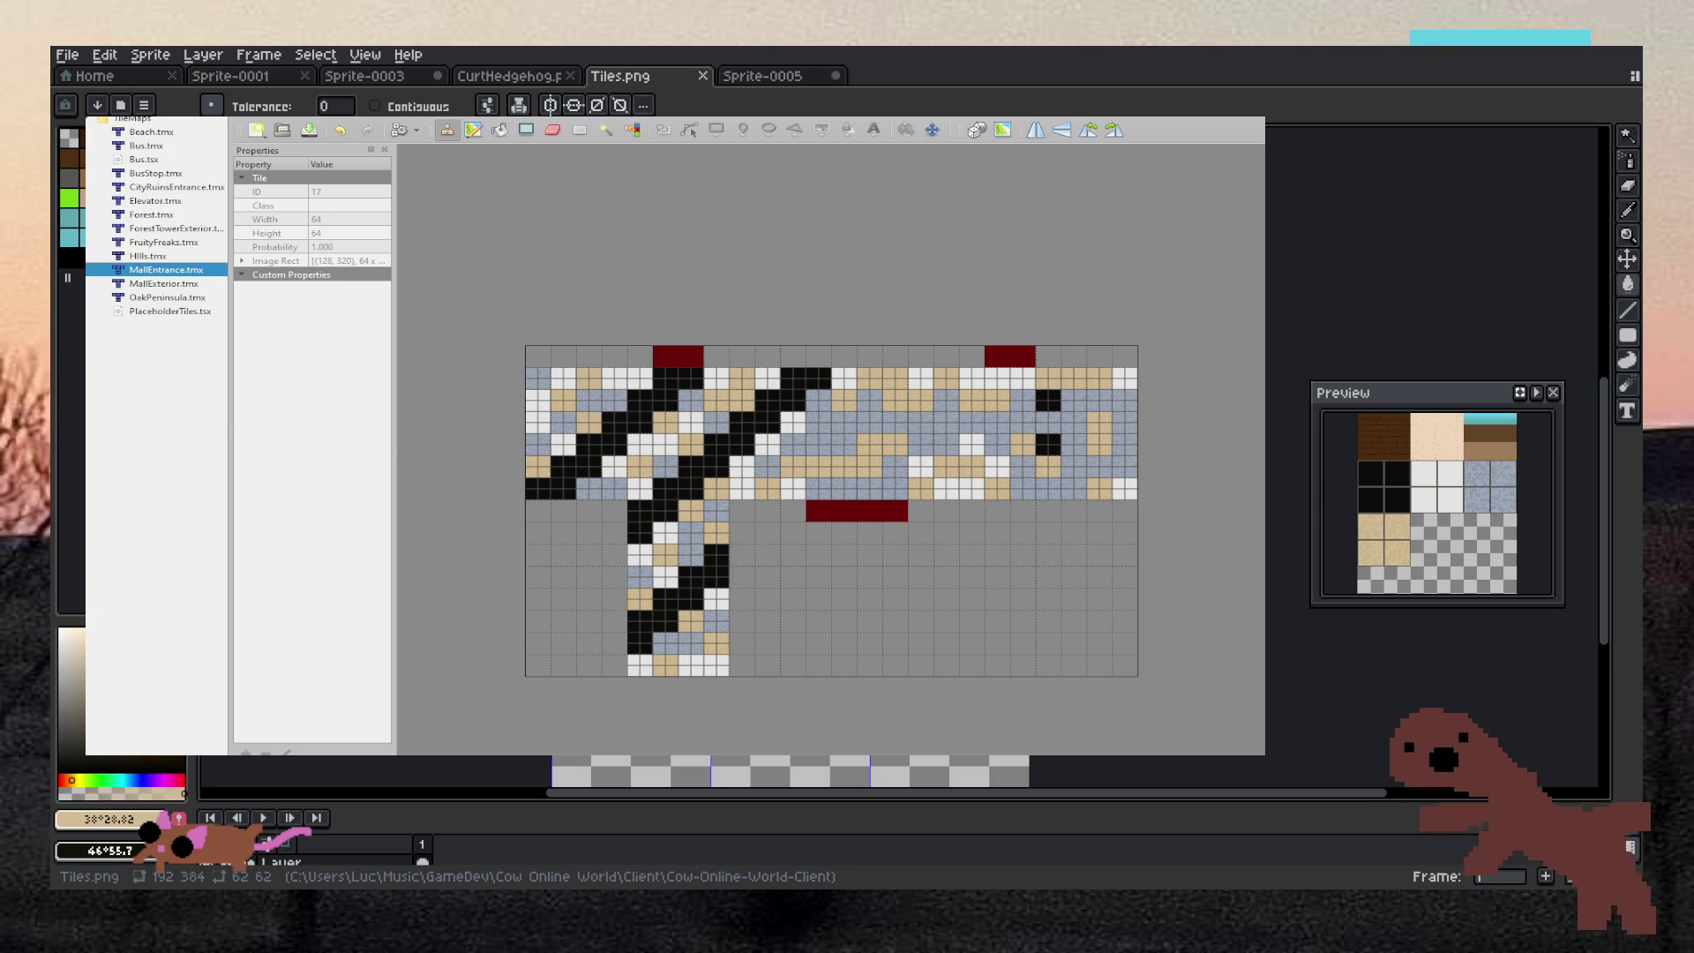
{"action": "key", "text": "alt+Tab"}
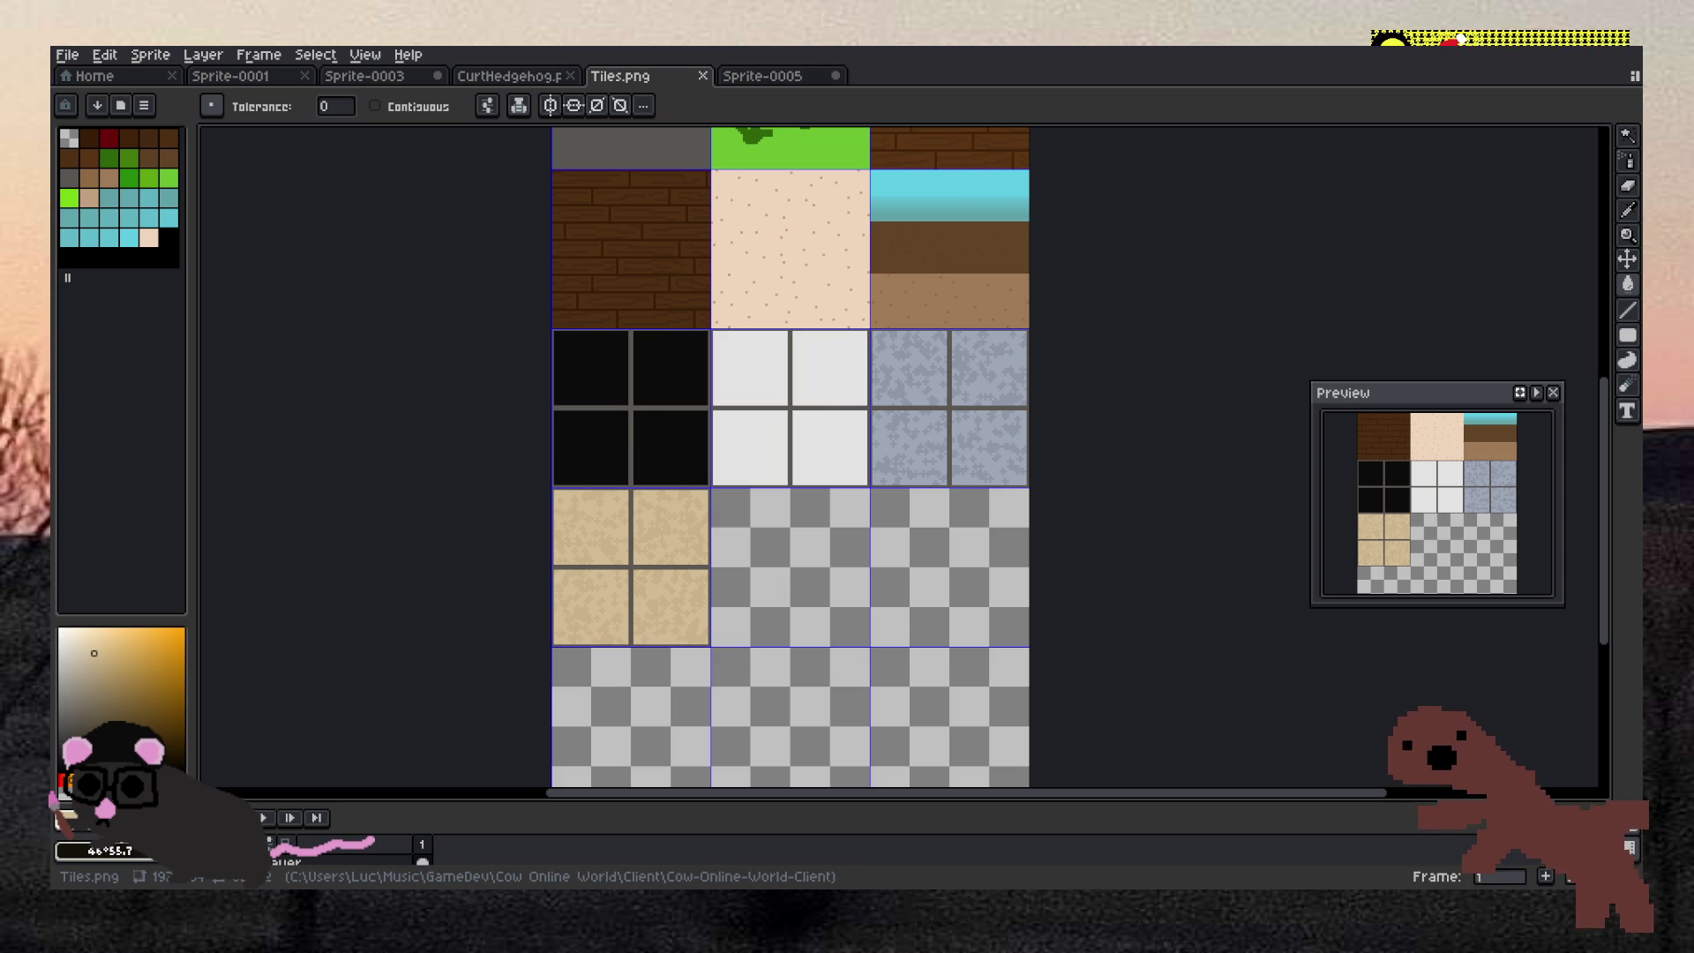
Switch from Aseprite to the Godot Engine window
{"action": "key", "text": "alt+Tab"}
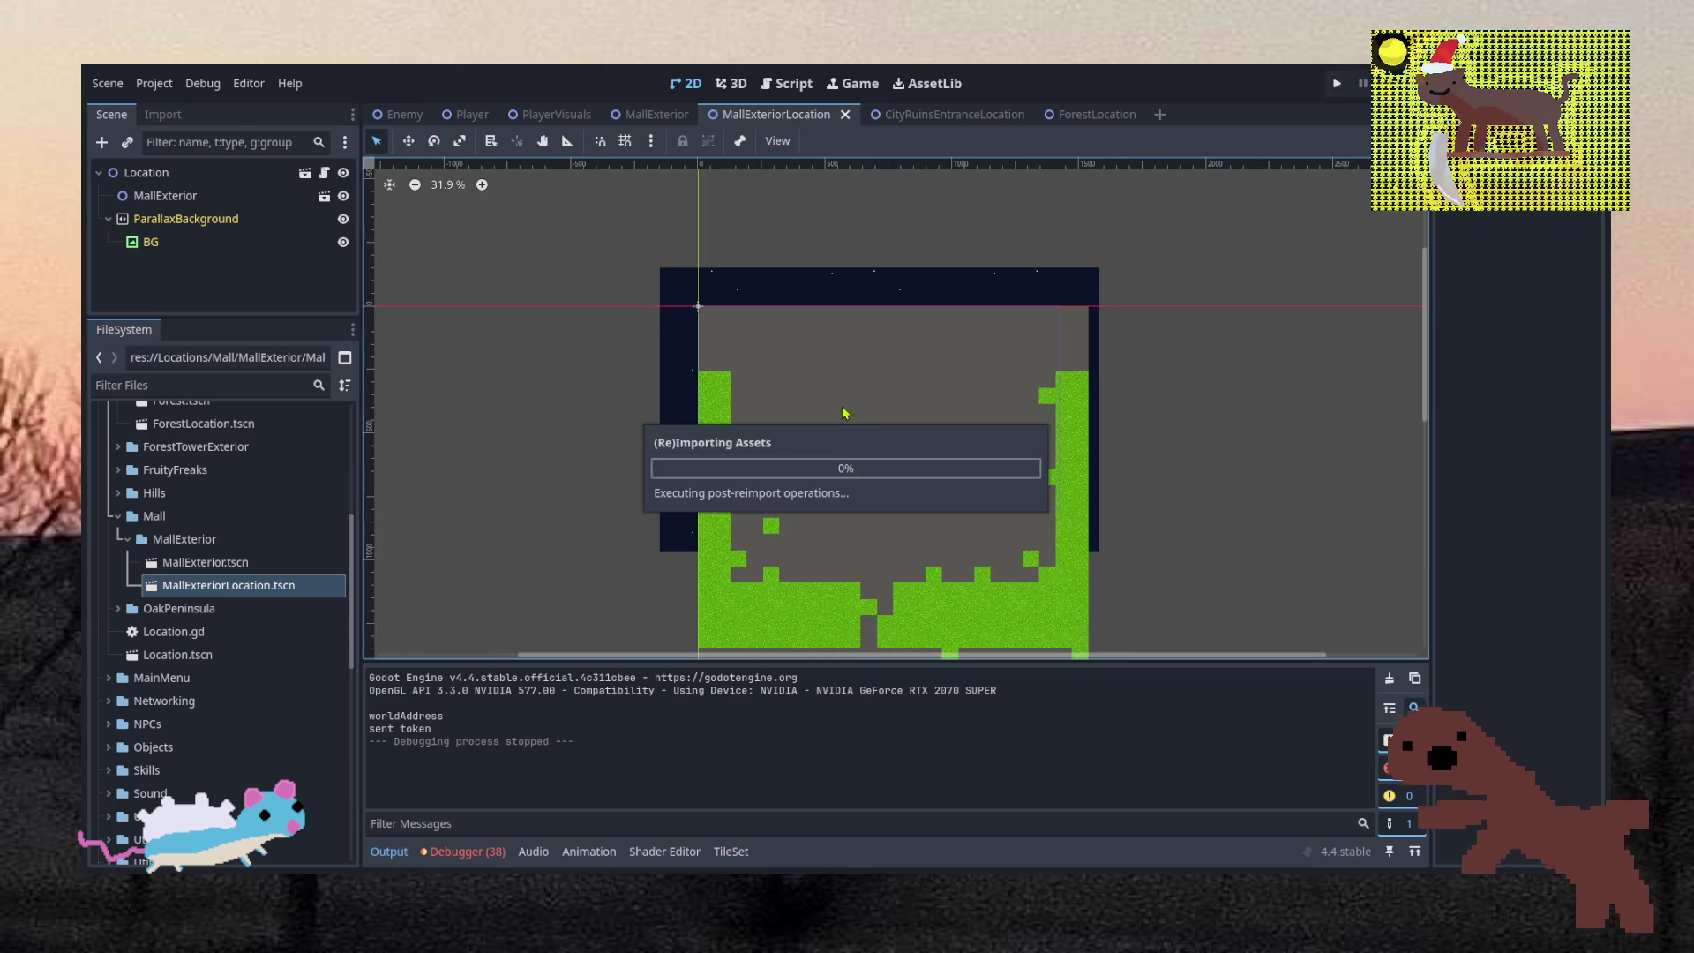
Move MallEntranceLocation.tscn into the MallEntrance folder and open the scene
{"action": "scroll", "coordinate": [854, 402], "scroll_direction": "down", "scroll_amount": 5}
{"action": "scroll", "coordinate": [798, 483], "scroll_direction": "up", "scroll_amount": 10}
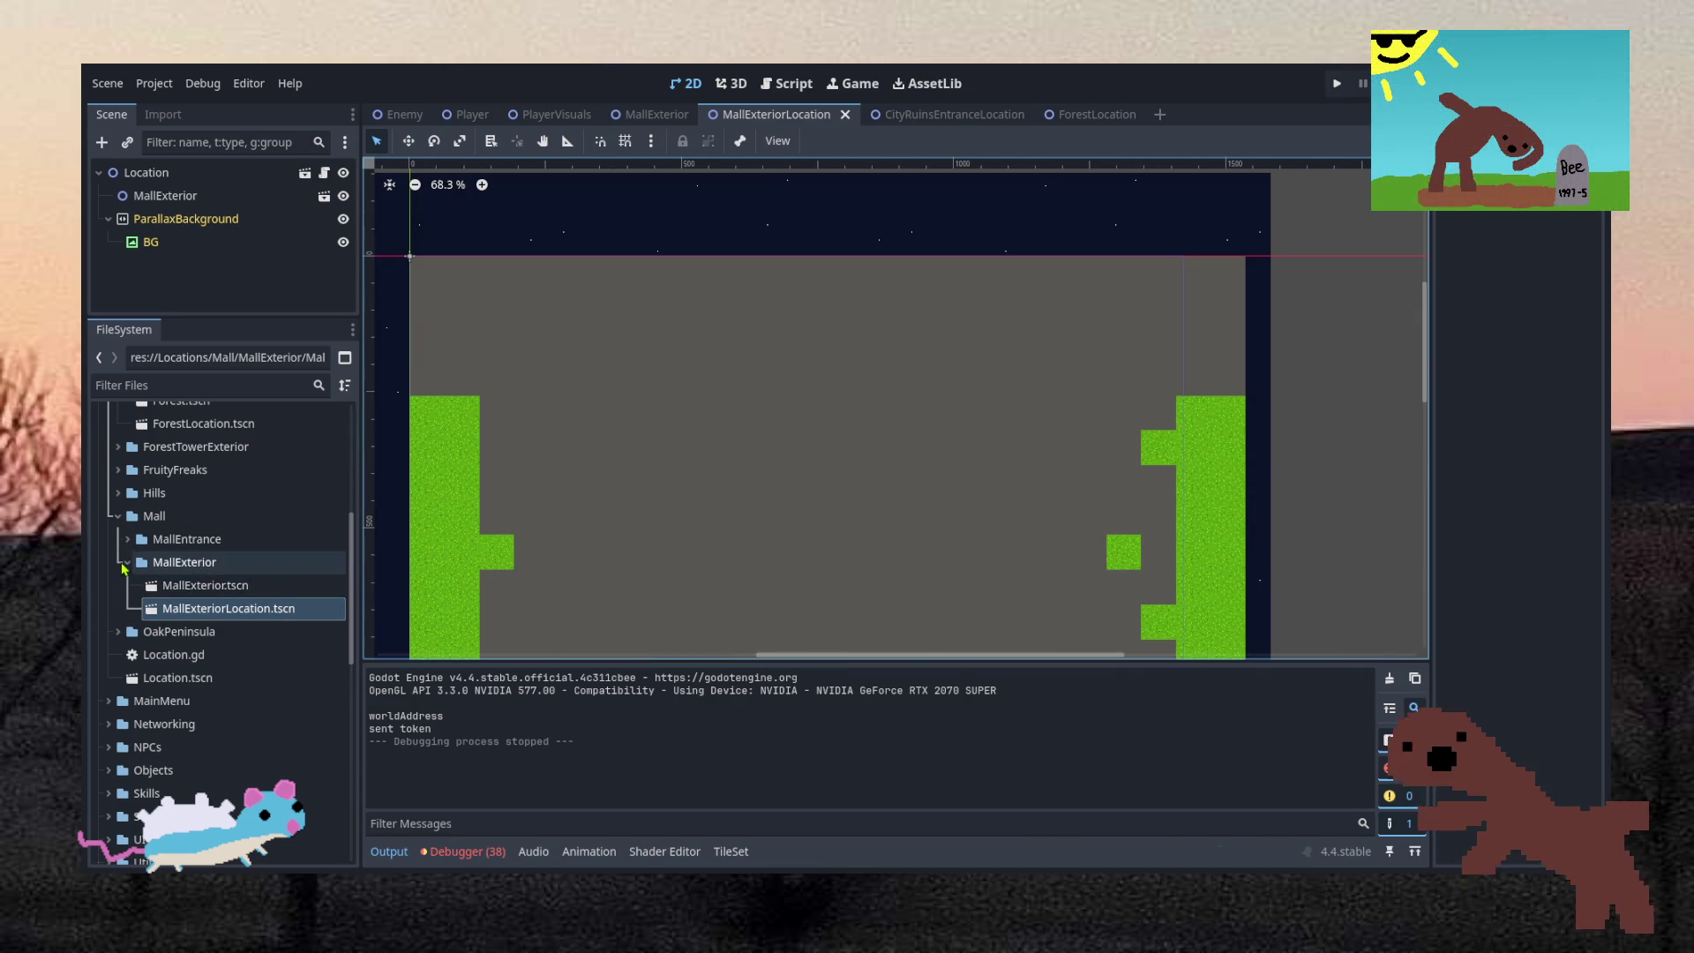
{"action": "left_click", "coordinate": [127, 561]}
{"action": "left_click", "coordinate": [128, 539]}
{"action": "left_click", "coordinate": [128, 585]}
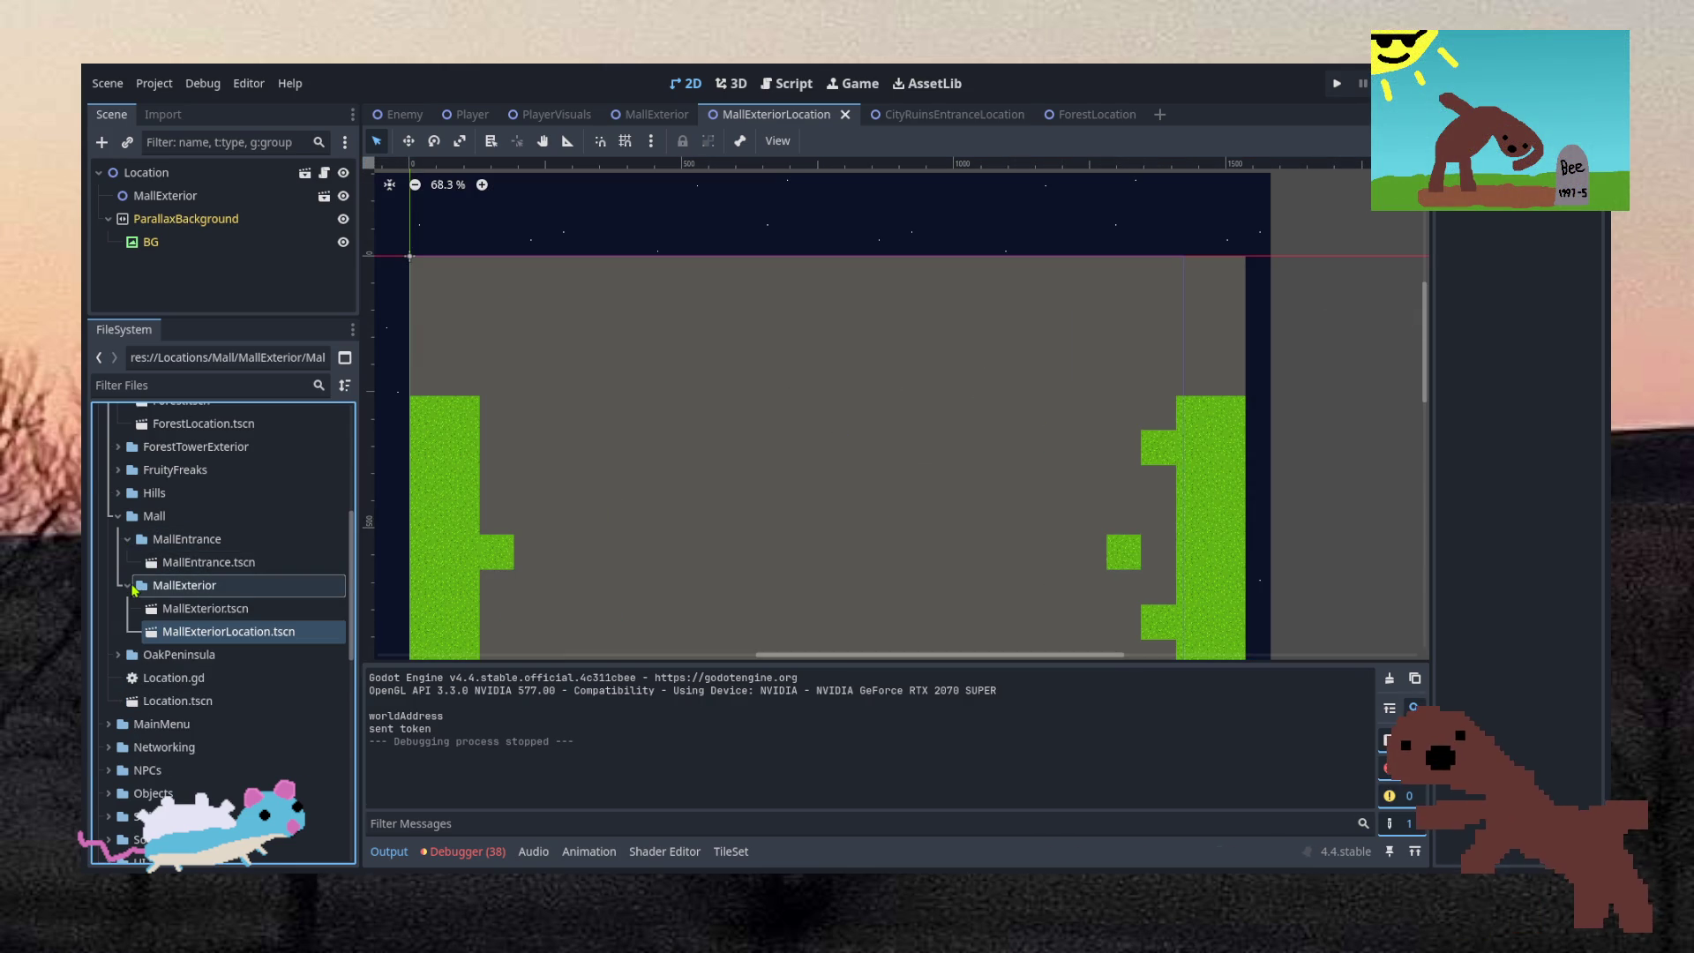
{"action": "scroll", "coordinate": [556, 406], "scroll_direction": "down", "scroll_amount": 8}
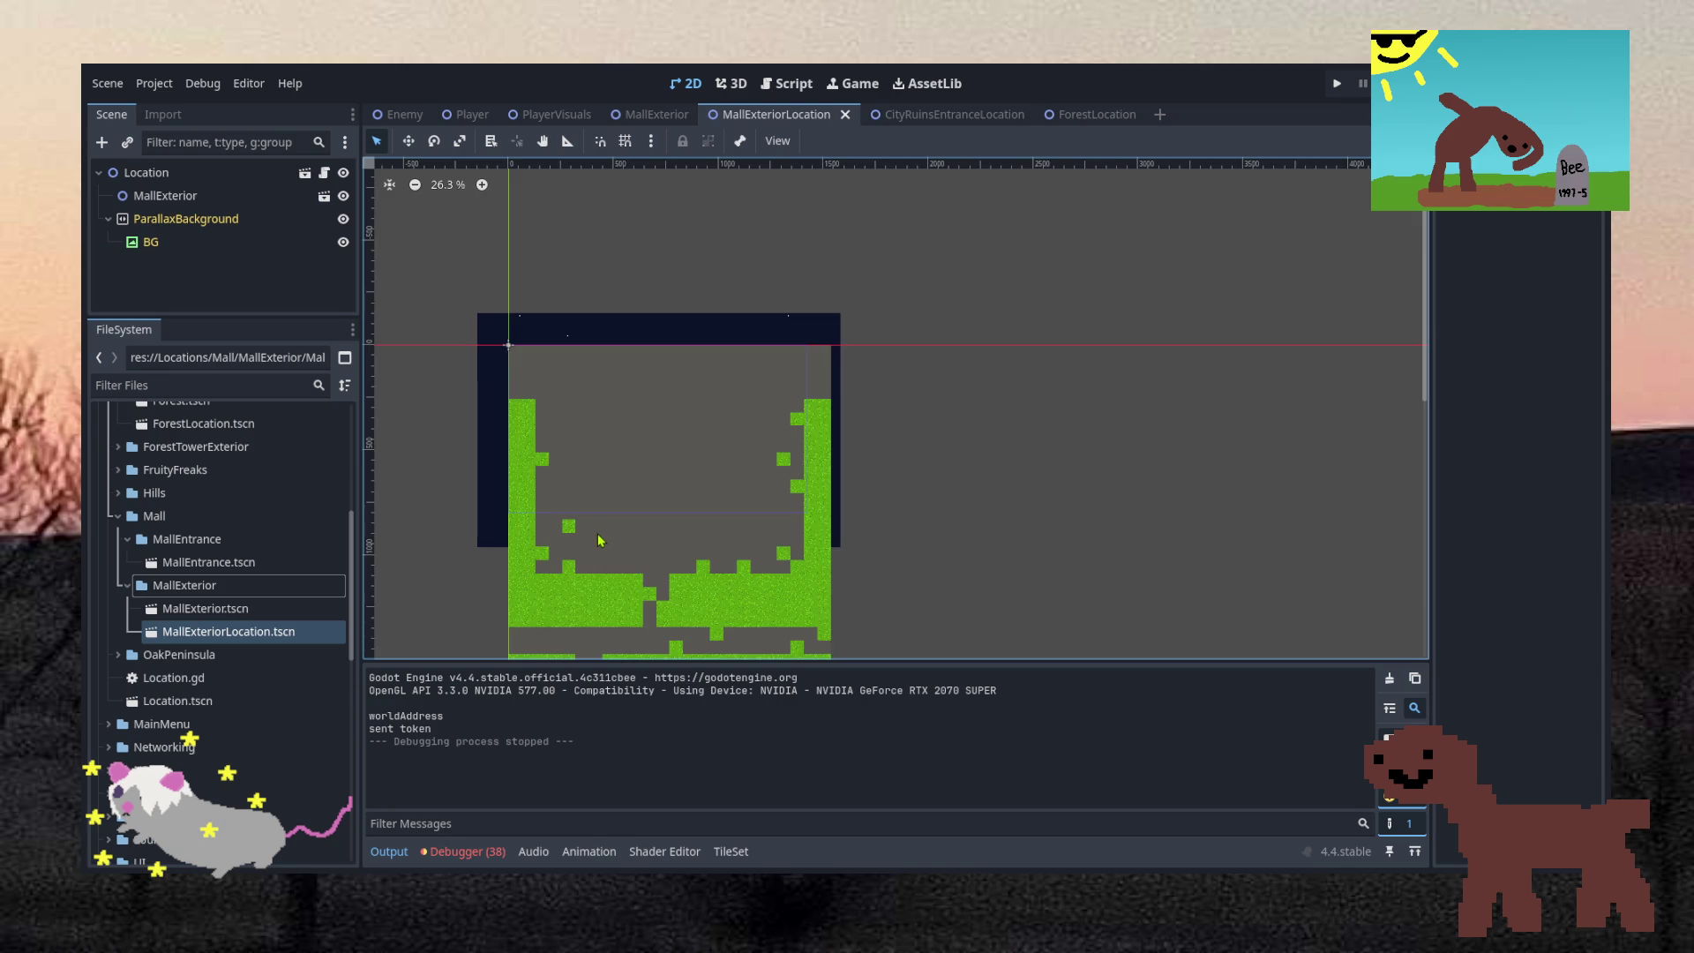
{"action": "scroll", "coordinate": [543, 637], "scroll_direction": "up", "scroll_amount": 4}
{"action": "left_click", "coordinate": [247, 635]}
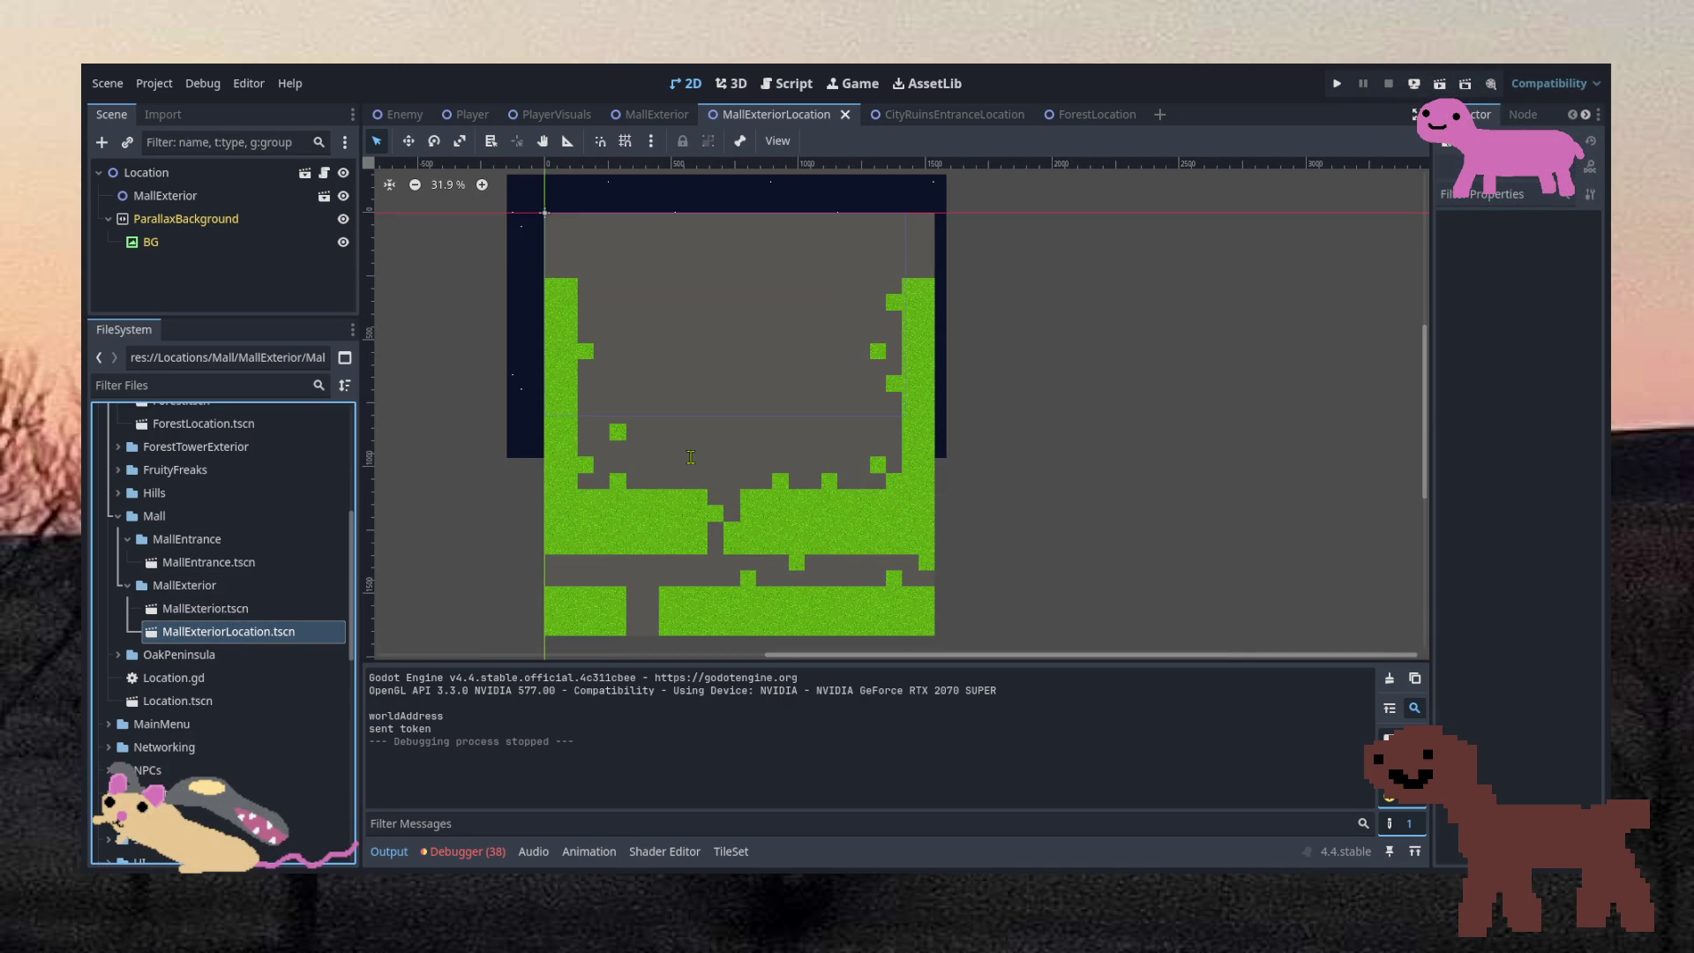
{"action": "left_click", "coordinate": [845, 532]}
{"action": "left_click_drag", "start_coordinate": [262, 609], "coordinate": [221, 540]}
{"action": "double_click", "coordinate": [217, 587]}
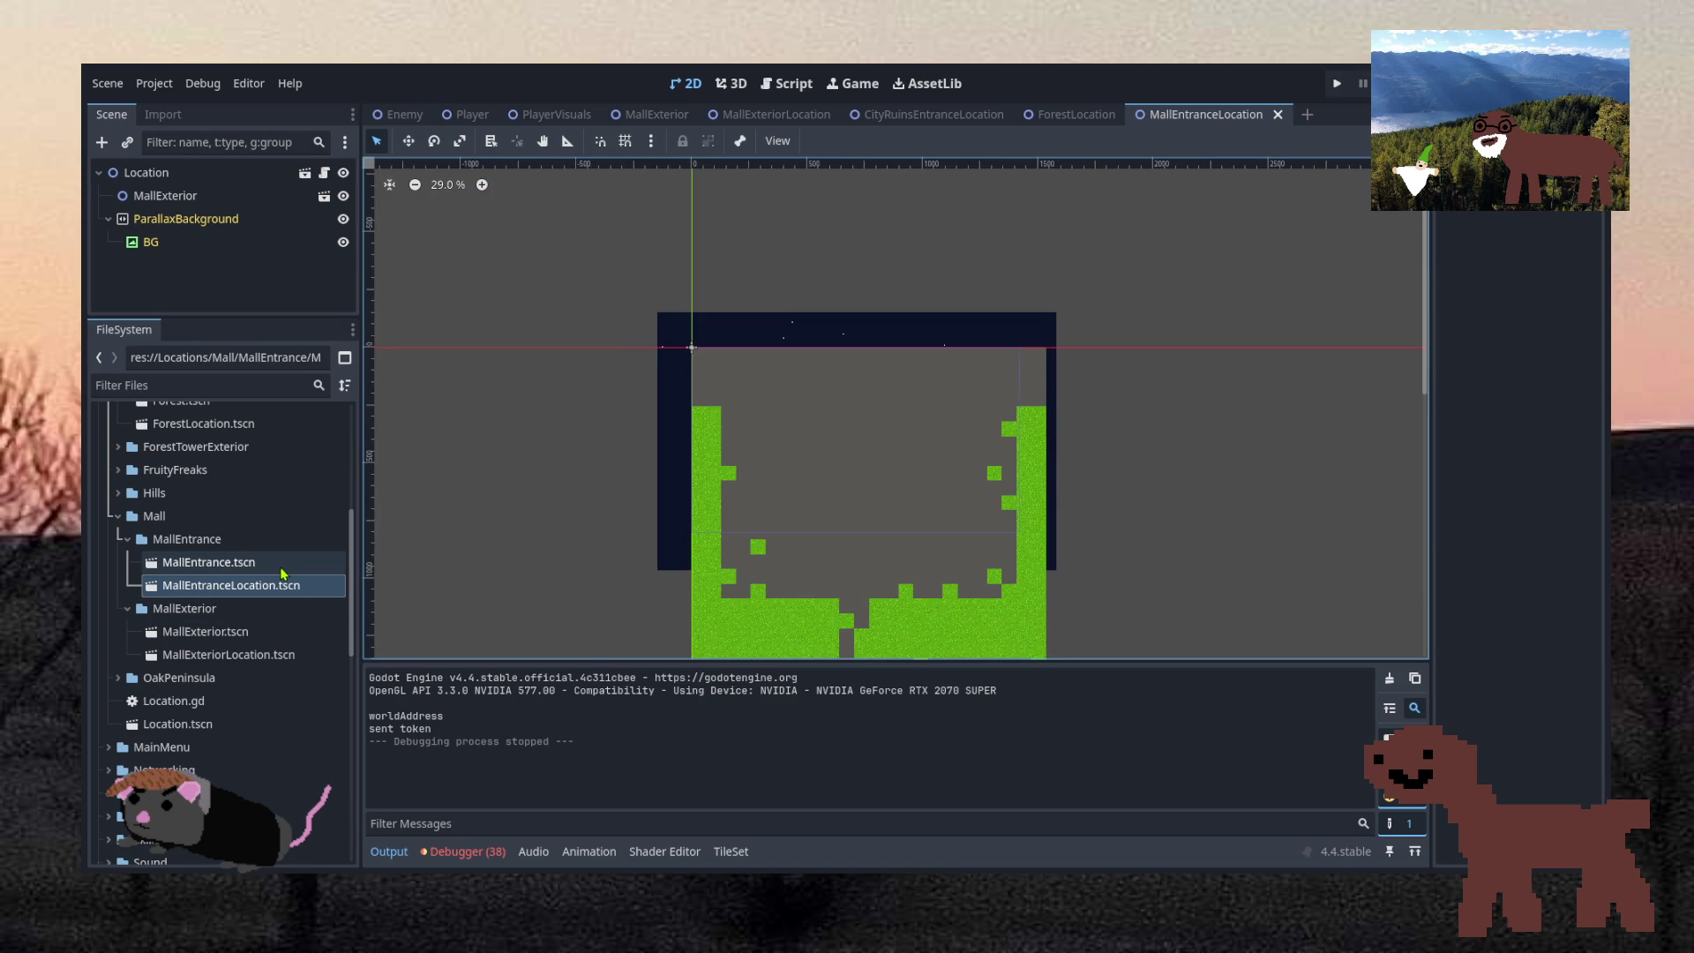
In MallEntrance.tscn, extract the old TileMap's layer into Tile Layer 1
{"action": "mouse_move", "coordinate": [282, 572]}
{"action": "left_mouse_down"}
{"action": "mouse_move", "coordinate": [251, 554]}
{"action": "mouse_move", "coordinate": [248, 583]}
{"action": "left_mouse_up"}
{"action": "double_click", "coordinate": [248, 582]}
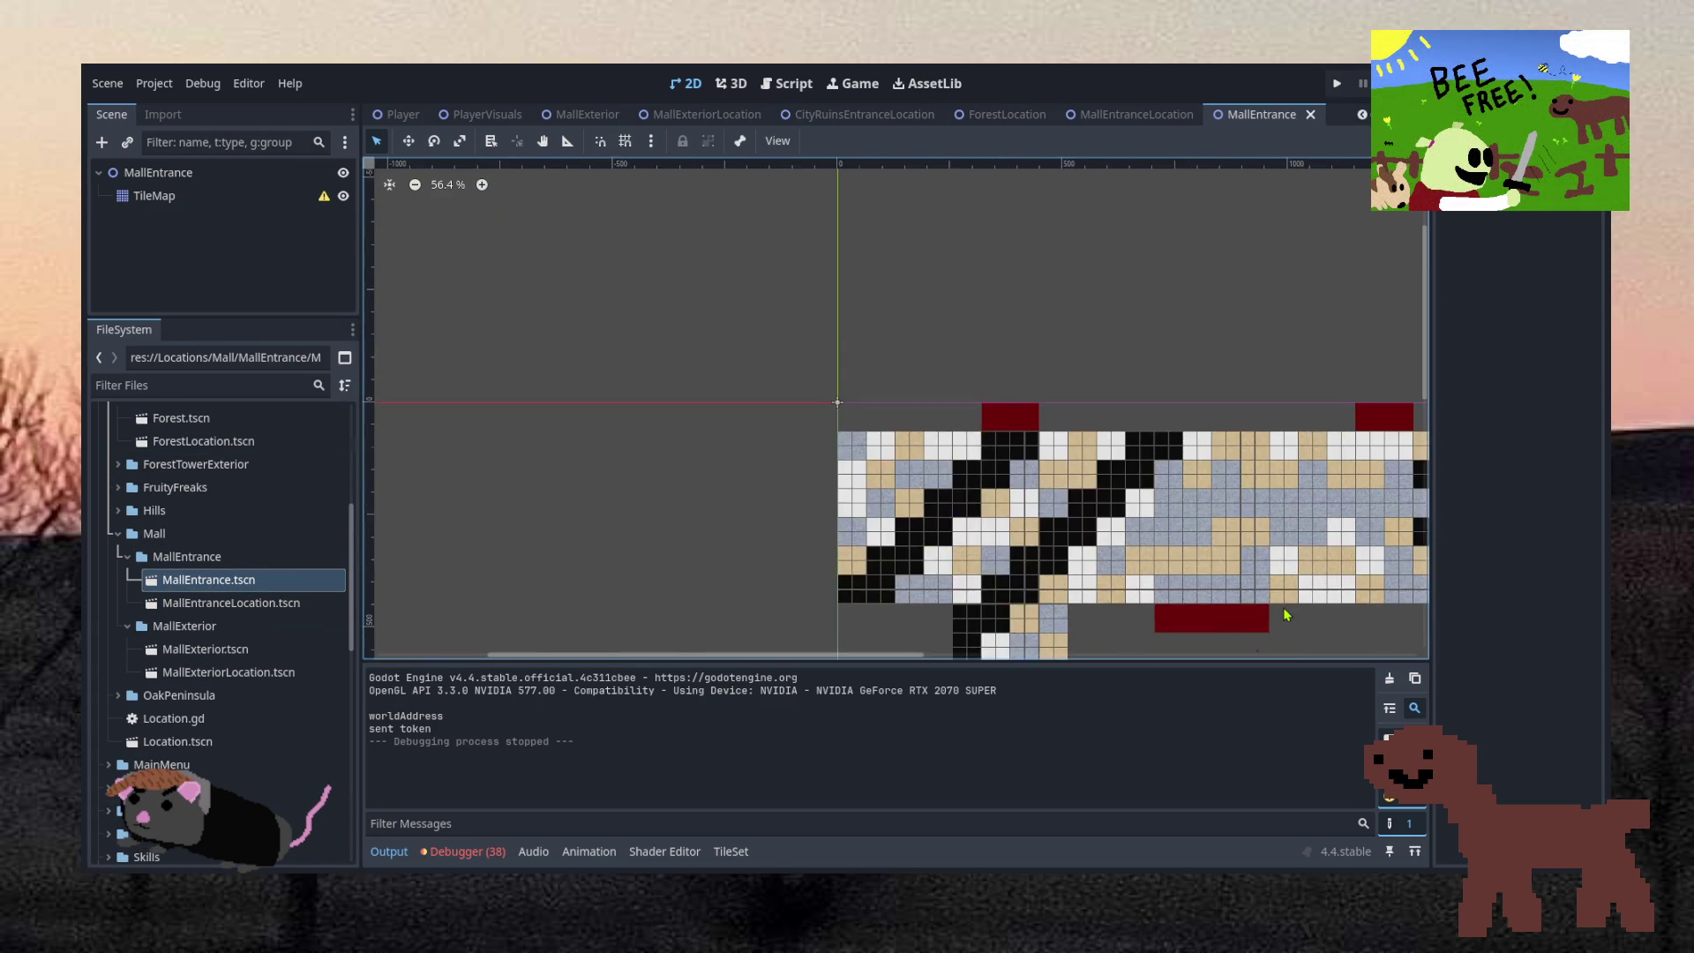
{"action": "mouse_move", "coordinate": [1297, 607]}
{"action": "left_mouse_down"}
{"action": "mouse_move", "coordinate": [1411, 646]}
{"action": "mouse_move", "coordinate": [1130, 579]}
{"action": "mouse_move", "coordinate": [1016, 450]}
{"action": "left_mouse_up"}
{"action": "scroll", "coordinate": [1016, 449], "scroll_direction": "up", "scroll_amount": 4}
{"action": "left_click", "coordinate": [1017, 450]}
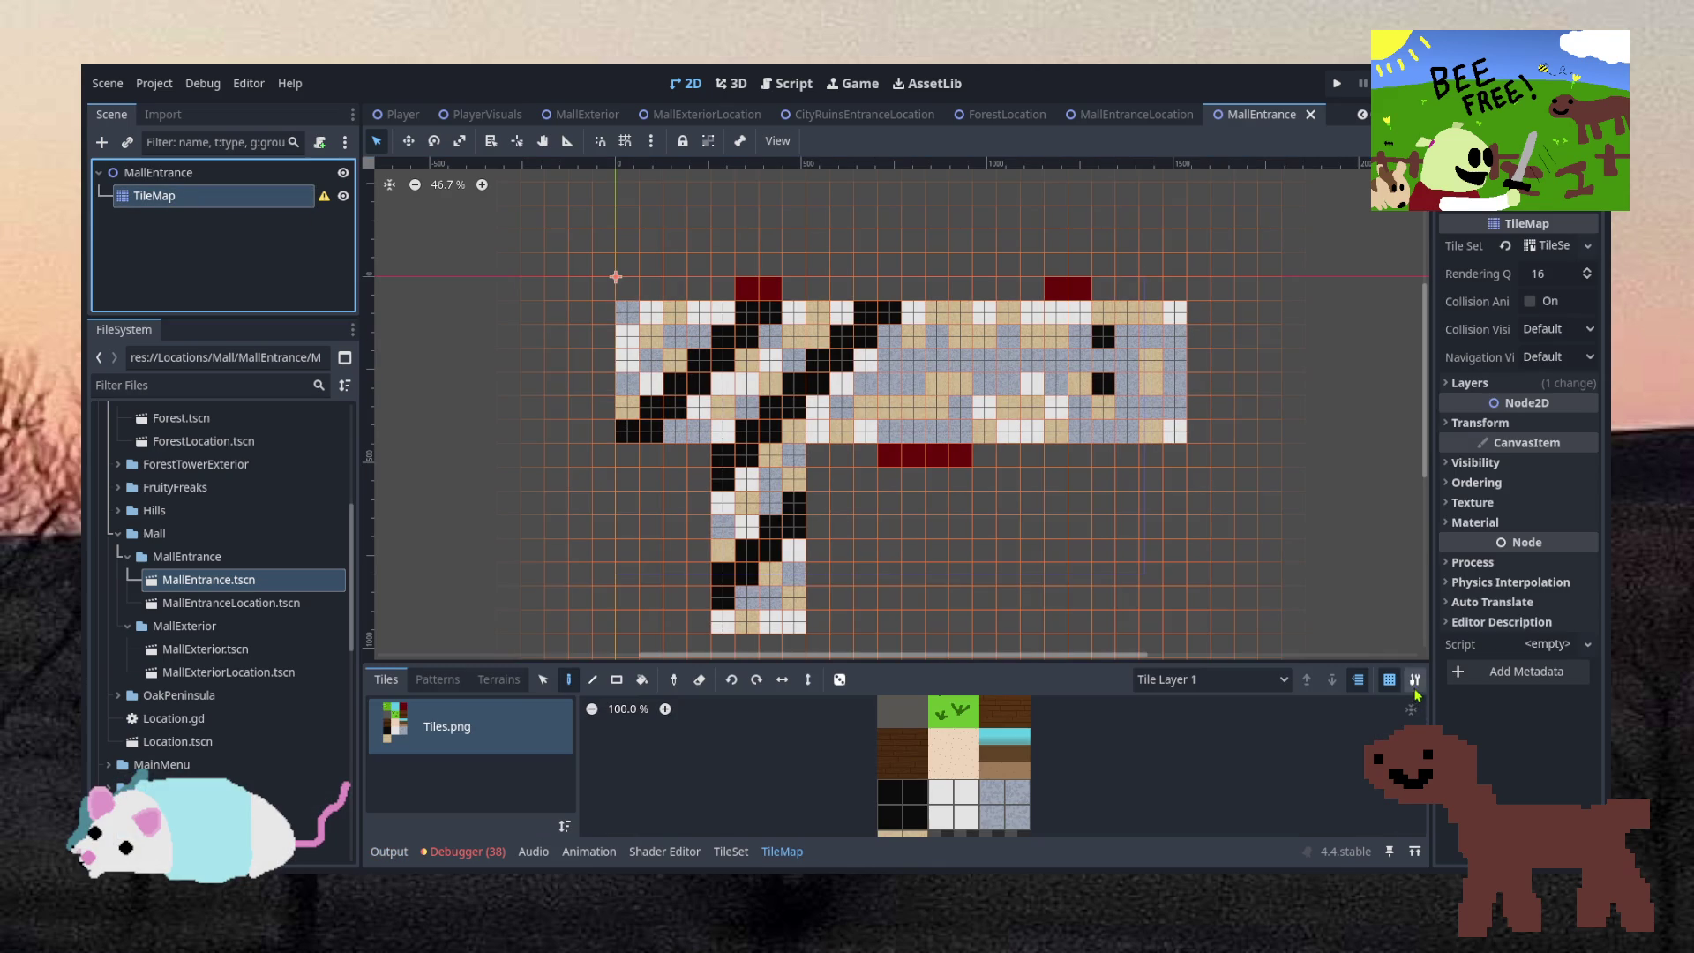
{"action": "left_click", "coordinate": [1414, 680]}
{"action": "left_click", "coordinate": [258, 220]}
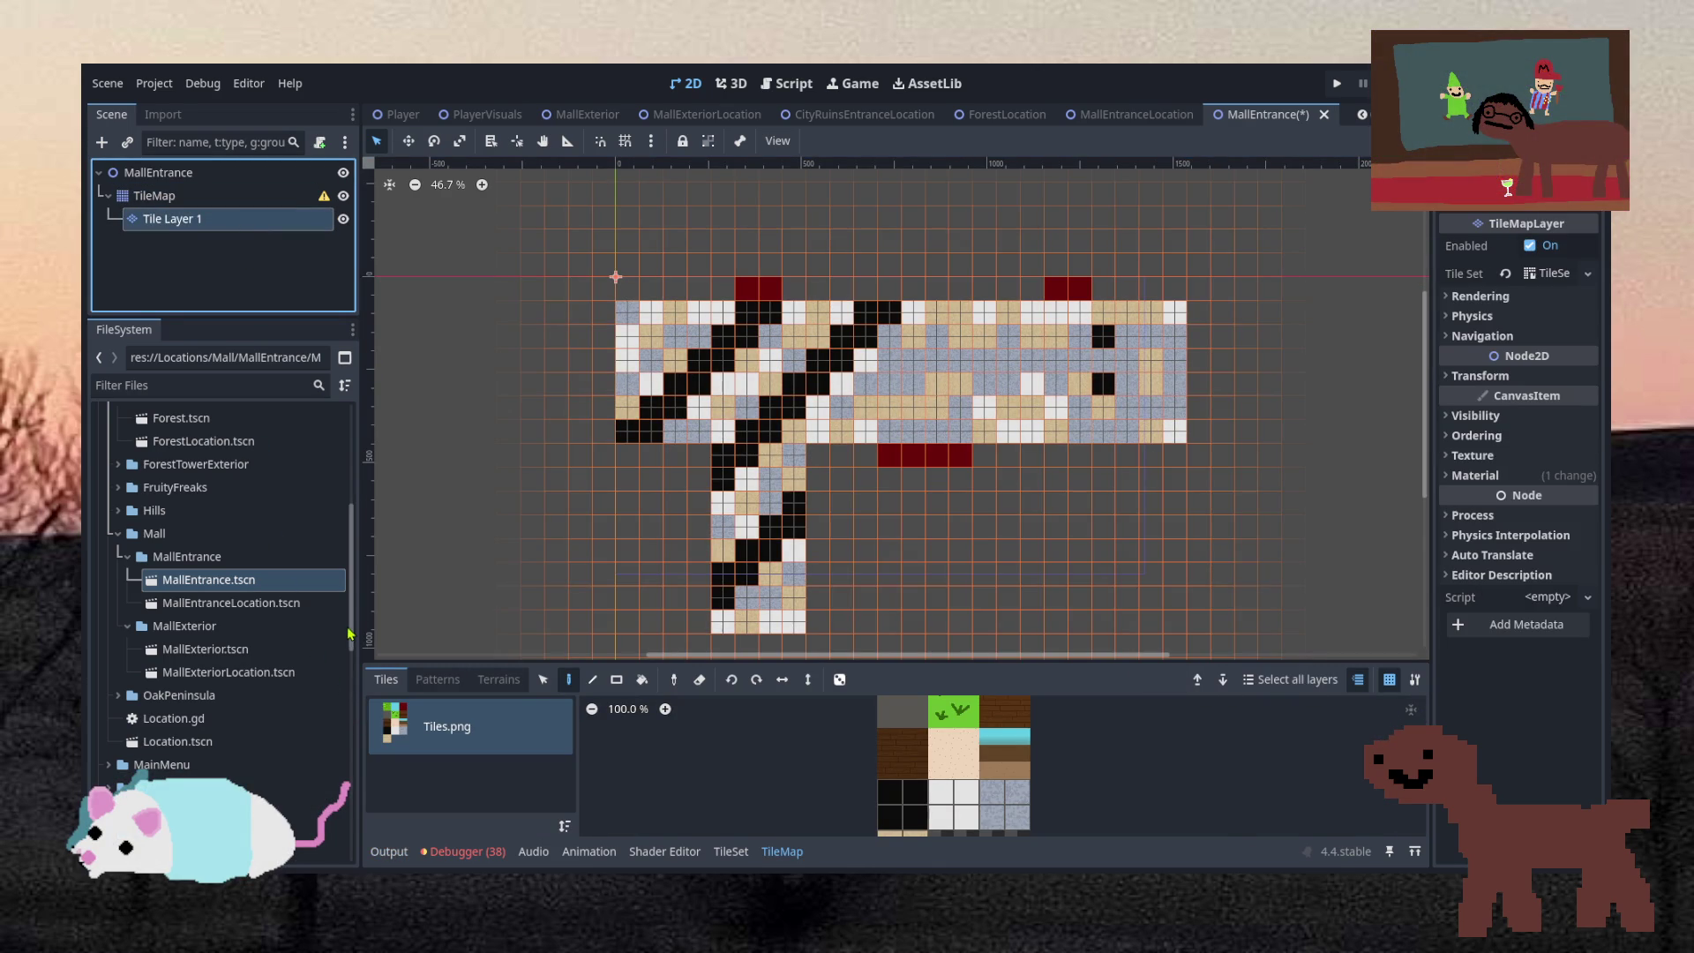
Make Tile Layer 1 the root, delete the old node, and instance MallEntrance under Location
{"action": "left_click_drag", "start_coordinate": [168, 218], "coordinate": [150, 168]}
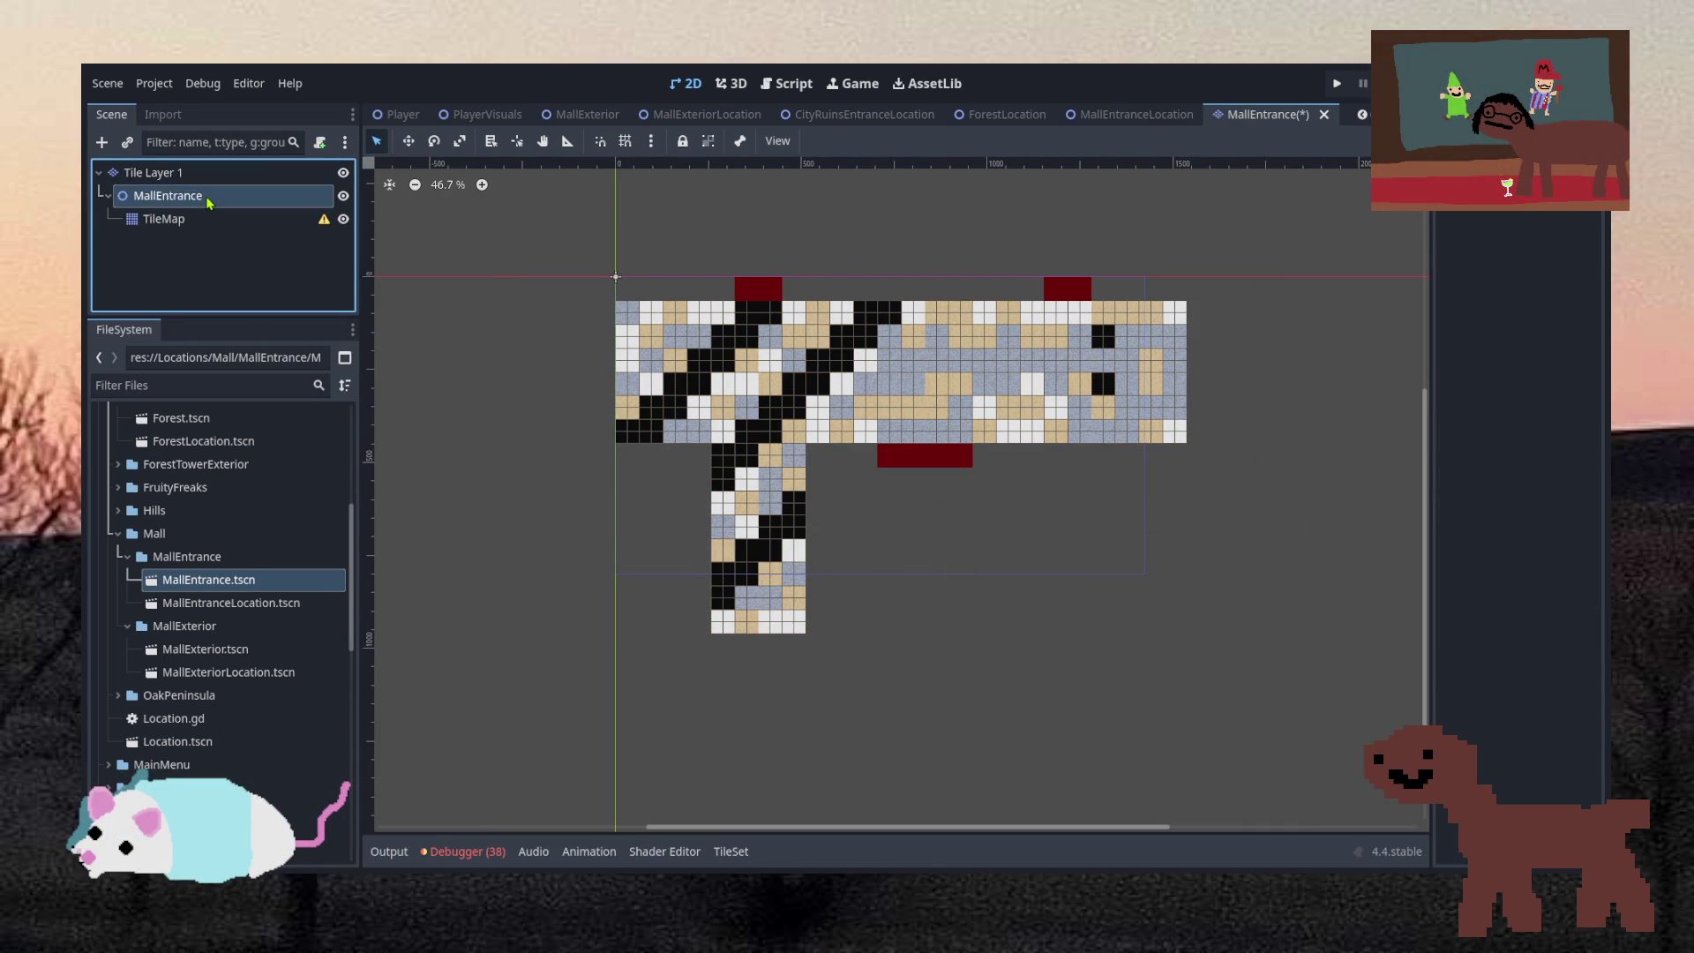
{"action": "left_click", "coordinate": [209, 199]}
{"action": "key", "text": "Delete"}
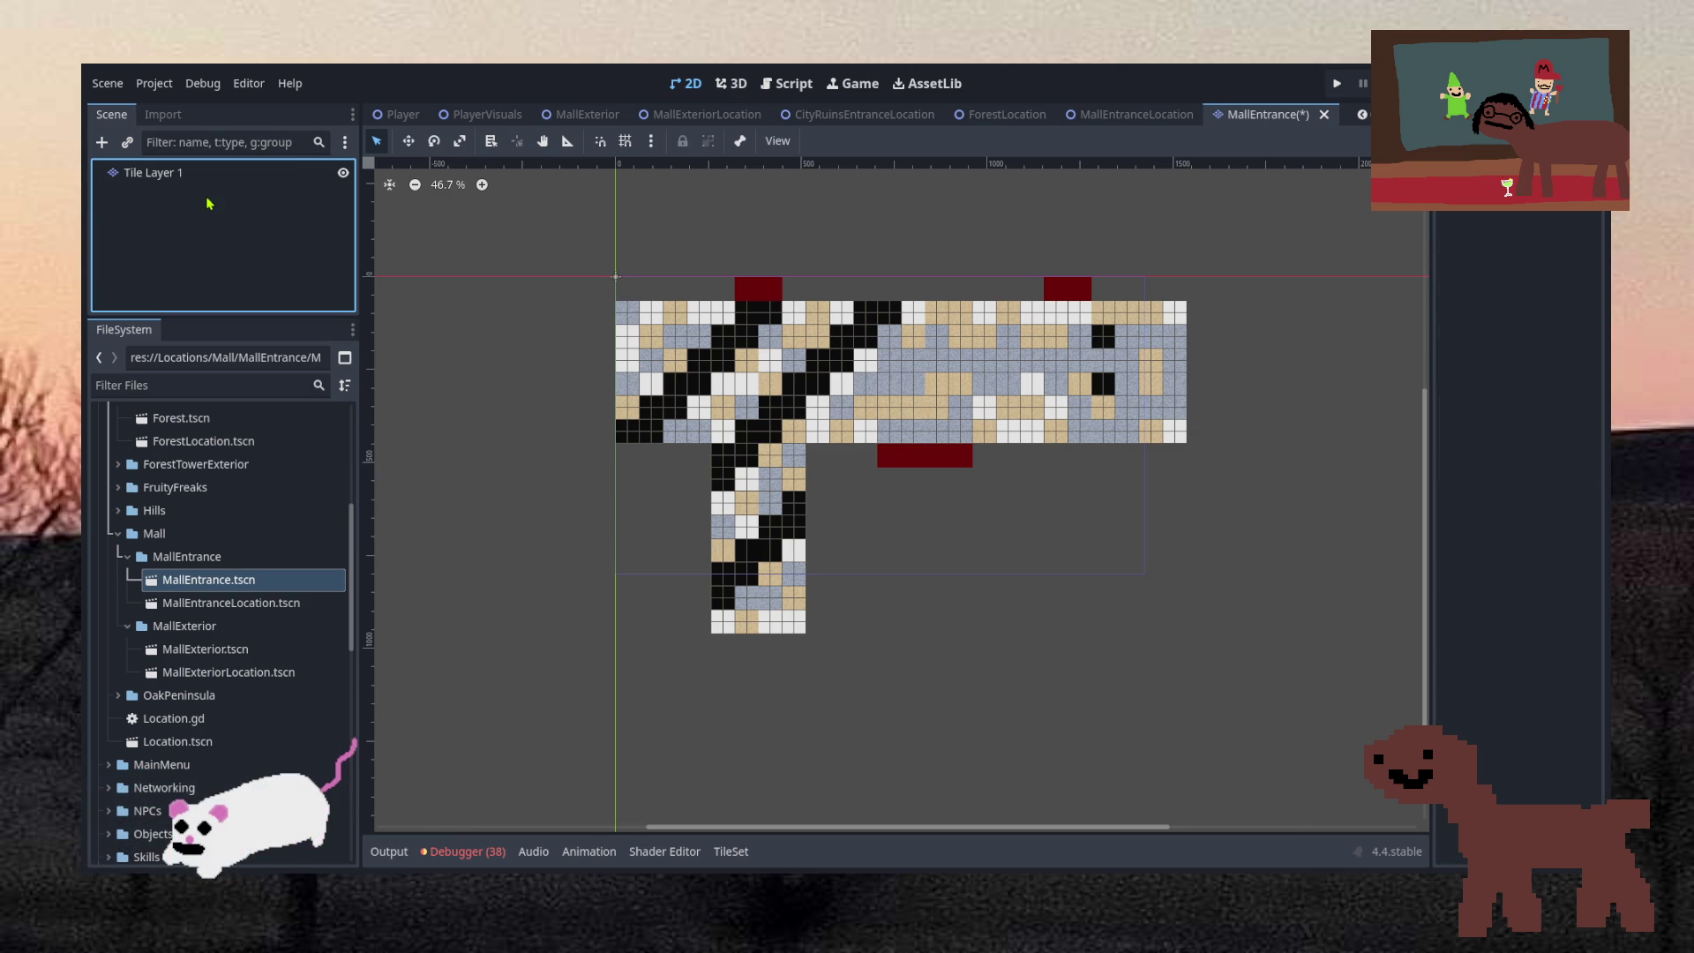
{"action": "double_click", "coordinate": [227, 603]}
{"action": "left_click_drag", "start_coordinate": [197, 579], "coordinate": [189, 182]}
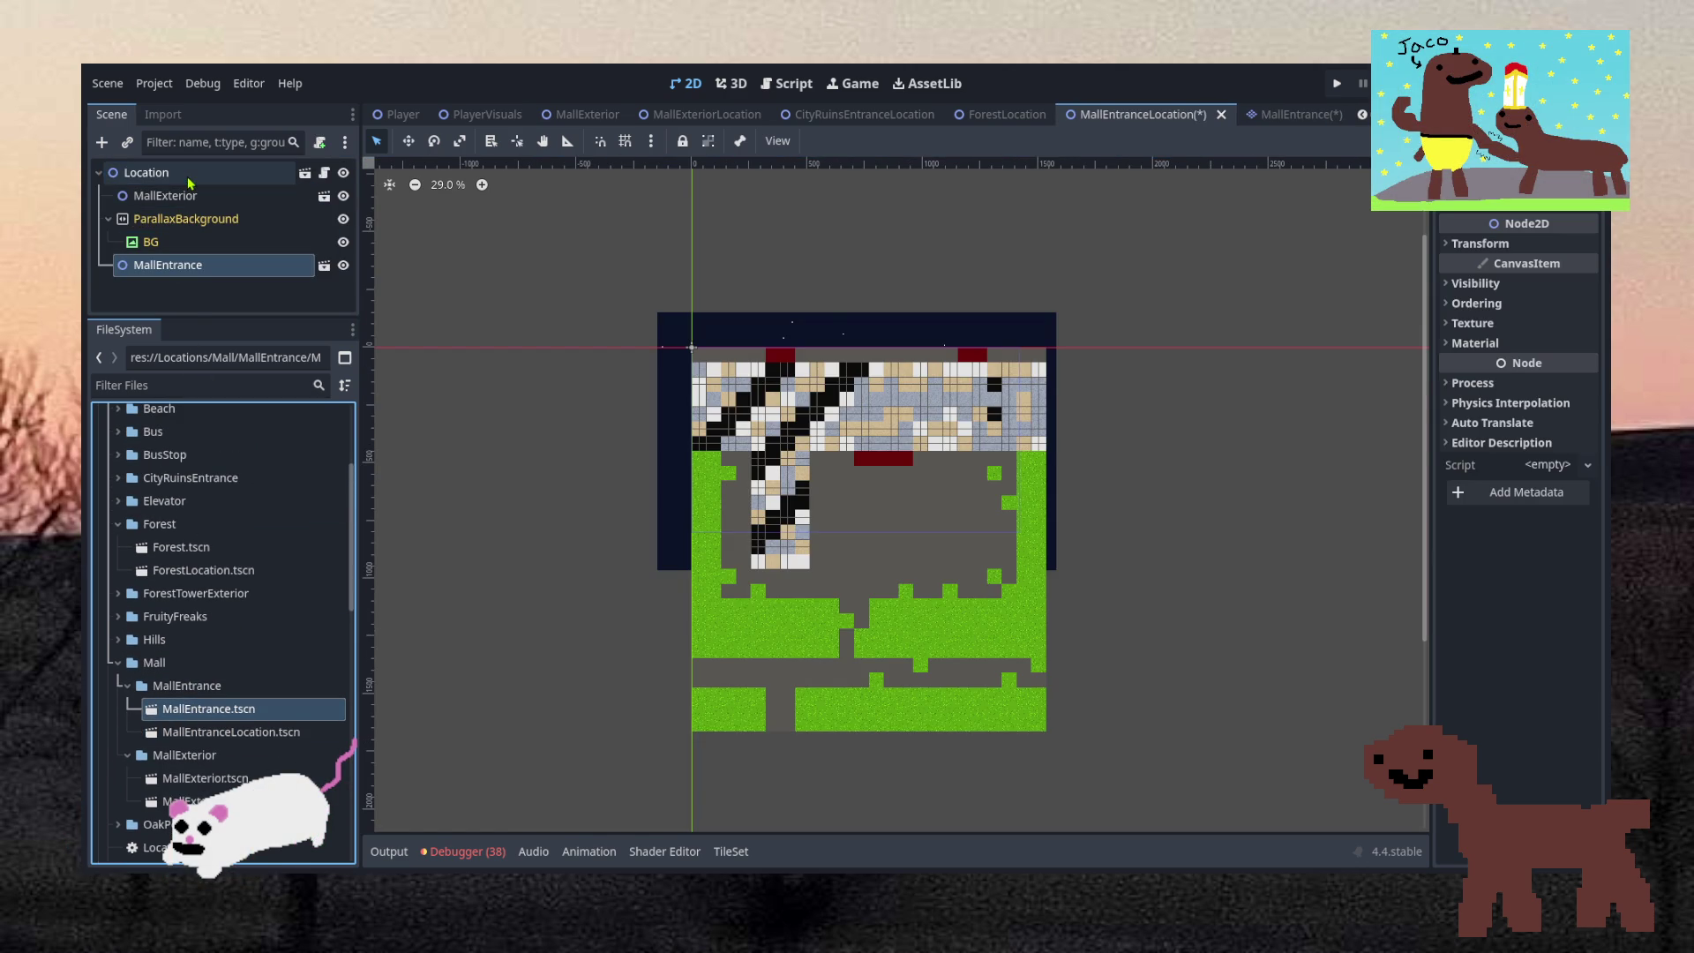
Delete the MallExterior node from MallEntranceLocation and save the scene
{"action": "left_click", "coordinate": [193, 195]}
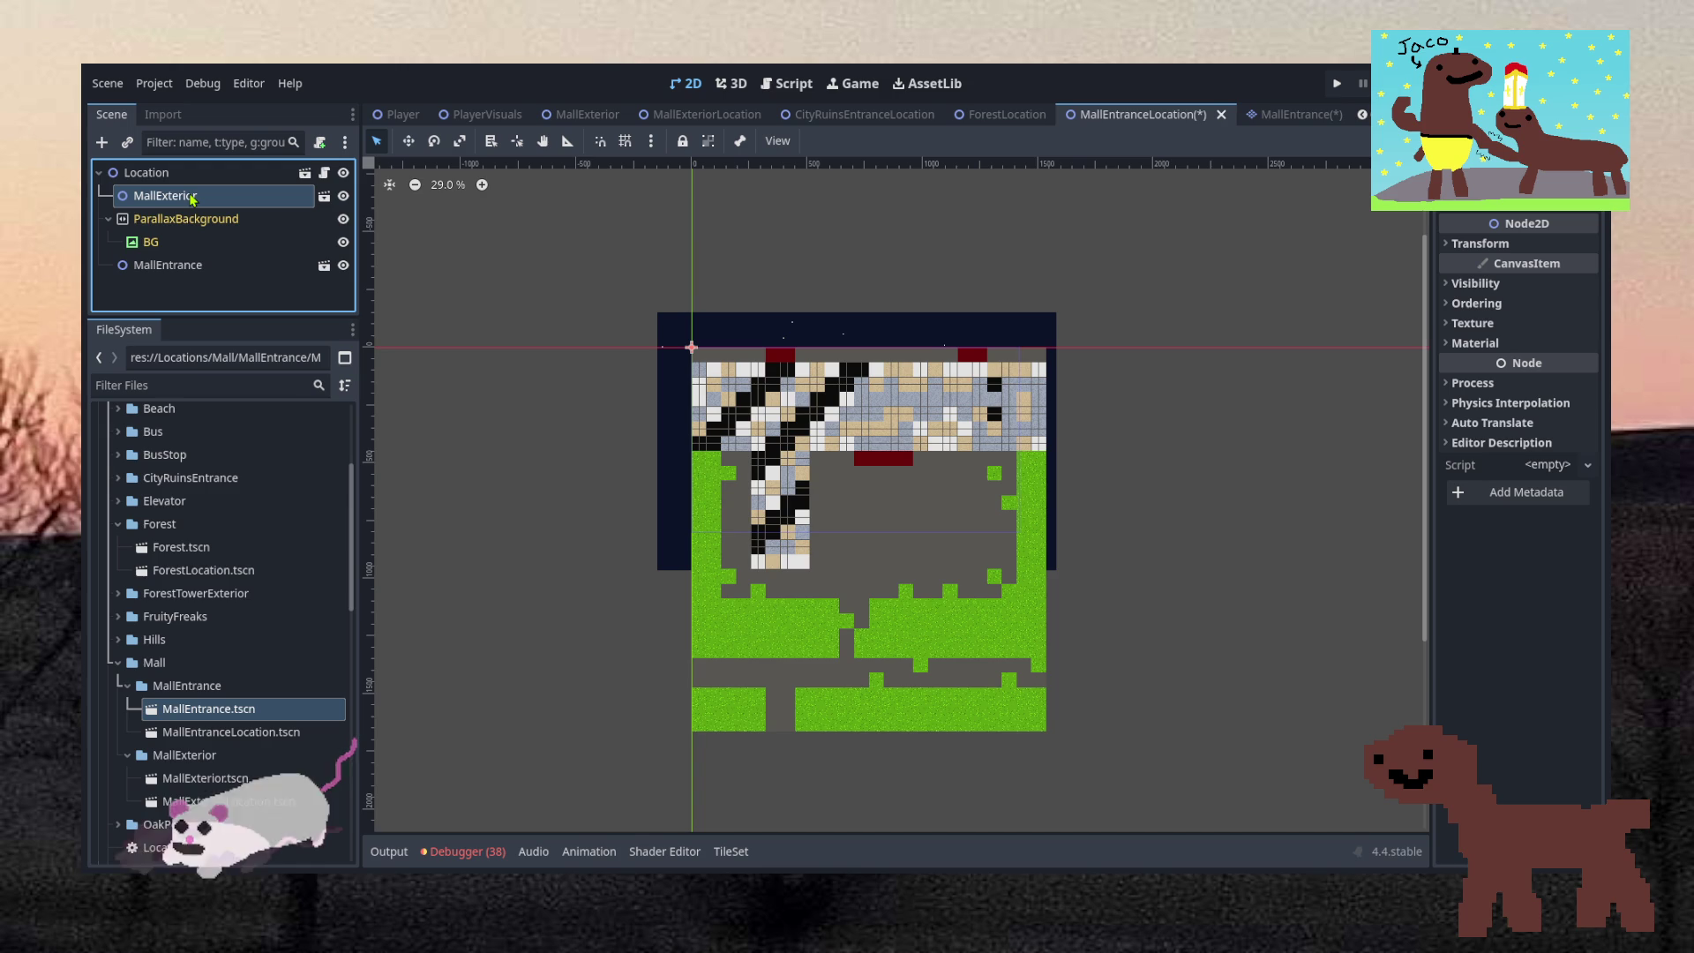
{"action": "key", "text": "Delete"}
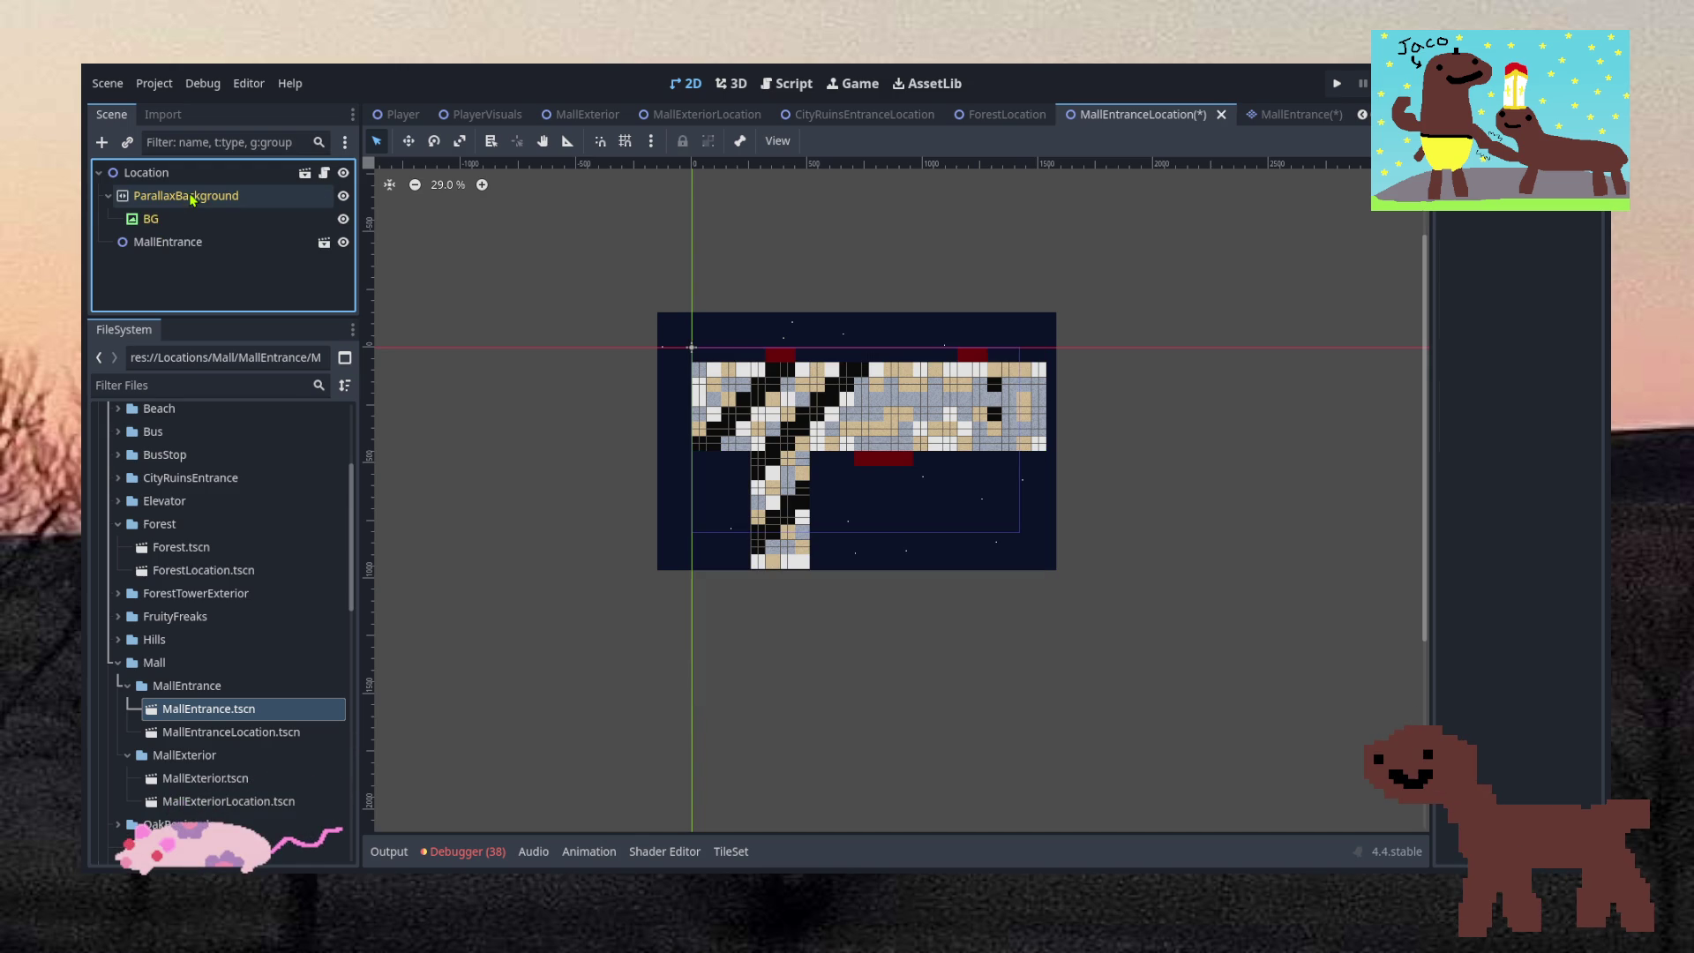
{"action": "scroll", "coordinate": [891, 392], "scroll_direction": "up", "scroll_amount": 4}
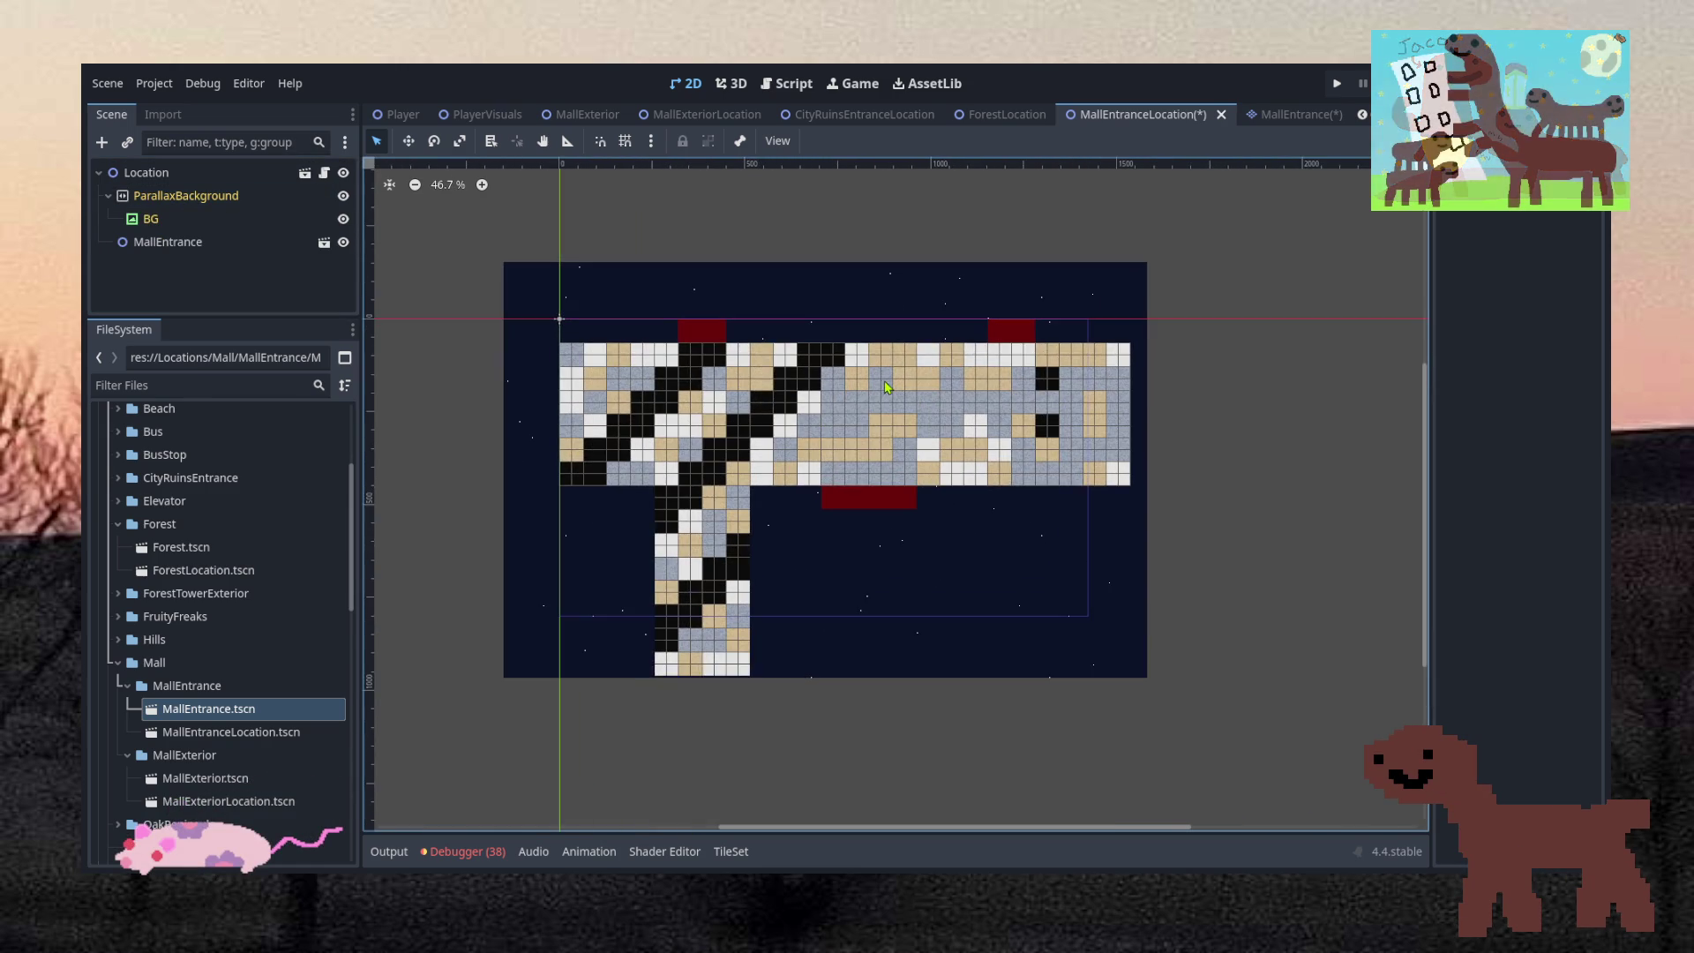
{"action": "key", "text": "ctrl+s"}
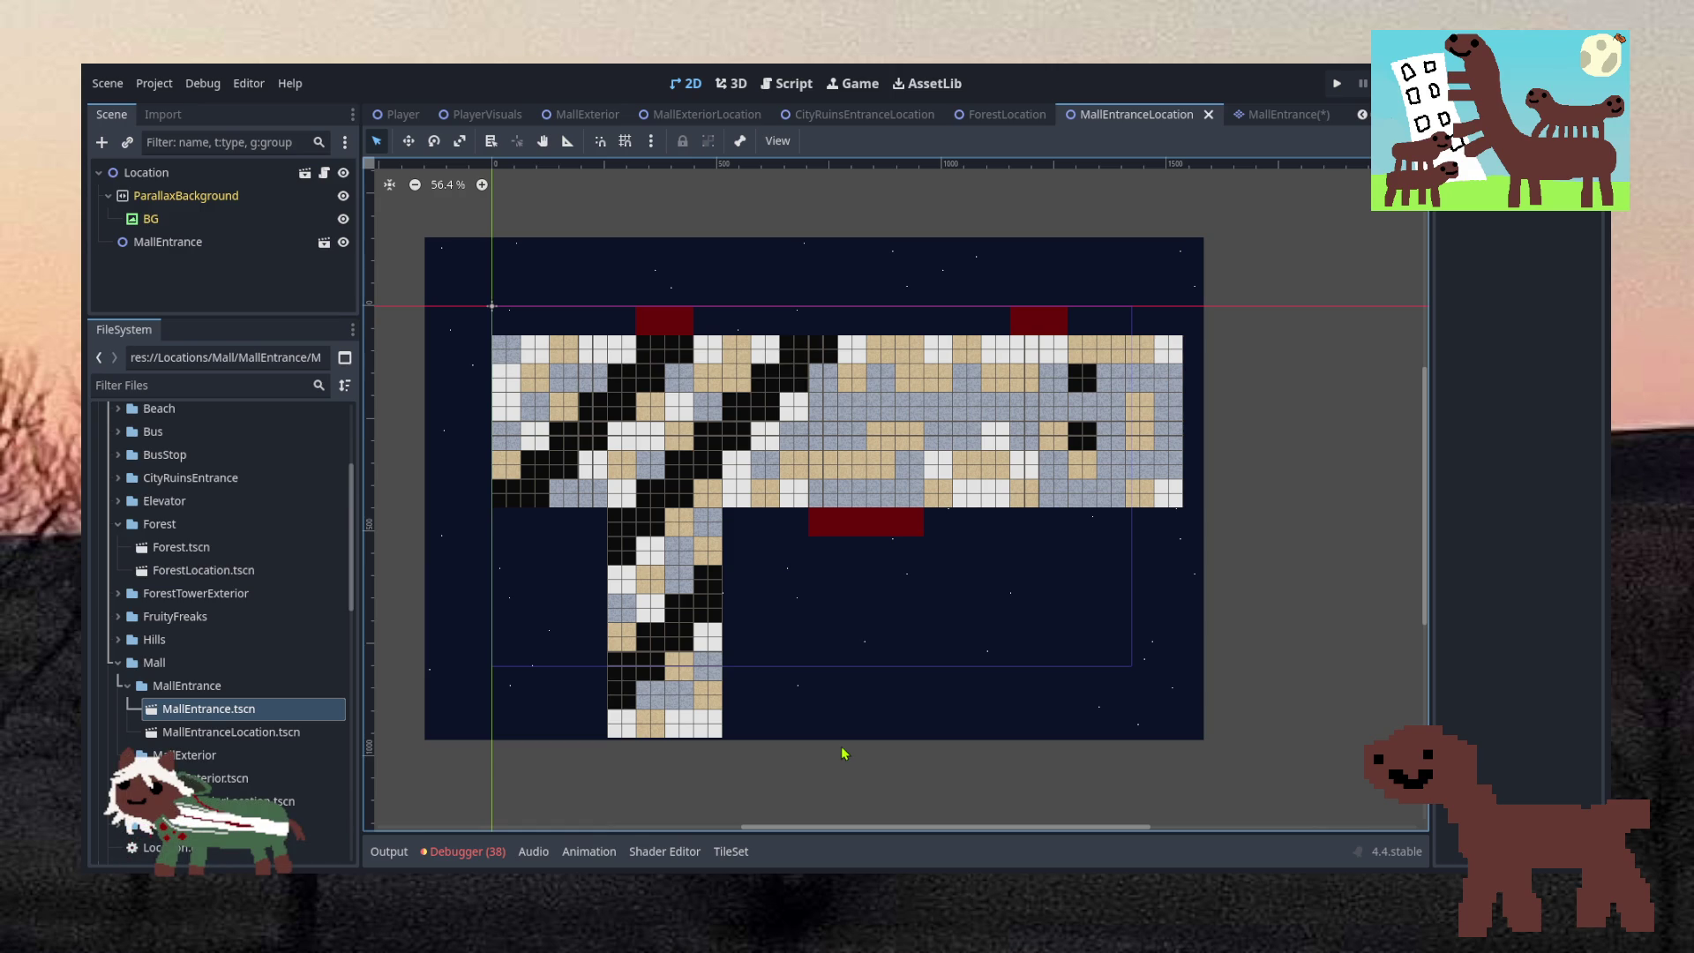
{"action": "scroll", "coordinate": [220, 598], "scroll_direction": "down", "scroll_amount": 10}
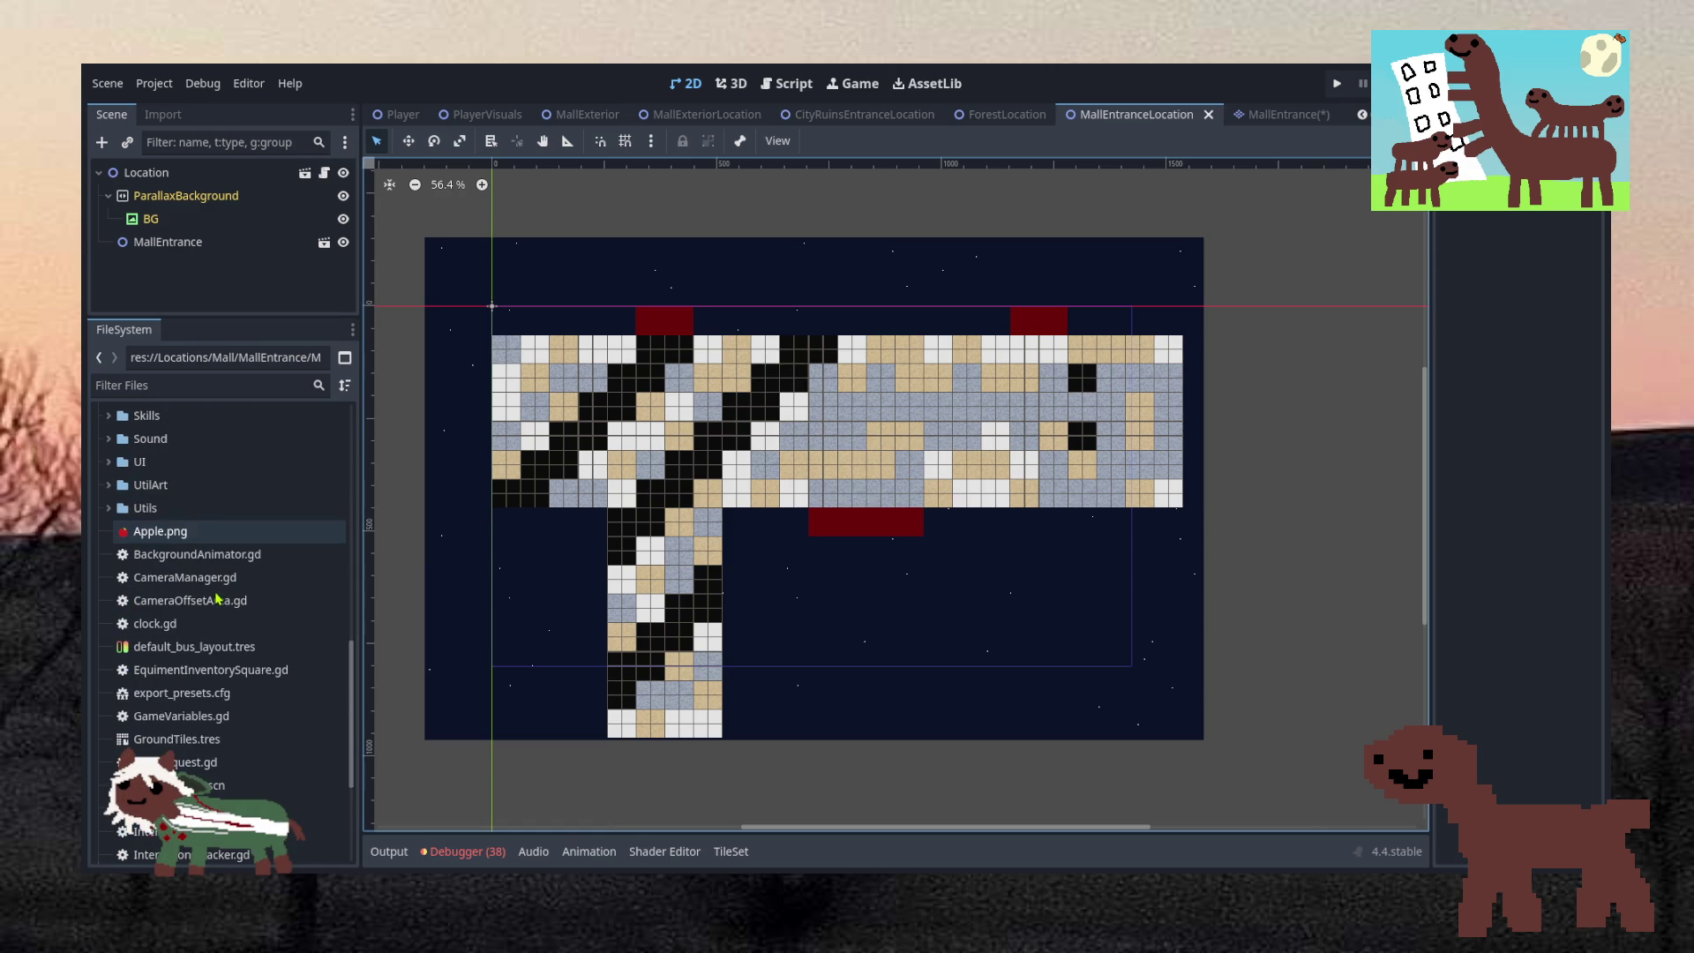
In LocationManager.gd, duplicate the MallExterior entry and rename its key to MallEntrance
{"action": "scroll", "coordinate": [218, 599], "scroll_direction": "down", "scroll_amount": 5}
{"action": "double_click", "coordinate": [213, 731]}
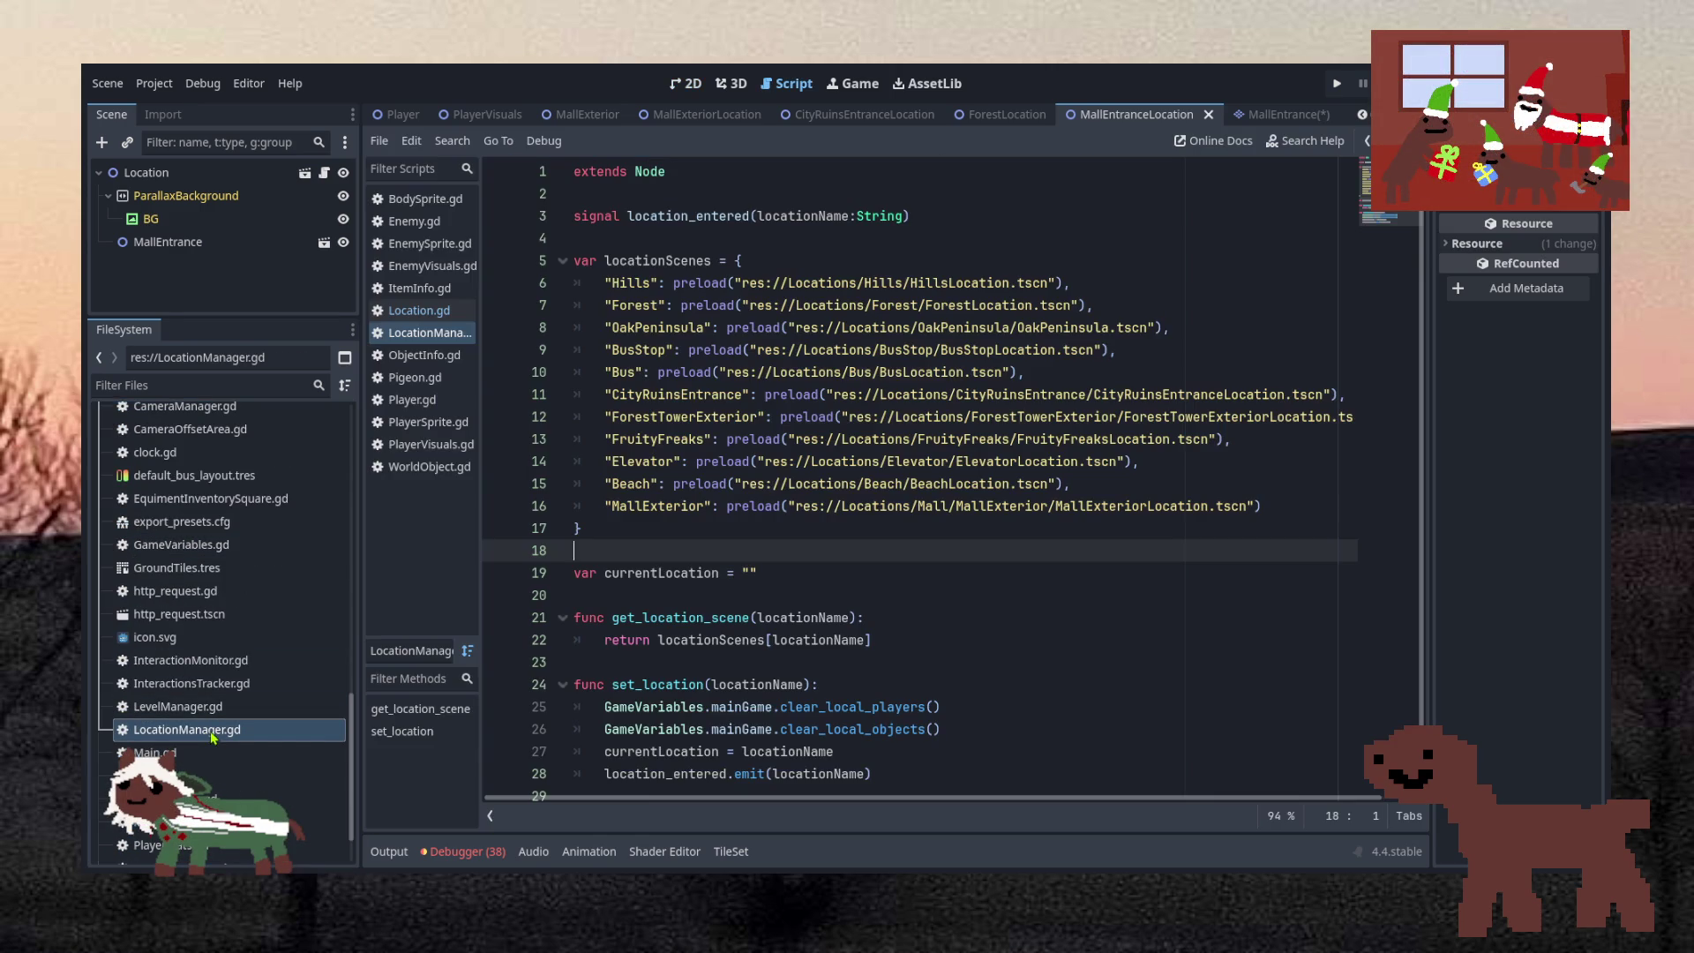
{"action": "left_click_drag", "start_coordinate": [1288, 507], "coordinate": [1066, 476]}
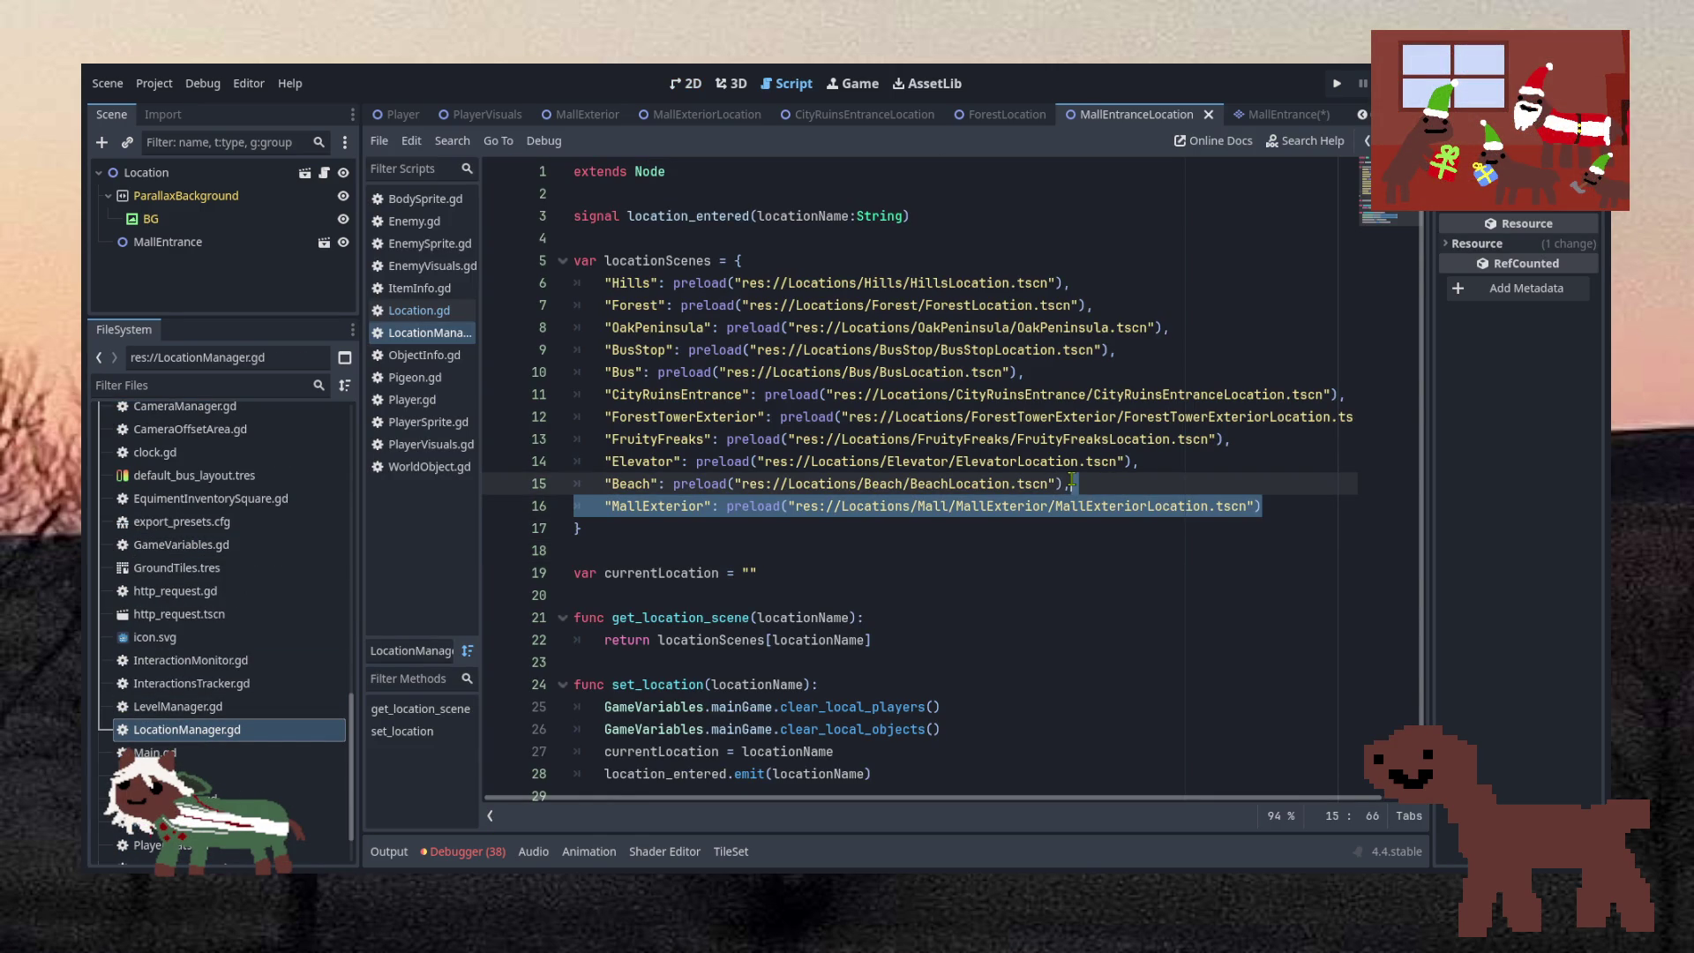
{"action": "key", "text": "ctrl+c"}
{"action": "key", "text": "End"}
{"action": "type", "text": ","}
{"action": "key", "text": "ctrl+v"}
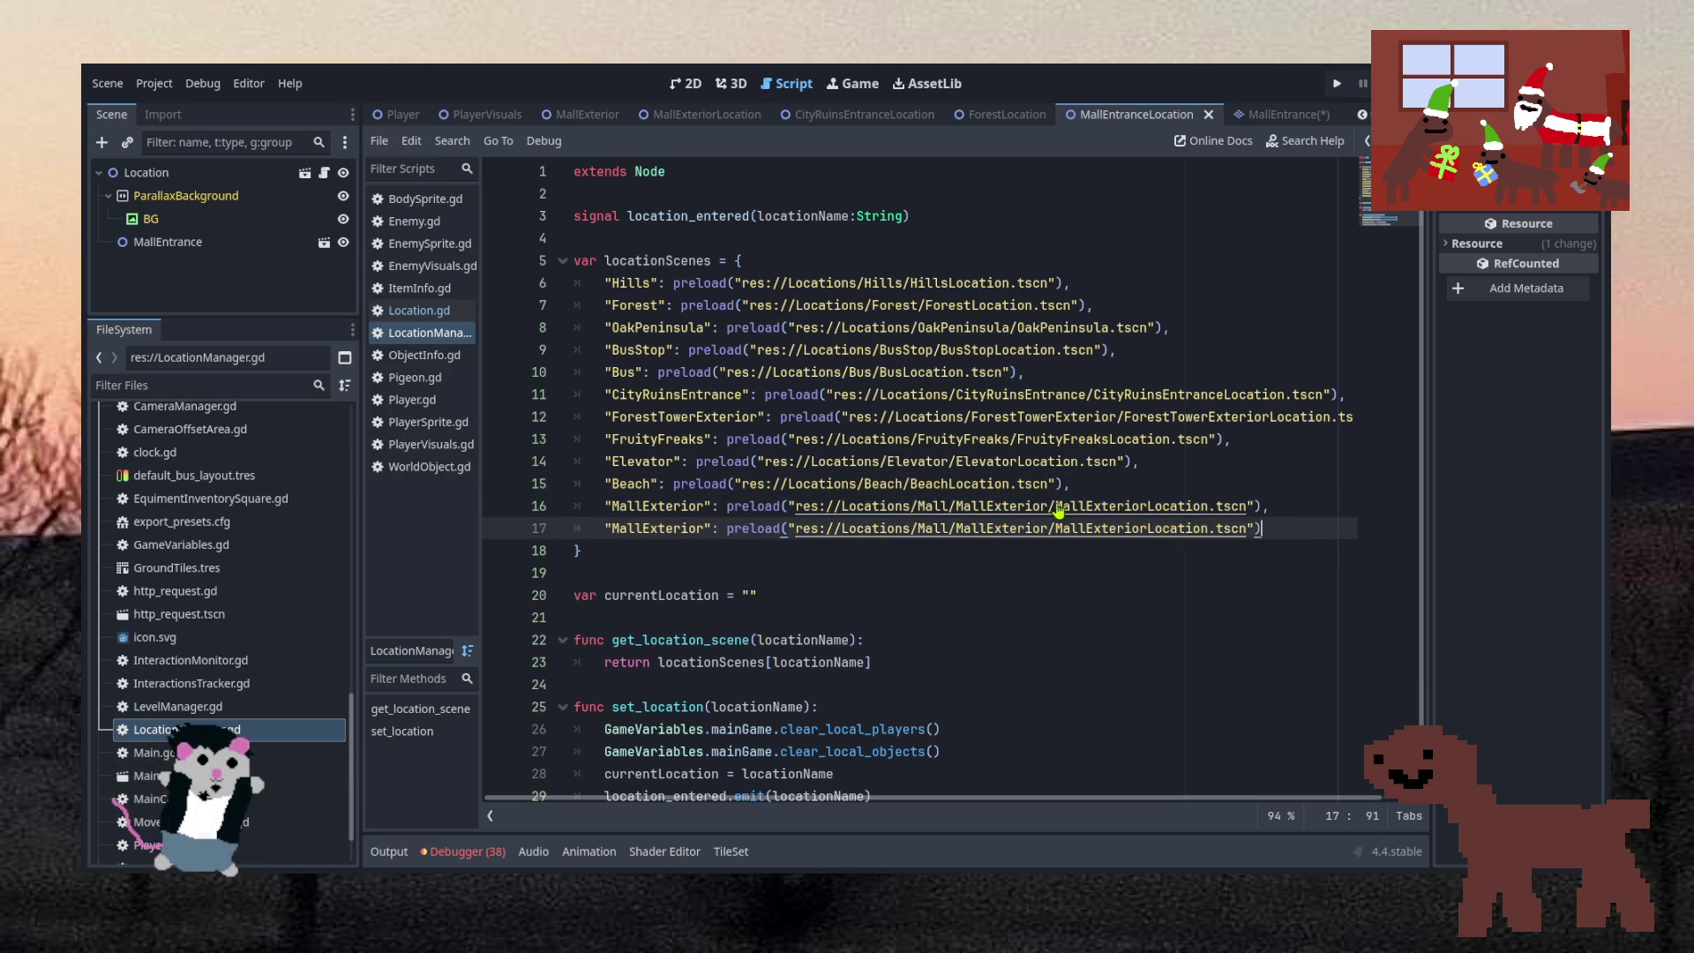
{"action": "left_click_drag", "start_coordinate": [651, 530], "coordinate": [703, 527]}
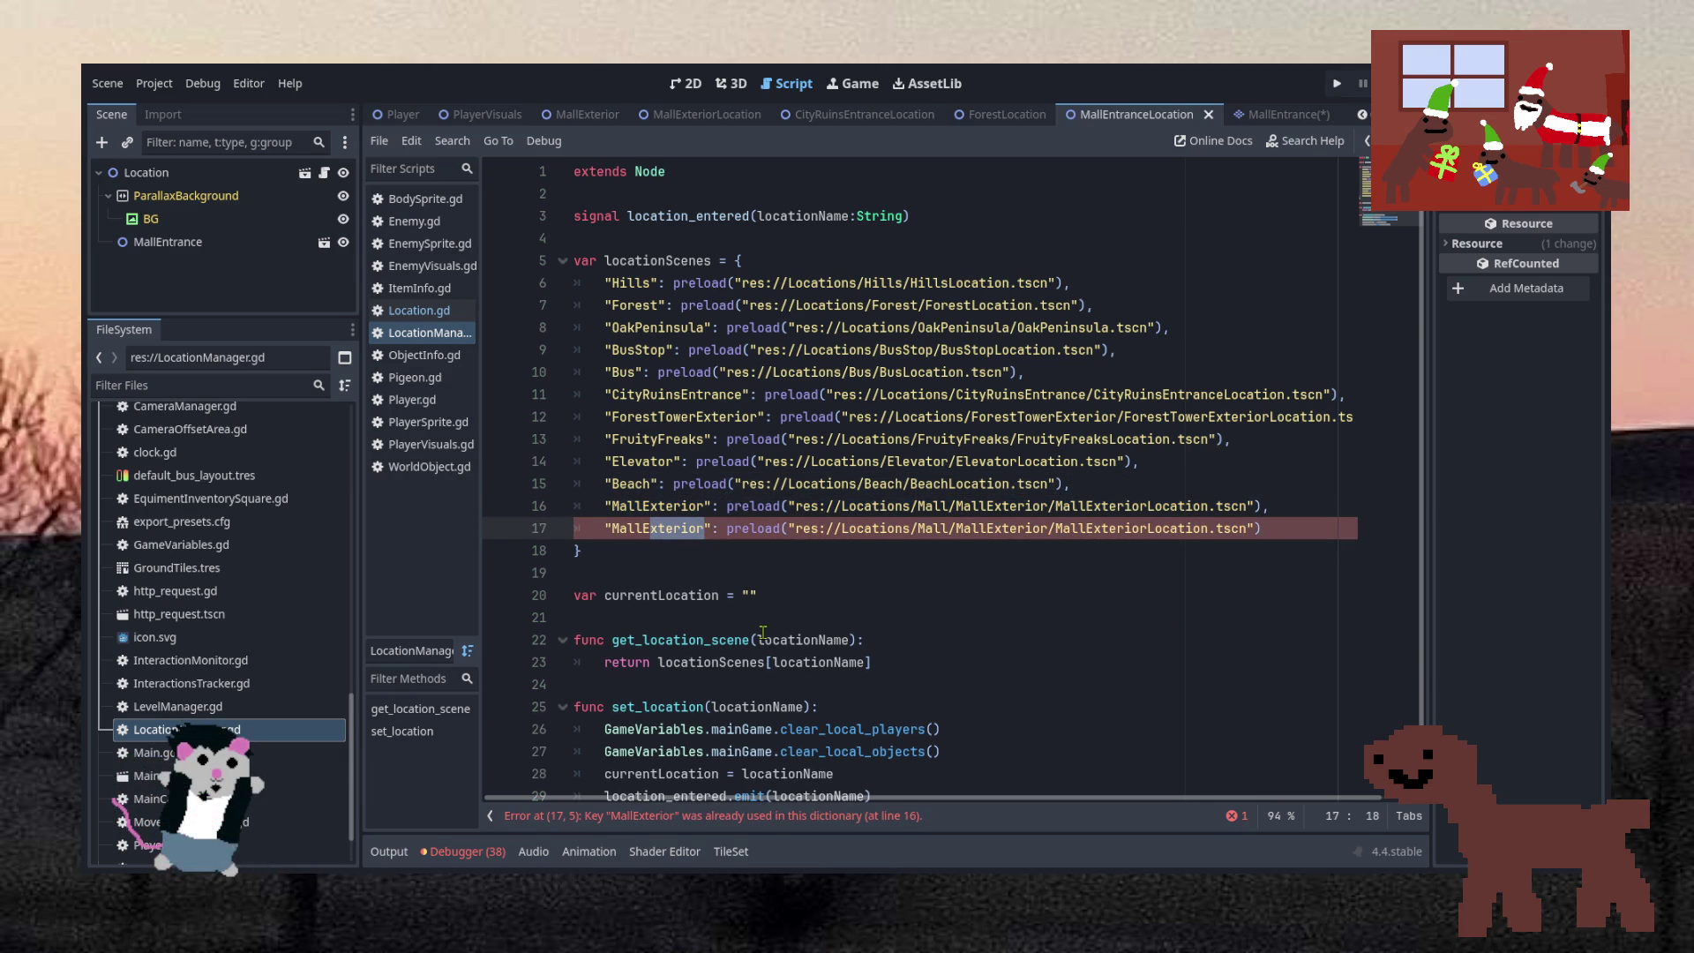
{"action": "type", "text": "Entrance"}
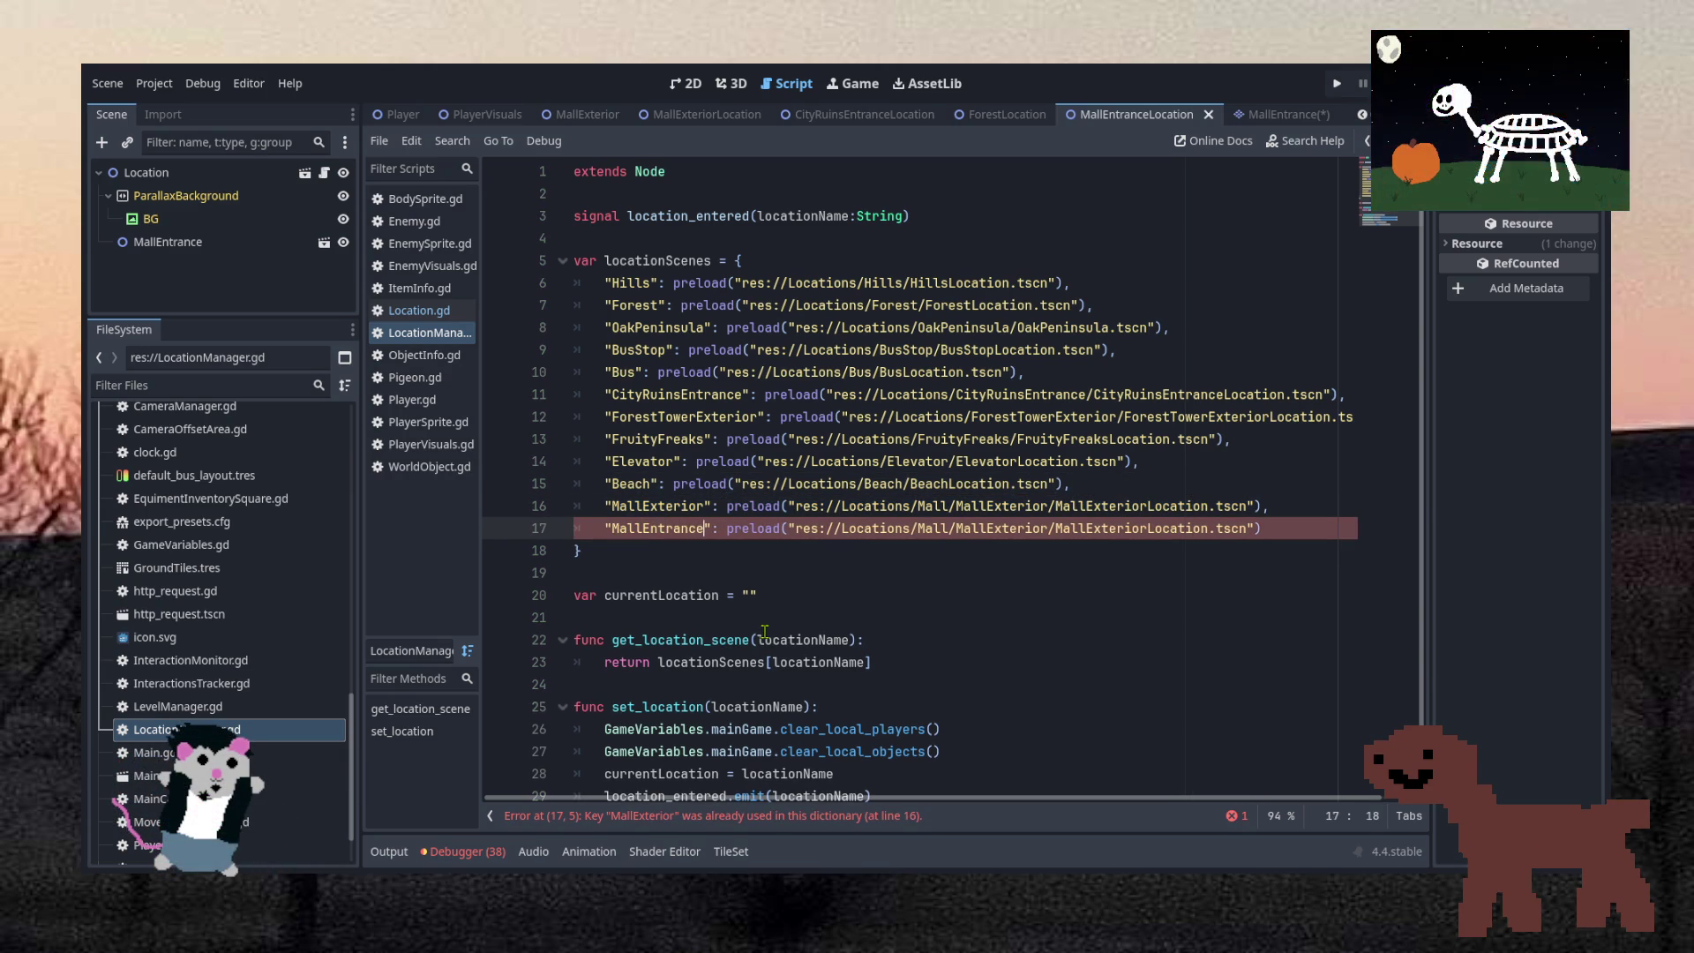
Replace the new entry's scene path with the MallEntranceLocation.tscn path
{"action": "scroll", "coordinate": [230, 573], "scroll_direction": "up", "scroll_amount": 10}
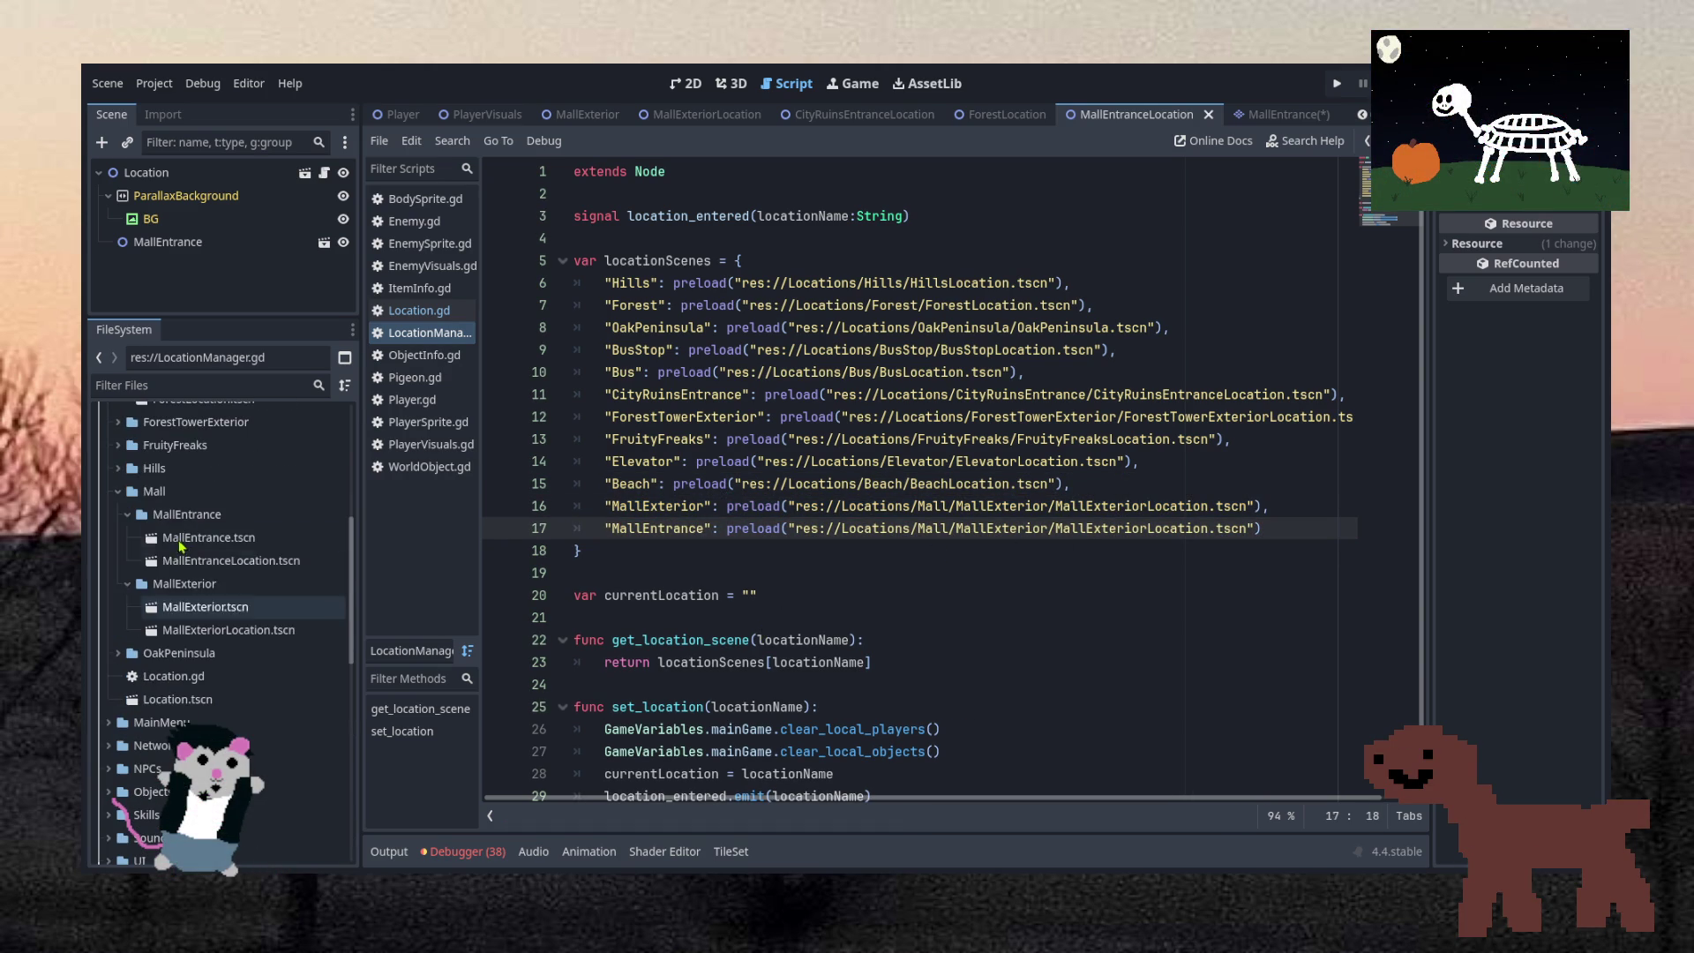
{"action": "left_click", "coordinate": [230, 564]}
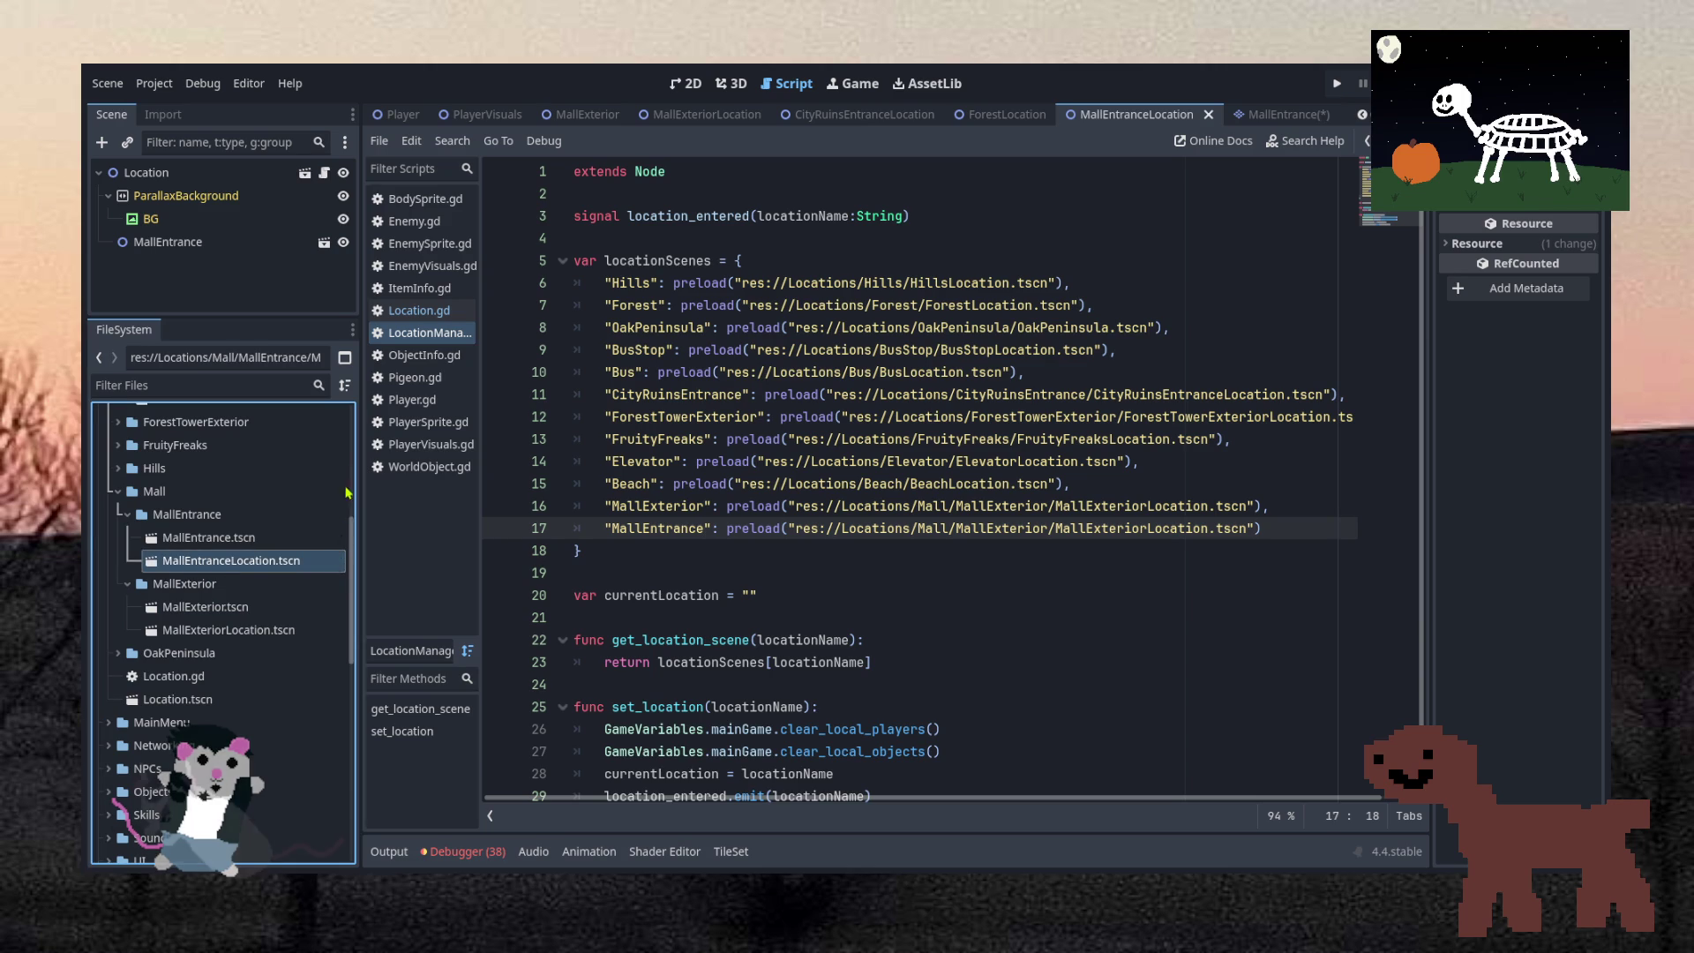
{"action": "left_click_drag", "start_coordinate": [1246, 529], "coordinate": [830, 529]}
{"action": "key", "text": "ctrl+v"}
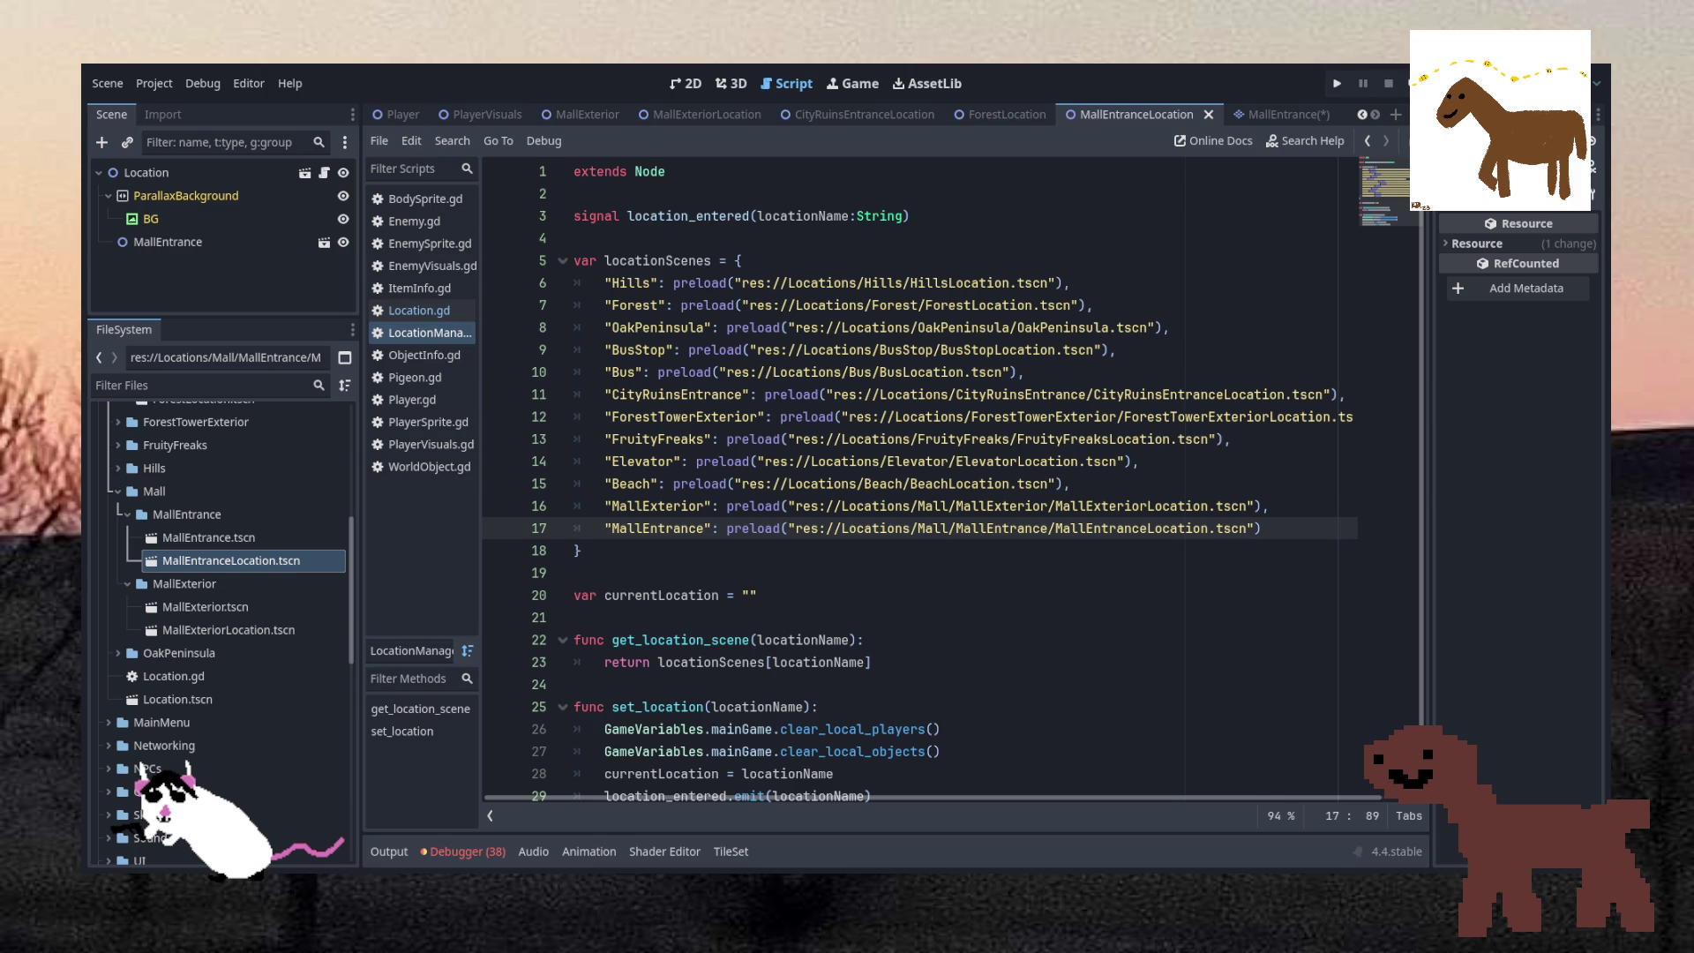
{"action": "left_click", "coordinate": [820, 505]}
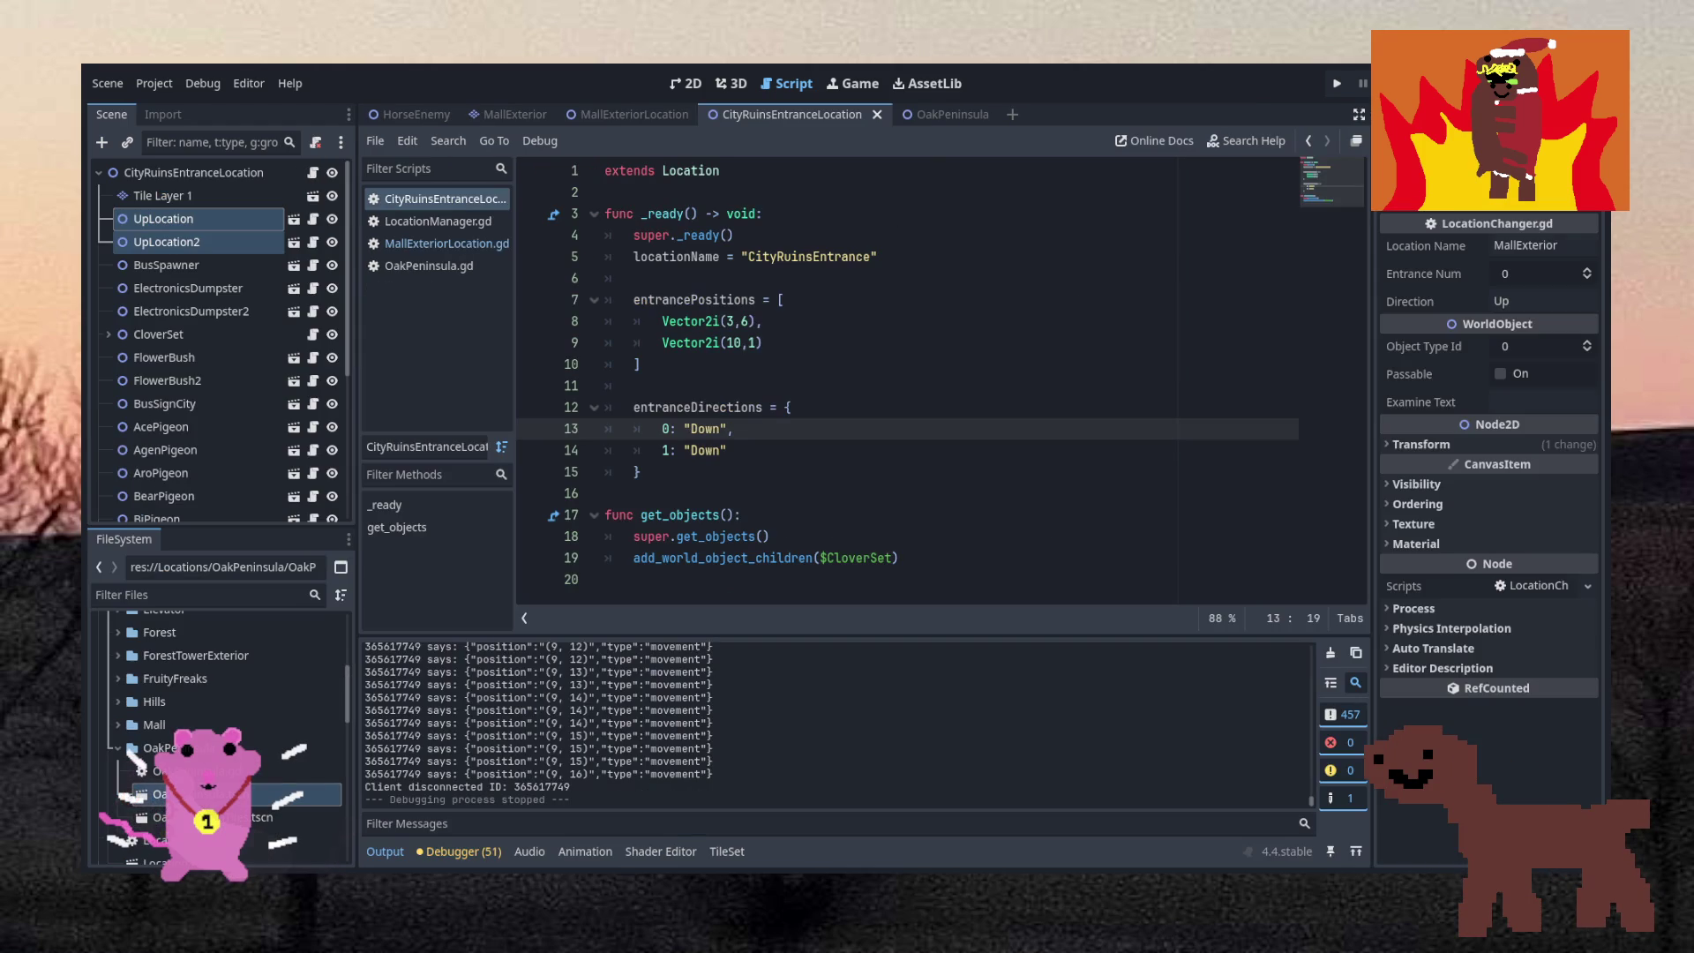
Inspect the ElectronicsDumpster and BusSpawner nodes, then view the CityRuinsEntranceLocation map in 2D
{"action": "left_click", "coordinate": [633, 386]}
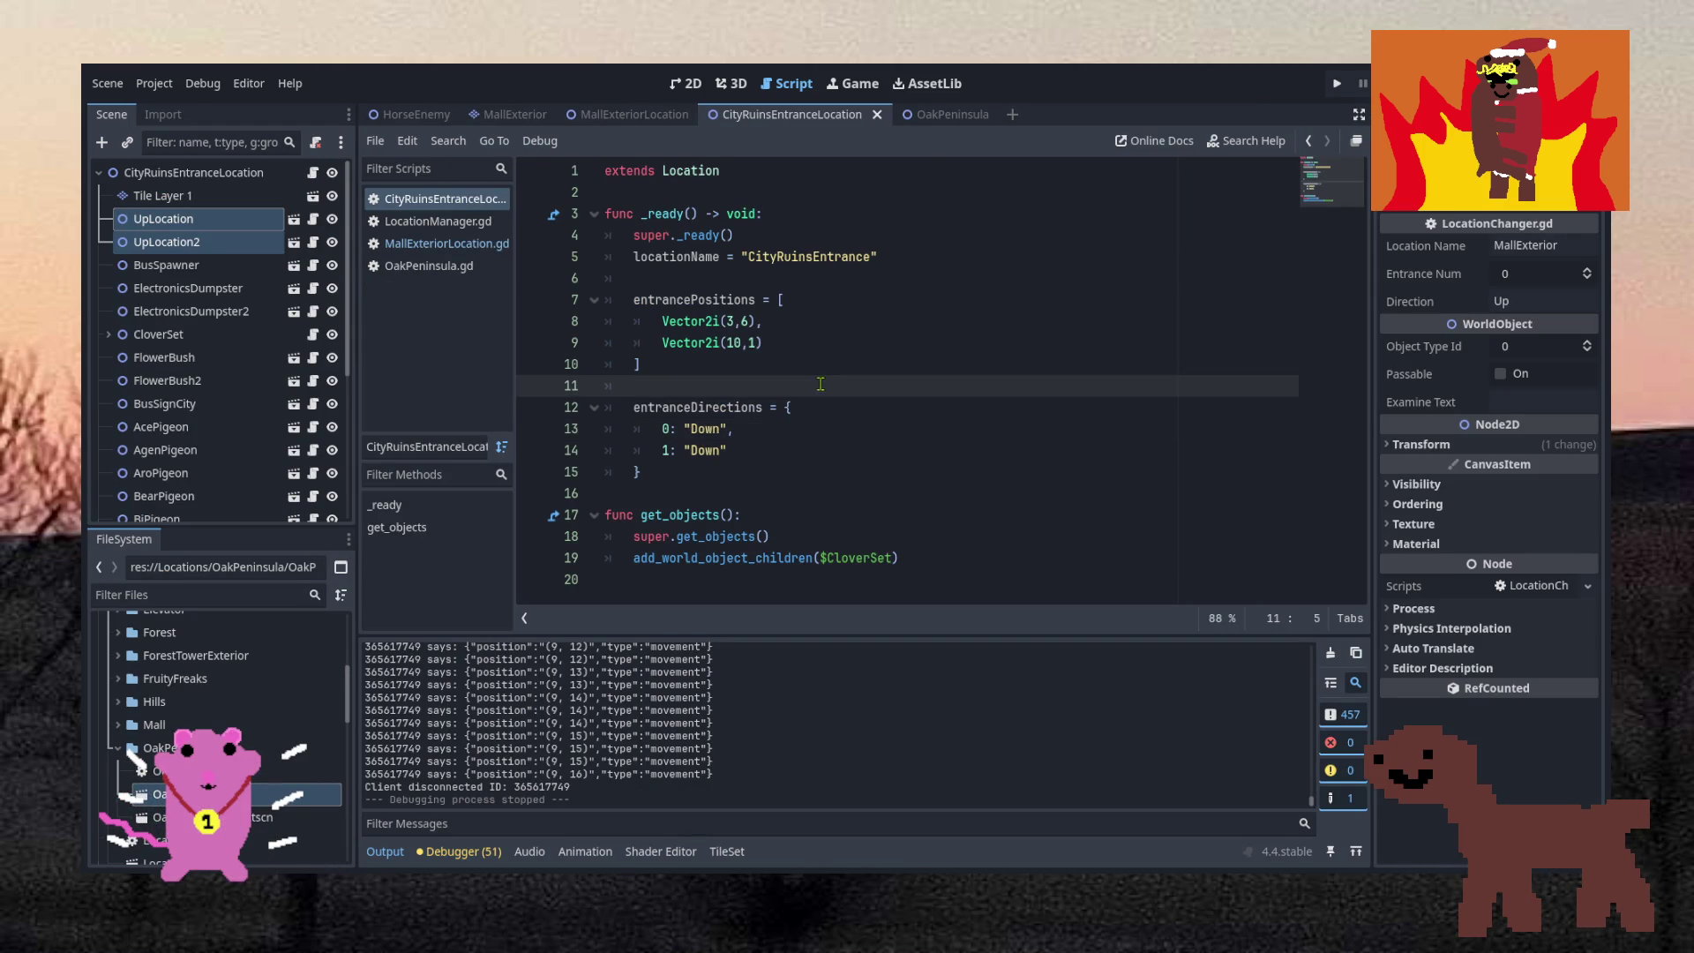
{"action": "left_click", "coordinate": [800, 364]}
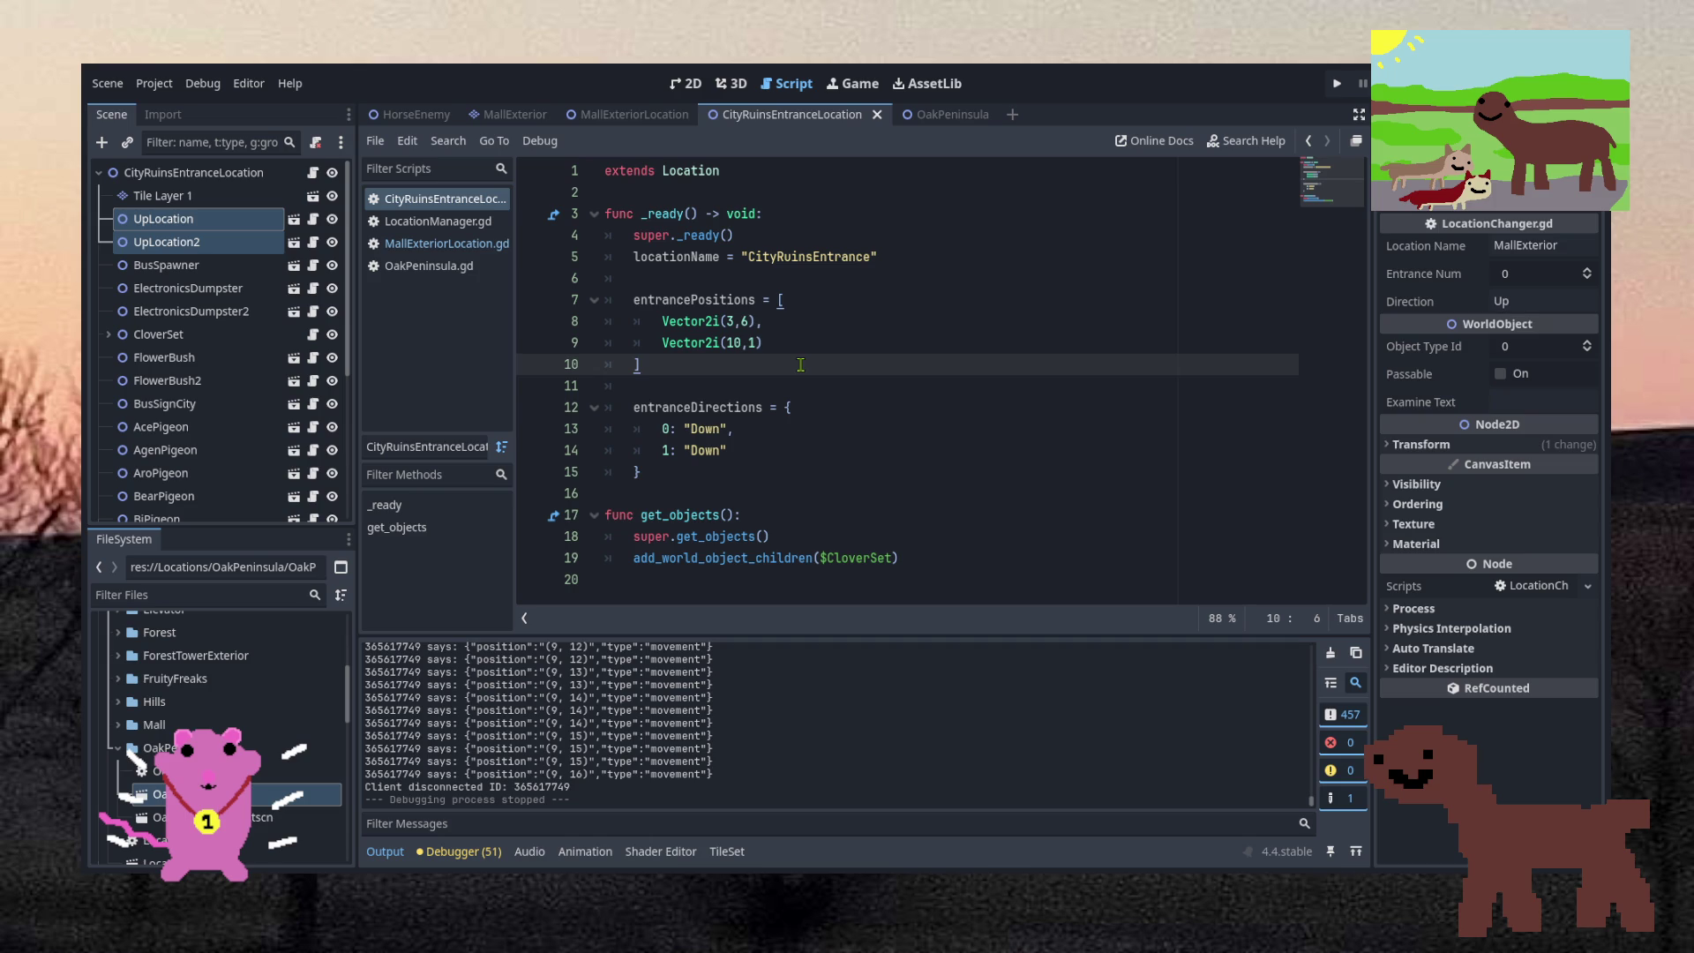
{"action": "left_click", "coordinate": [685, 82]}
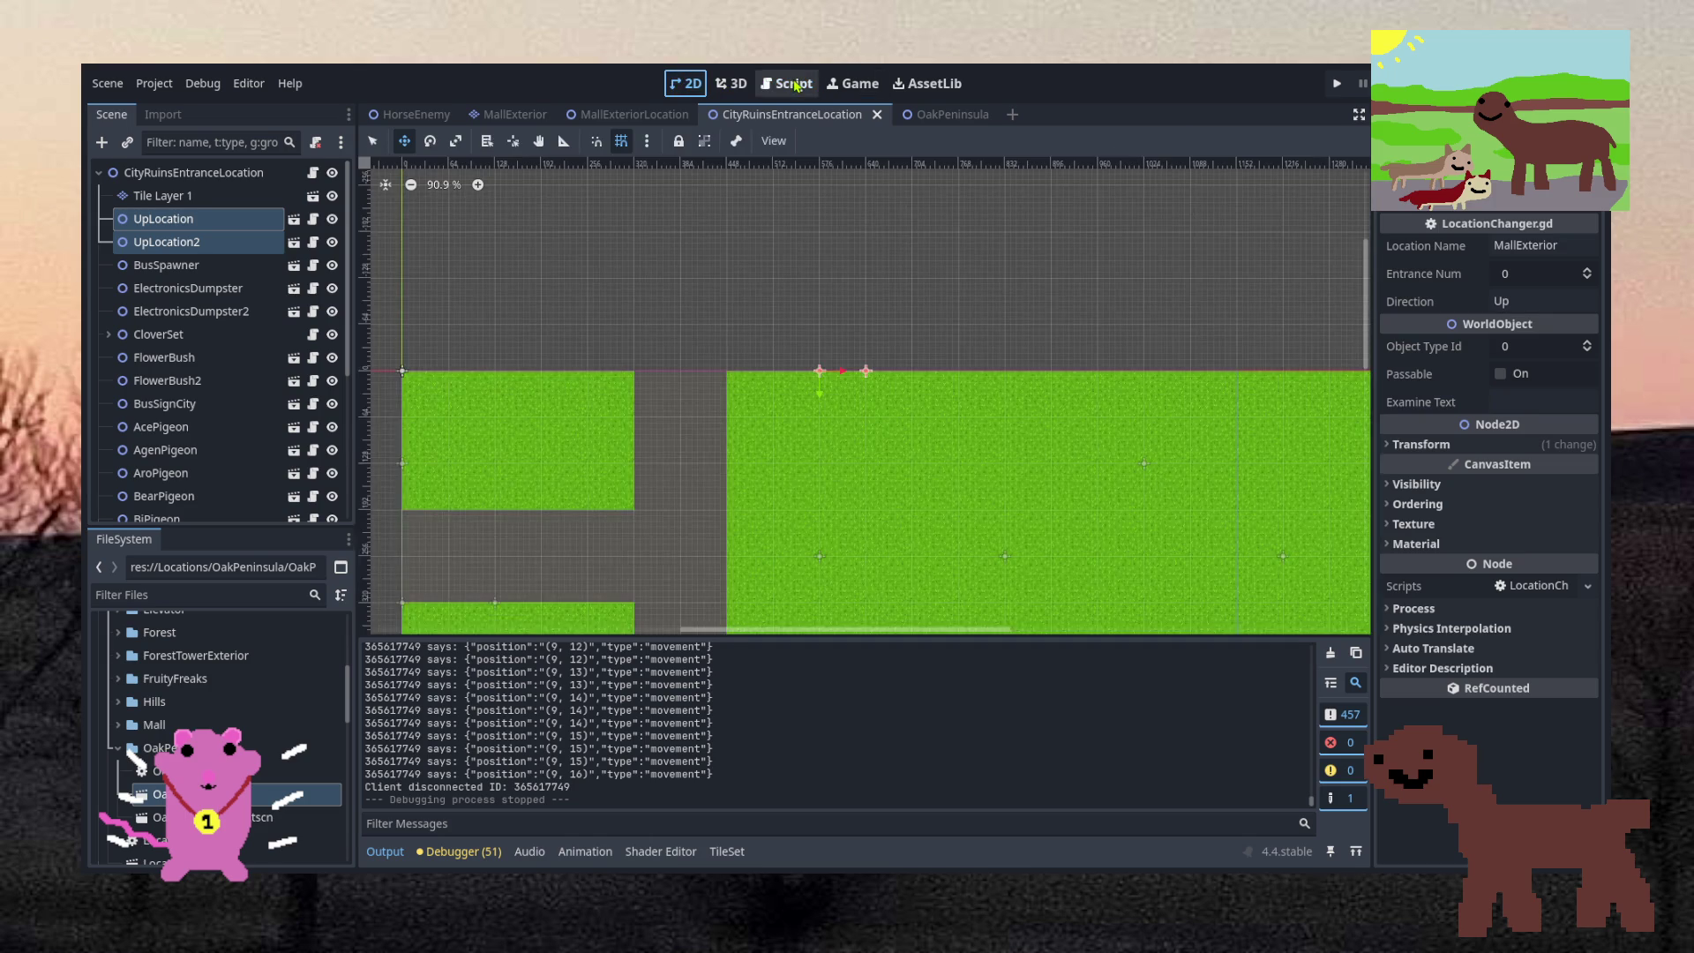
{"action": "left_click", "coordinate": [795, 85]}
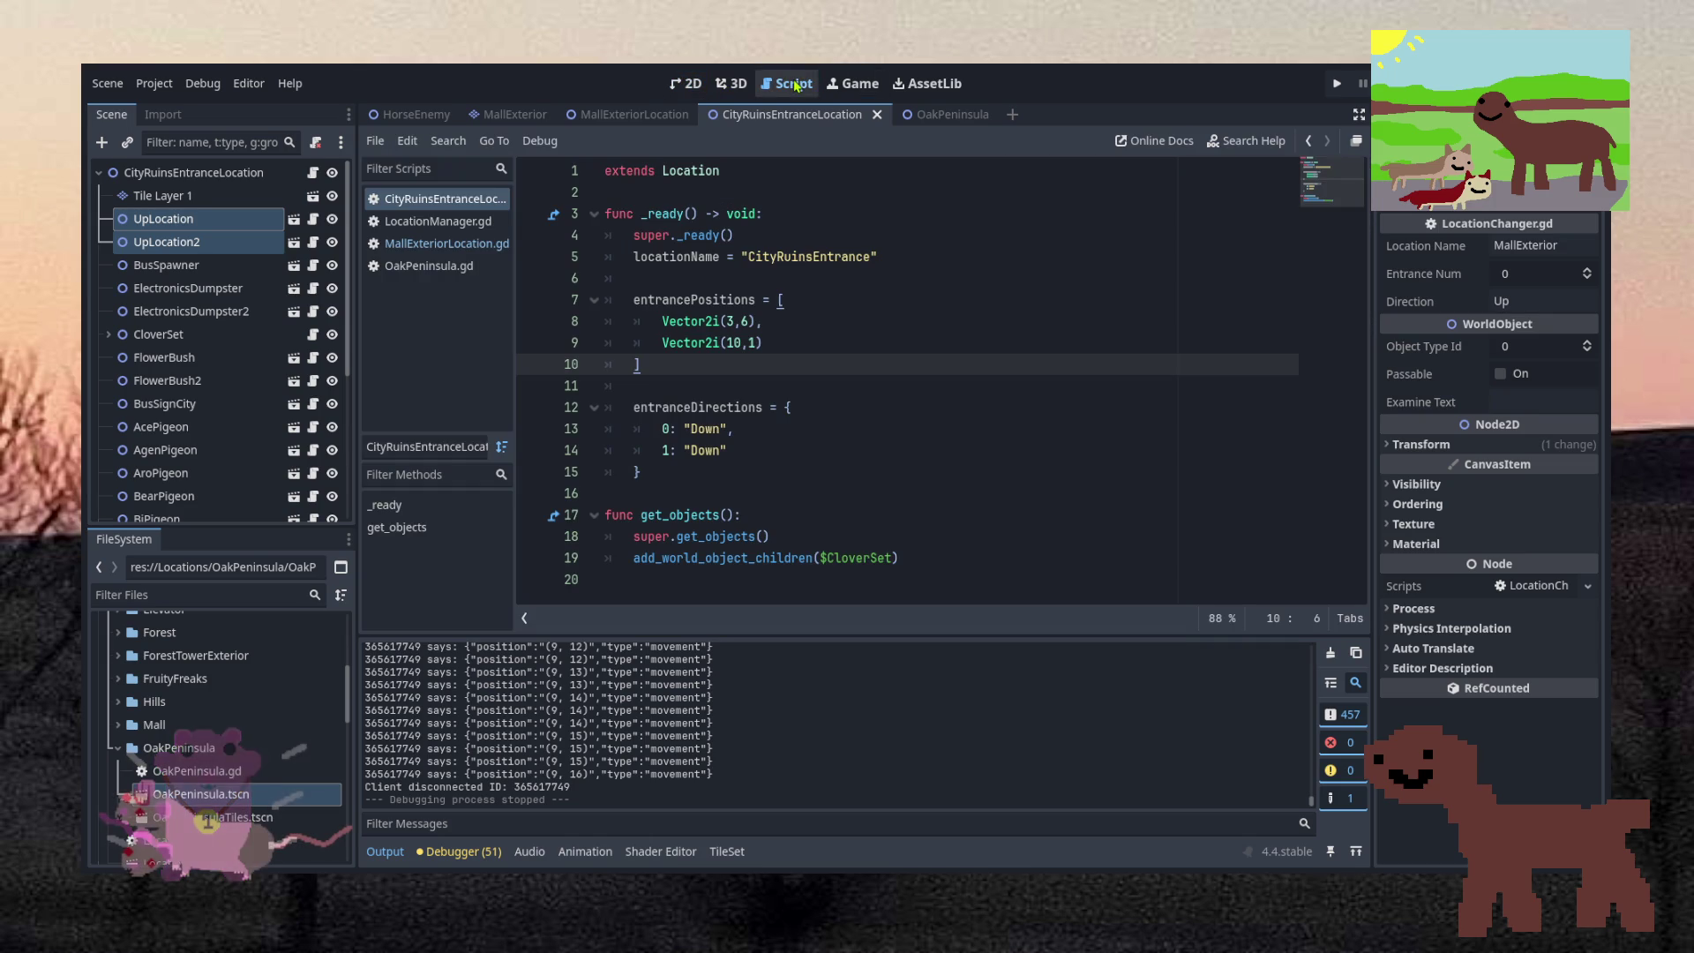
{"action": "left_click", "coordinate": [183, 284]}
{"action": "left_click", "coordinate": [184, 265]}
{"action": "left_click", "coordinate": [674, 84]}
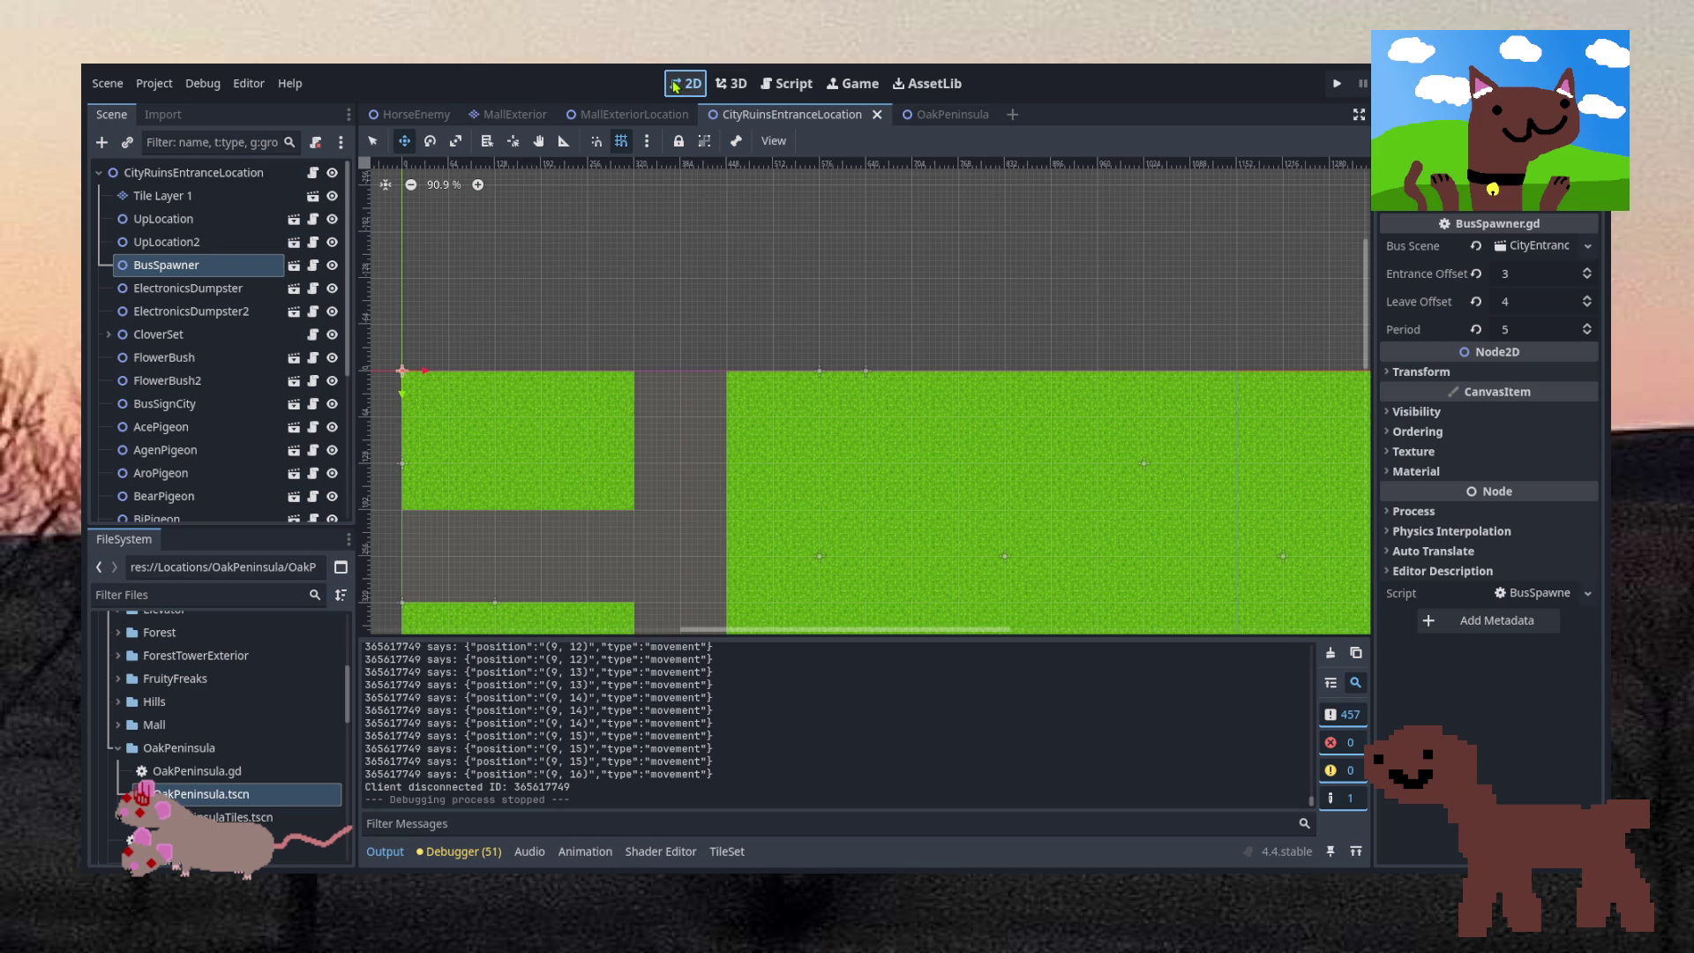
{"action": "scroll", "coordinate": [793, 415], "scroll_direction": "down", "scroll_amount": 14}
{"action": "scroll", "coordinate": [805, 417], "scroll_direction": "up", "scroll_amount": 5}
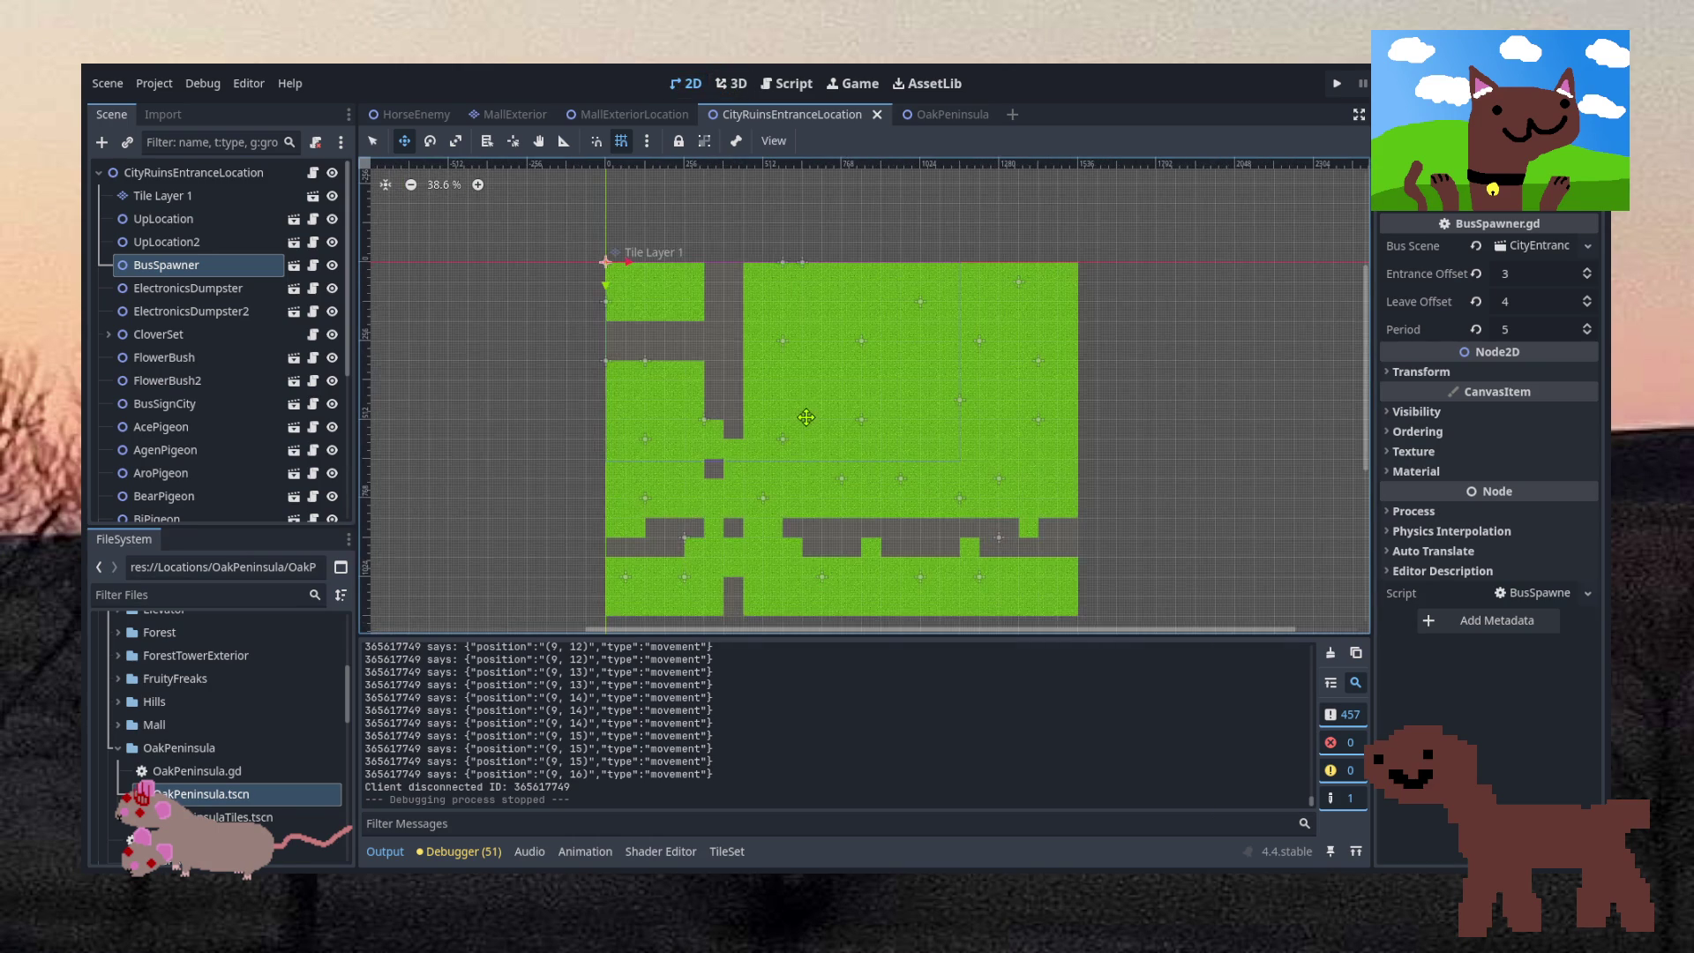
Clear the BusSpawner selection and zoom around the CityRuinsEntranceLocation map
{"action": "scroll", "coordinate": [806, 417], "scroll_direction": "up", "scroll_amount": 1}
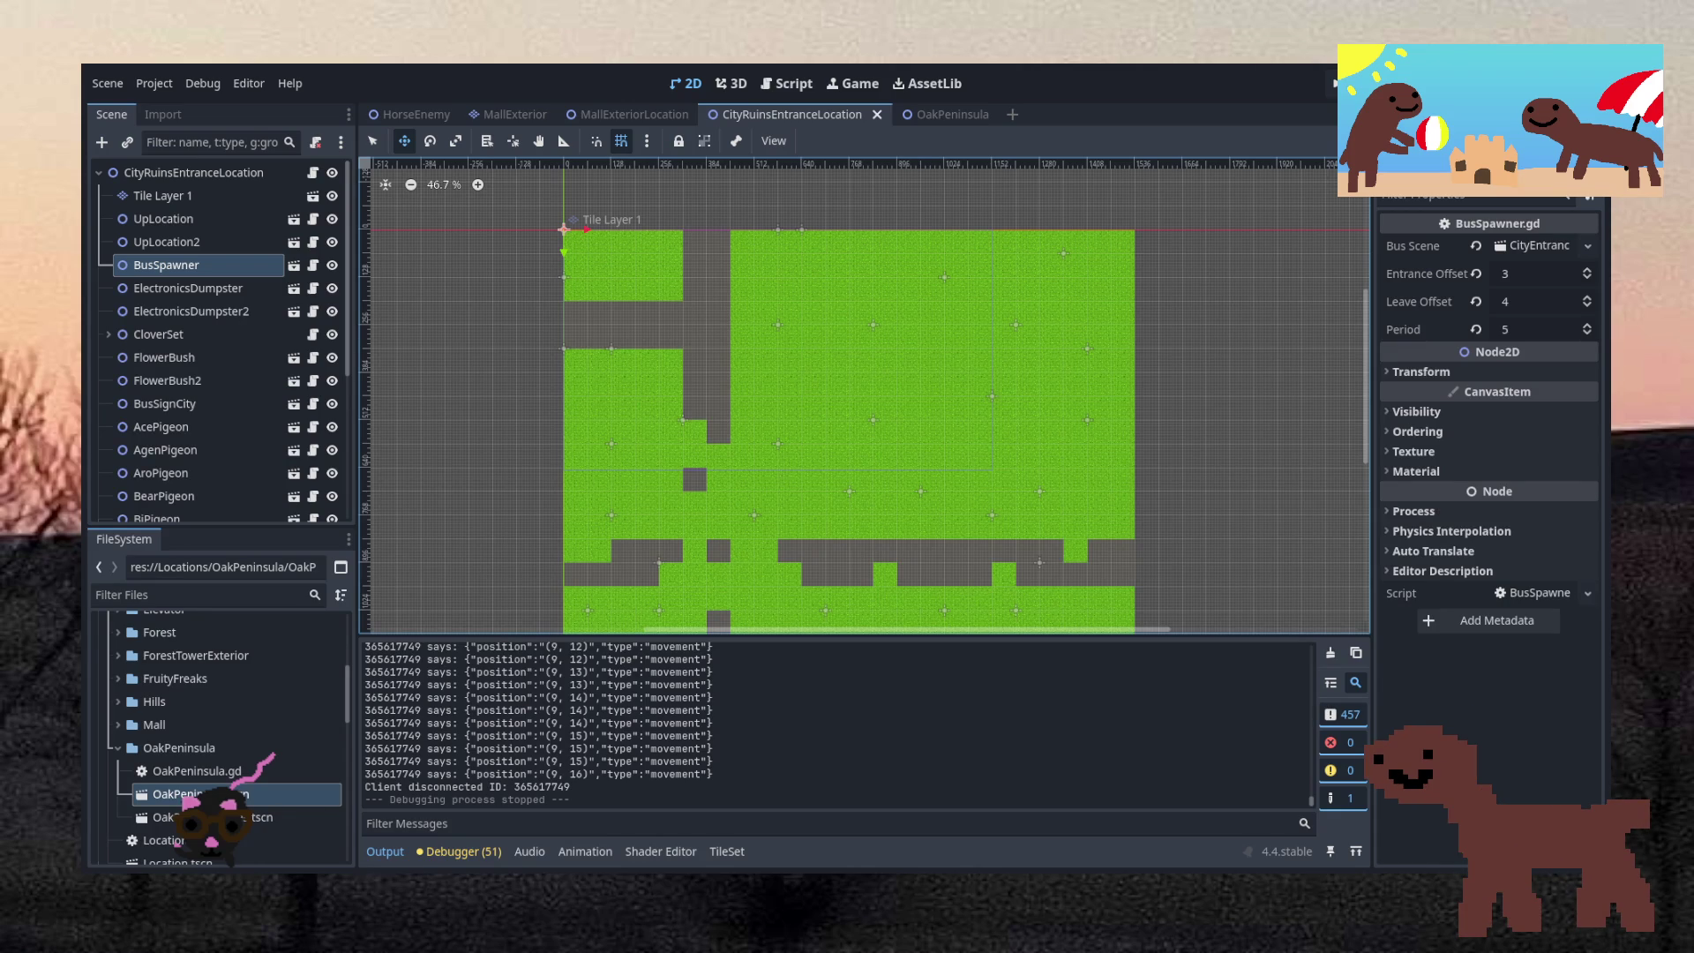
{"action": "scroll", "coordinate": [776, 382], "scroll_direction": "down", "scroll_amount": 4}
{"action": "scroll", "coordinate": [767, 362], "scroll_direction": "up", "scroll_amount": 8}
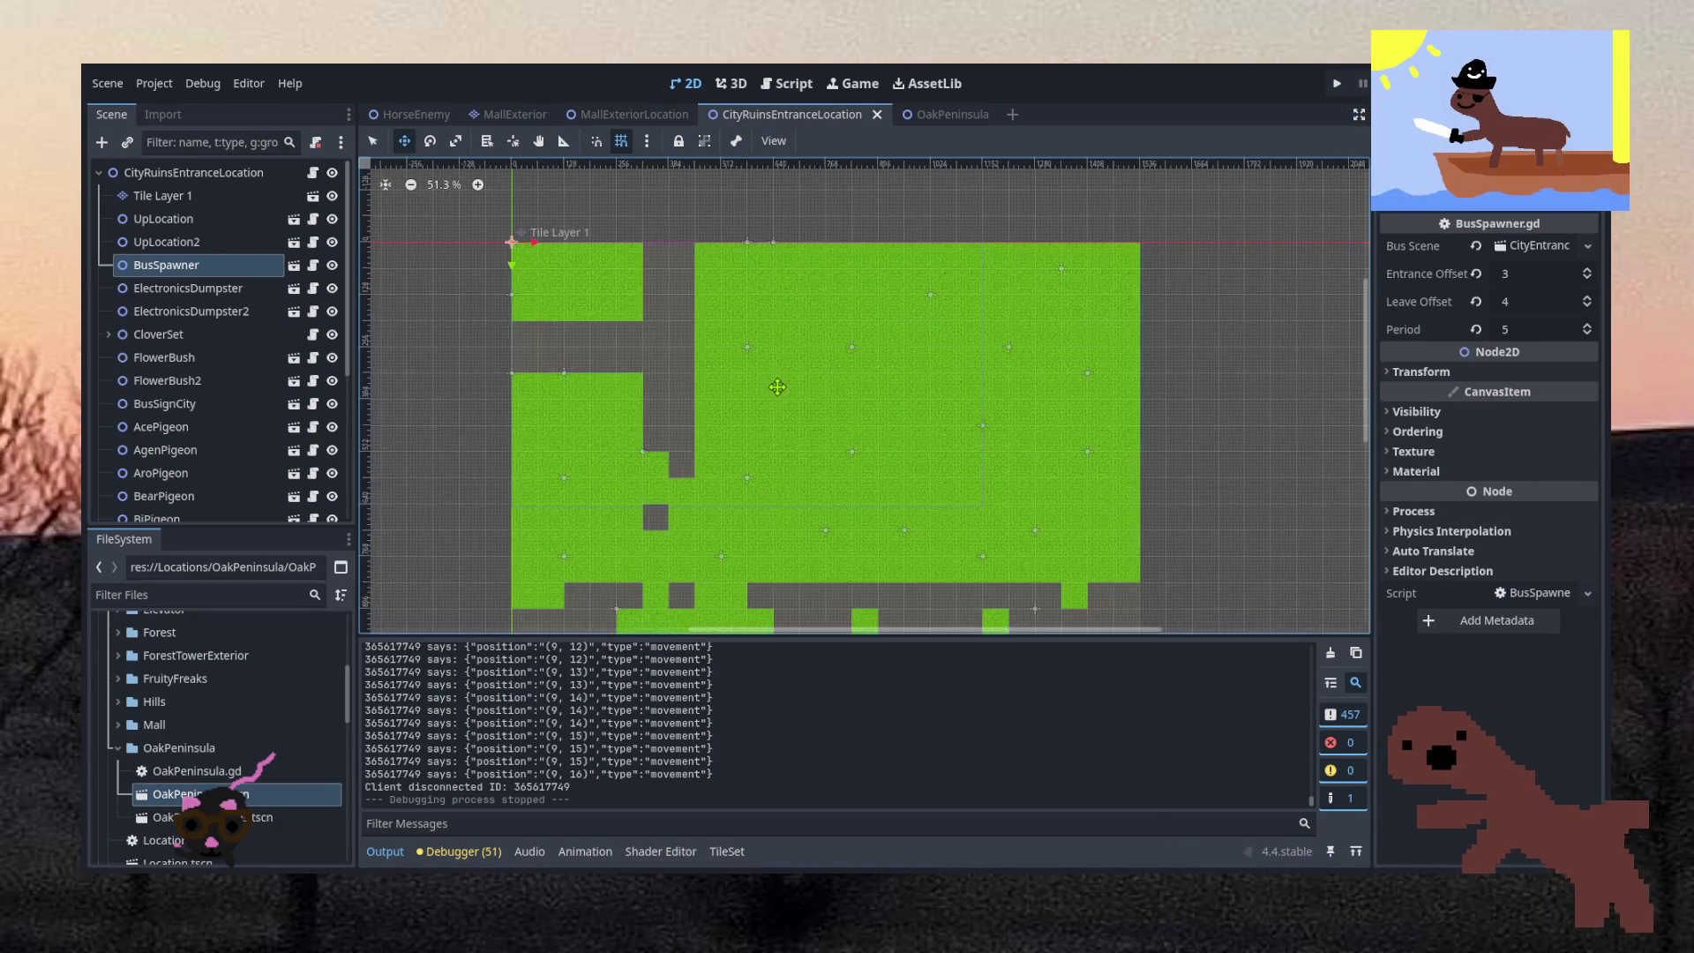
{"action": "scroll", "coordinate": [758, 326], "scroll_direction": "down", "scroll_amount": 5}
{"action": "scroll", "coordinate": [758, 326], "scroll_direction": "up", "scroll_amount": 5}
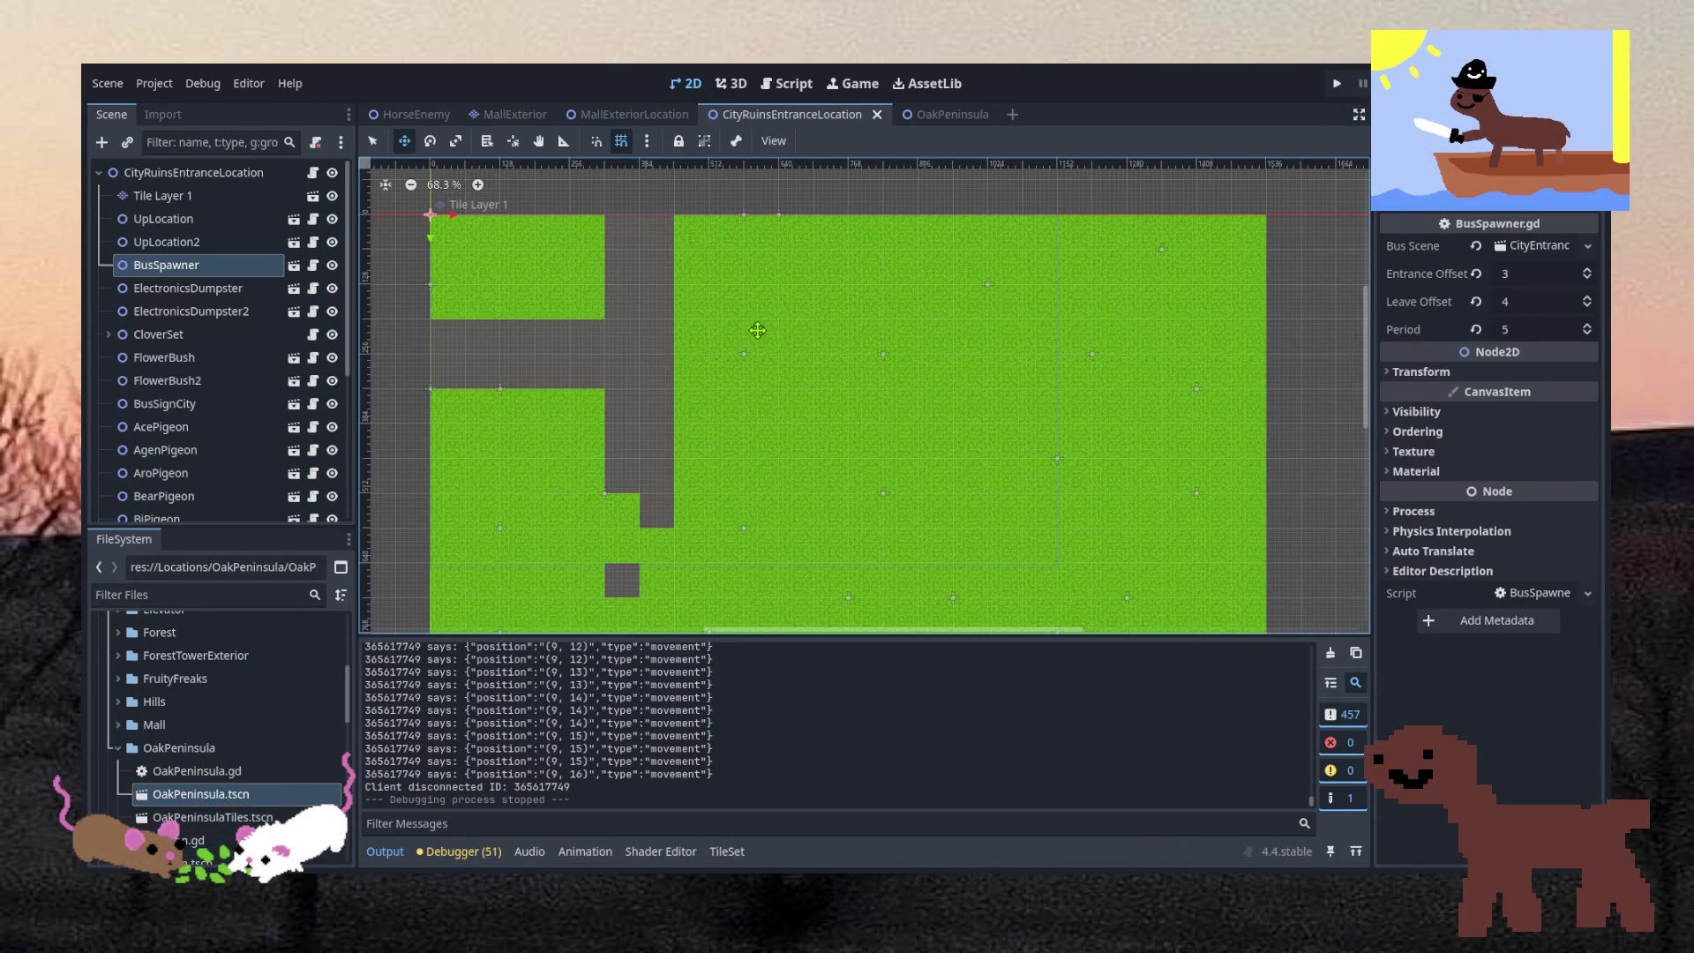
{"action": "key", "text": "q"}
{"action": "left_click", "coordinate": [1298, 364]}
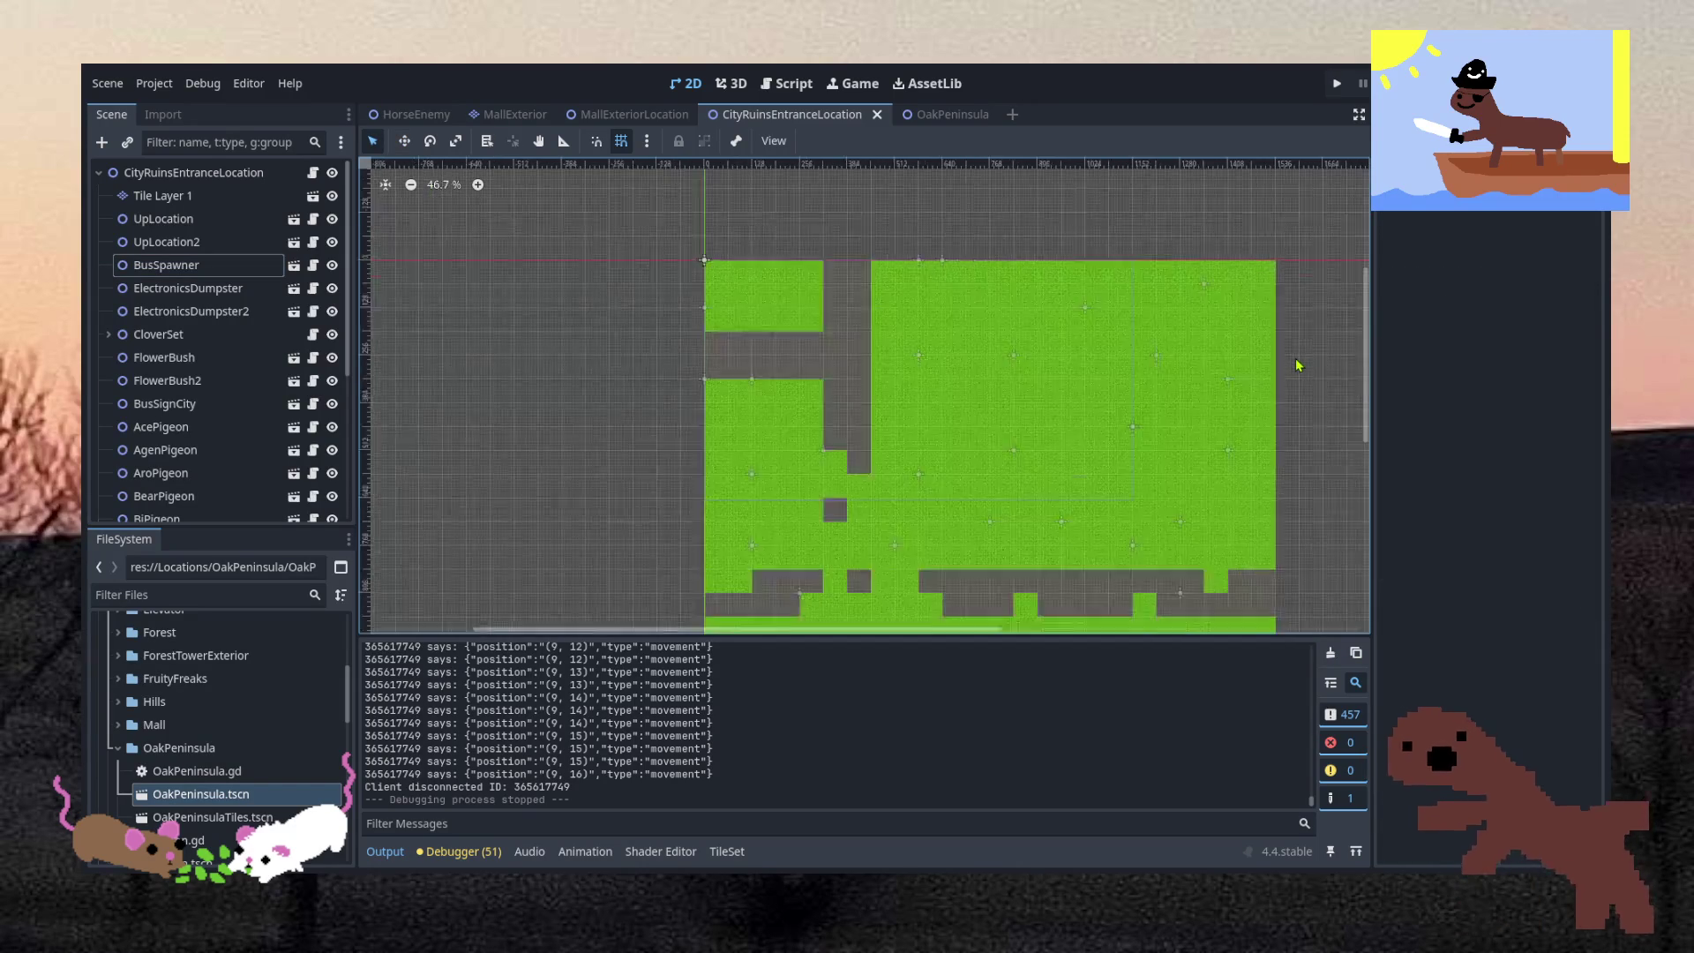
{"action": "scroll", "coordinate": [1297, 364], "scroll_direction": "down", "scroll_amount": 1}
{"action": "scroll", "coordinate": [1300, 367], "scroll_direction": "up", "scroll_amount": 2}
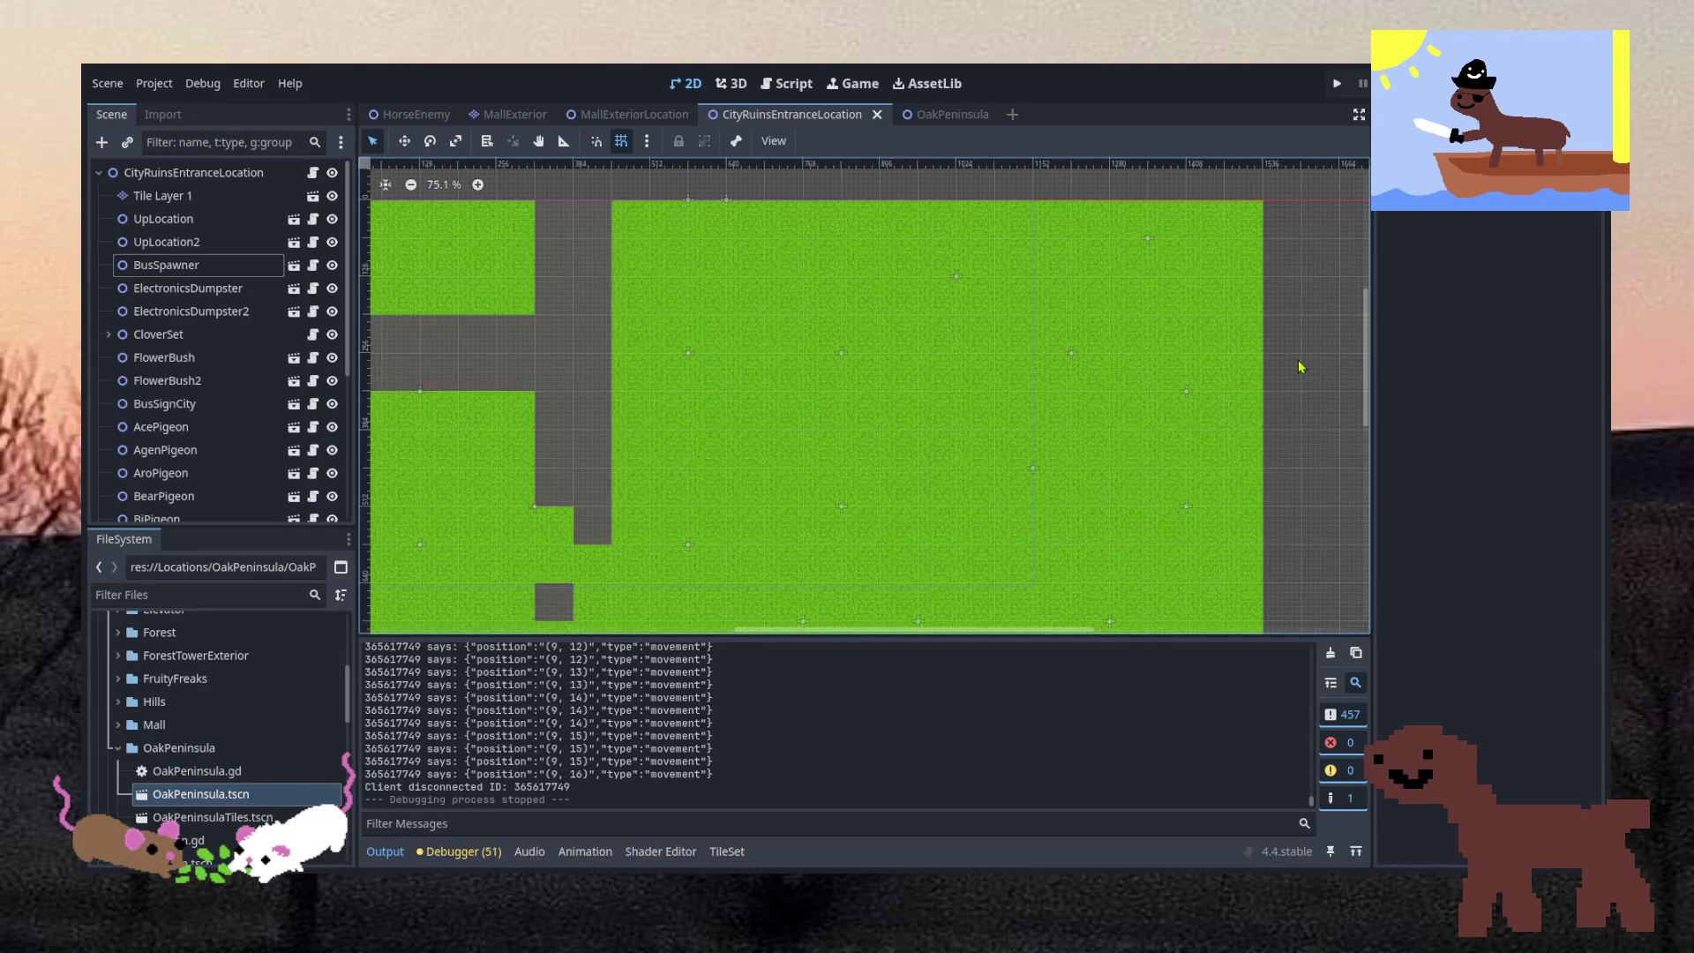
{"action": "scroll", "coordinate": [1299, 367], "scroll_direction": "down", "scroll_amount": 1}
{"action": "scroll", "coordinate": [1009, 408], "scroll_direction": "down", "scroll_amount": 4}
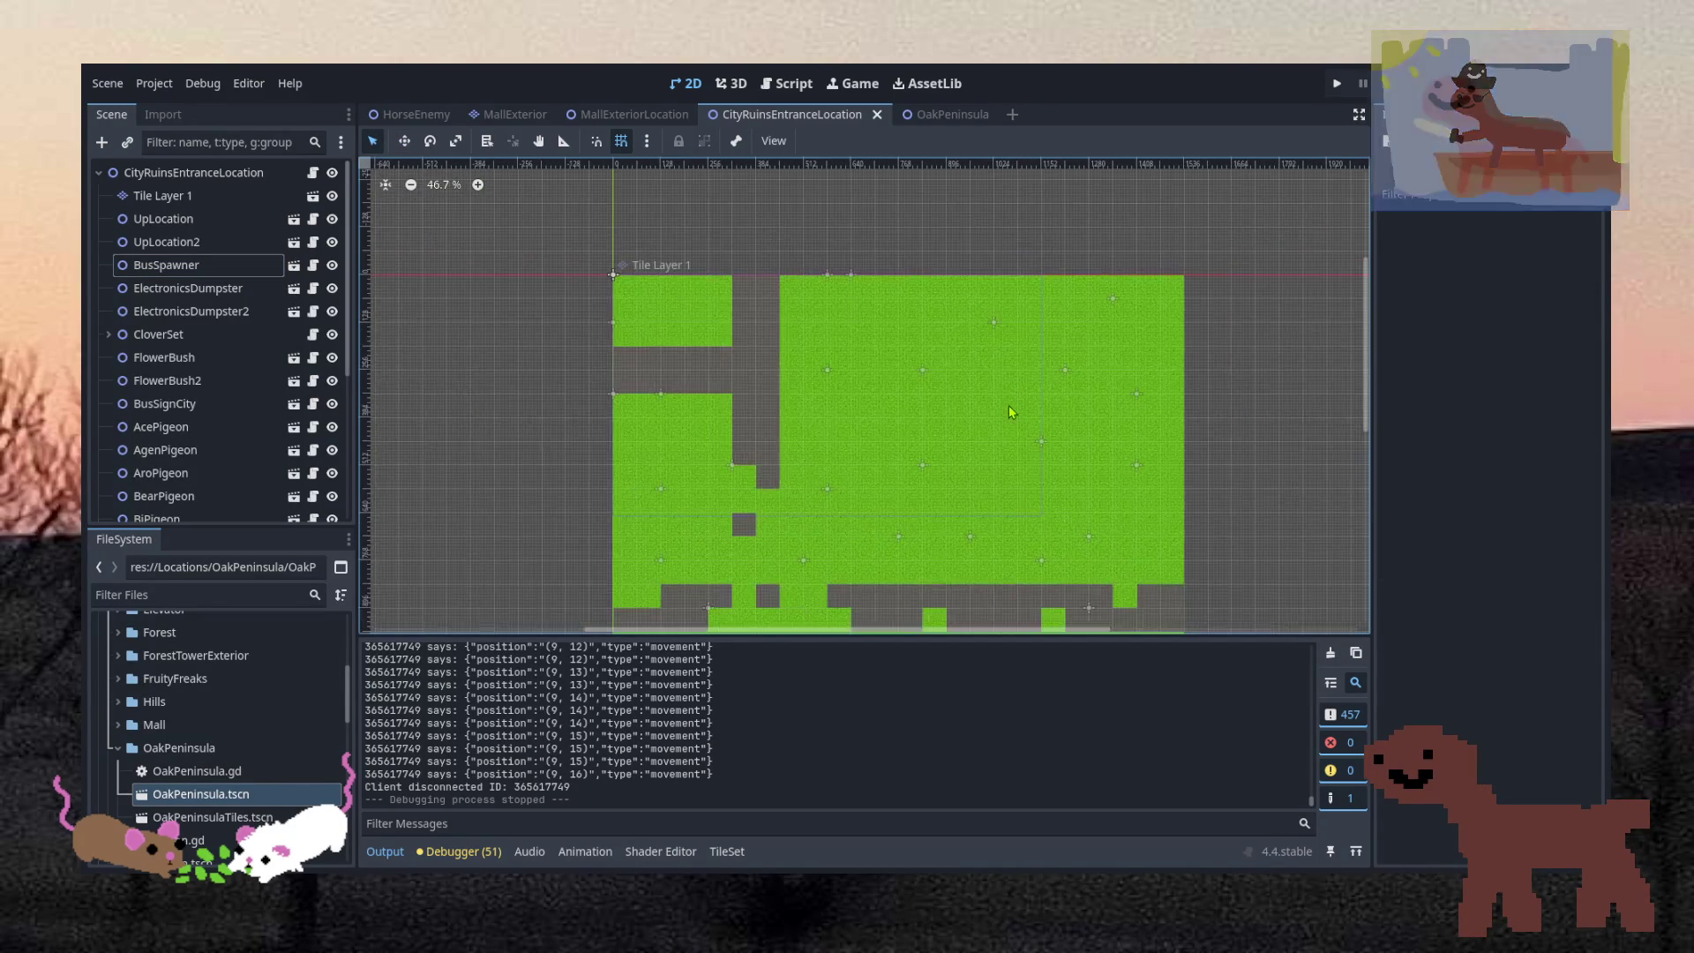
{"action": "scroll", "coordinate": [1040, 404], "scroll_direction": "up", "scroll_amount": 1}
{"action": "scroll", "coordinate": [1228, 377], "scroll_direction": "down", "scroll_amount": 1}
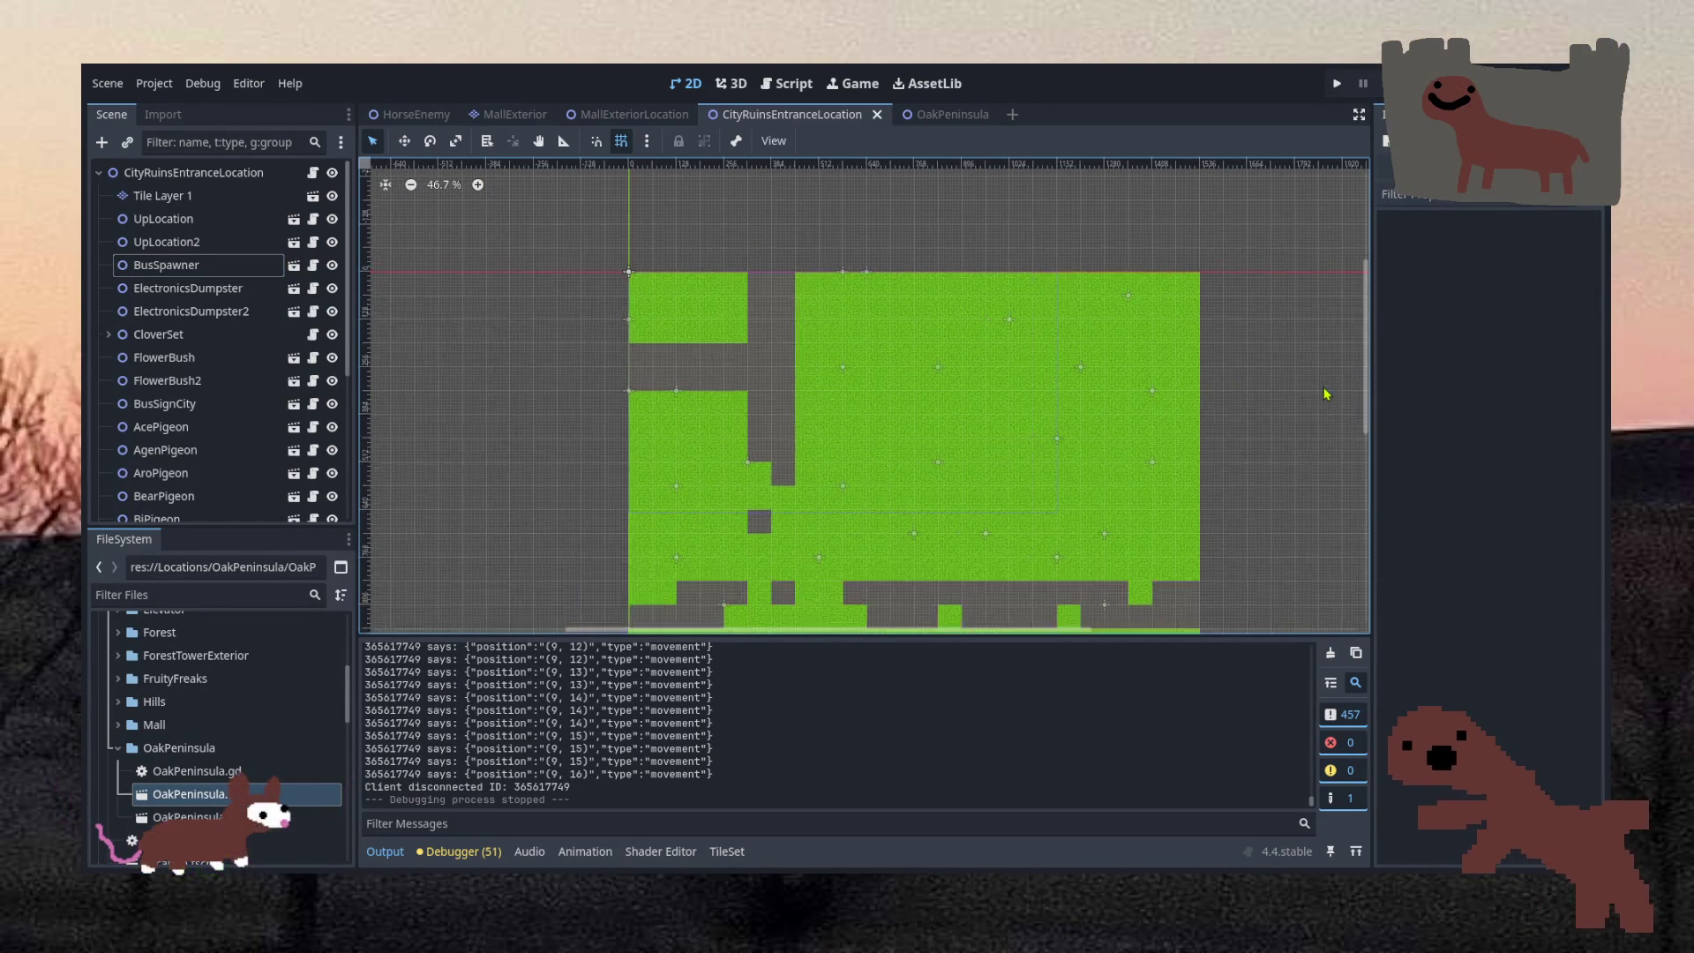
{"action": "scroll", "coordinate": [1323, 394], "scroll_direction": "down", "scroll_amount": 1}
Pan across the rest of the map, then bring up the MallExteriorLocation scene
{"action": "scroll", "coordinate": [1304, 404], "scroll_direction": "right", "scroll_amount": 3}
{"action": "scroll", "coordinate": [917, 405], "scroll_direction": "up", "scroll_amount": 1}
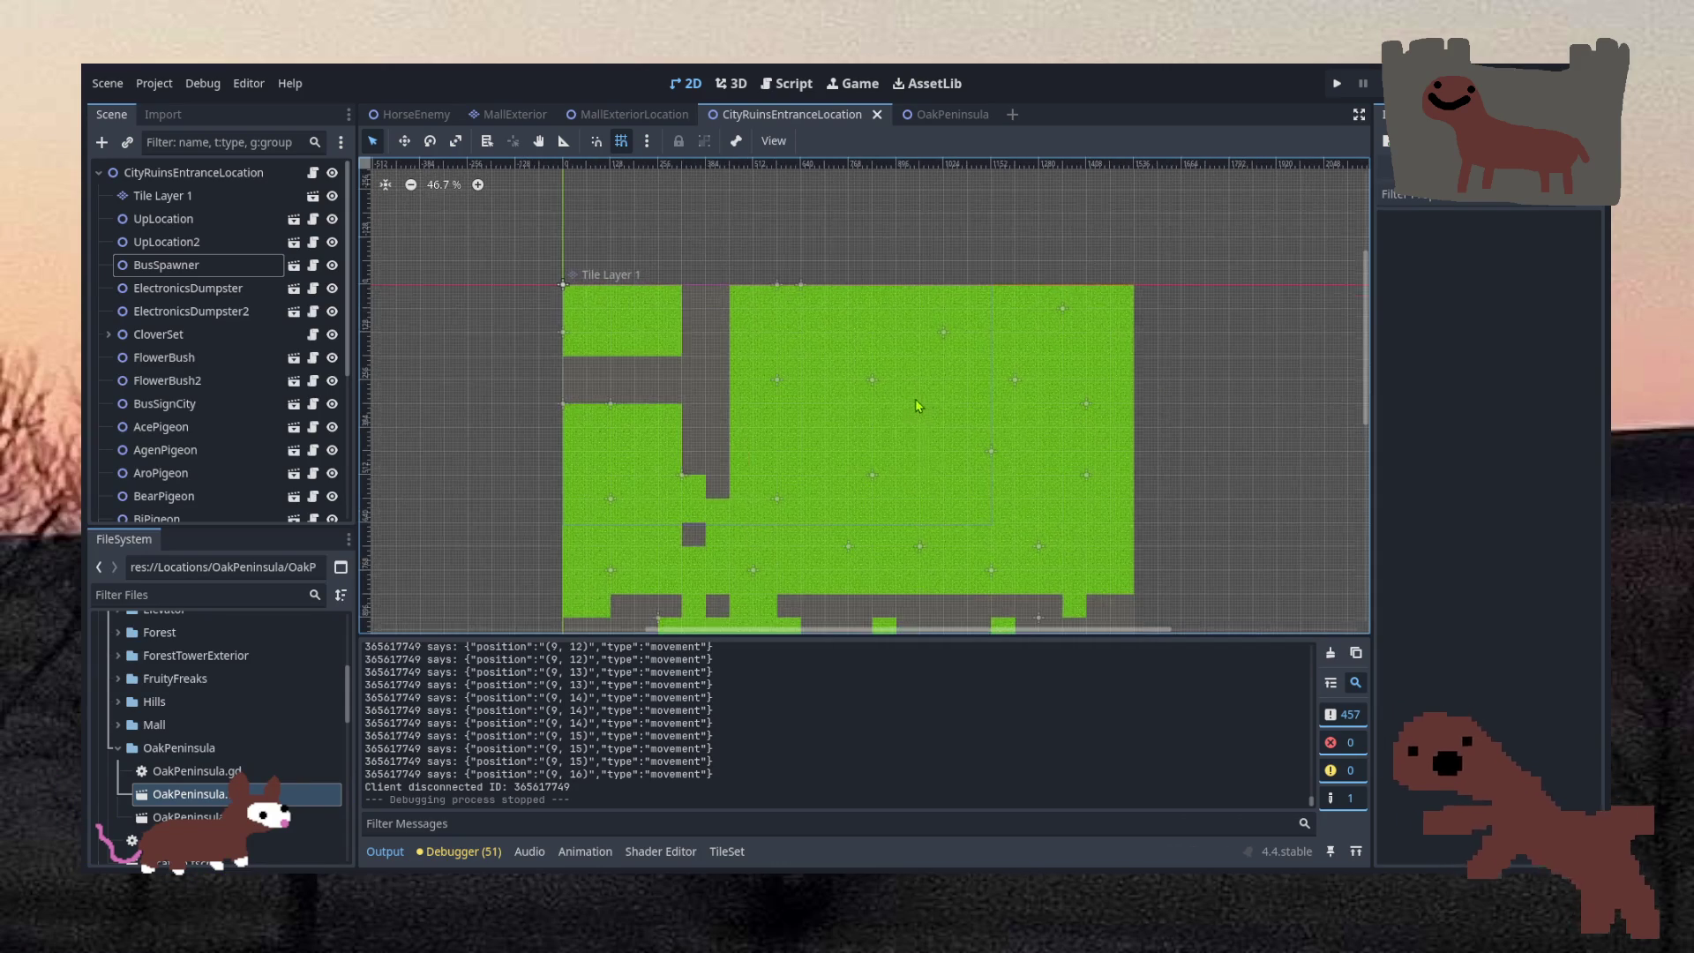
{"action": "scroll", "coordinate": [900, 432], "scroll_direction": "up", "scroll_amount": 1}
{"action": "scroll", "coordinate": [740, 432], "scroll_direction": "down", "scroll_amount": 1}
{"action": "scroll", "coordinate": [593, 435], "scroll_direction": "up", "scroll_amount": 1}
{"action": "scroll", "coordinate": [597, 431], "scroll_direction": "up", "scroll_amount": 1}
{"action": "scroll", "coordinate": [980, 421], "scroll_direction": "down", "scroll_amount": 2}
{"action": "scroll", "coordinate": [1098, 436], "scroll_direction": "up", "scroll_amount": 3}
{"action": "scroll", "coordinate": [1219, 423], "scroll_direction": "right", "scroll_amount": 2}
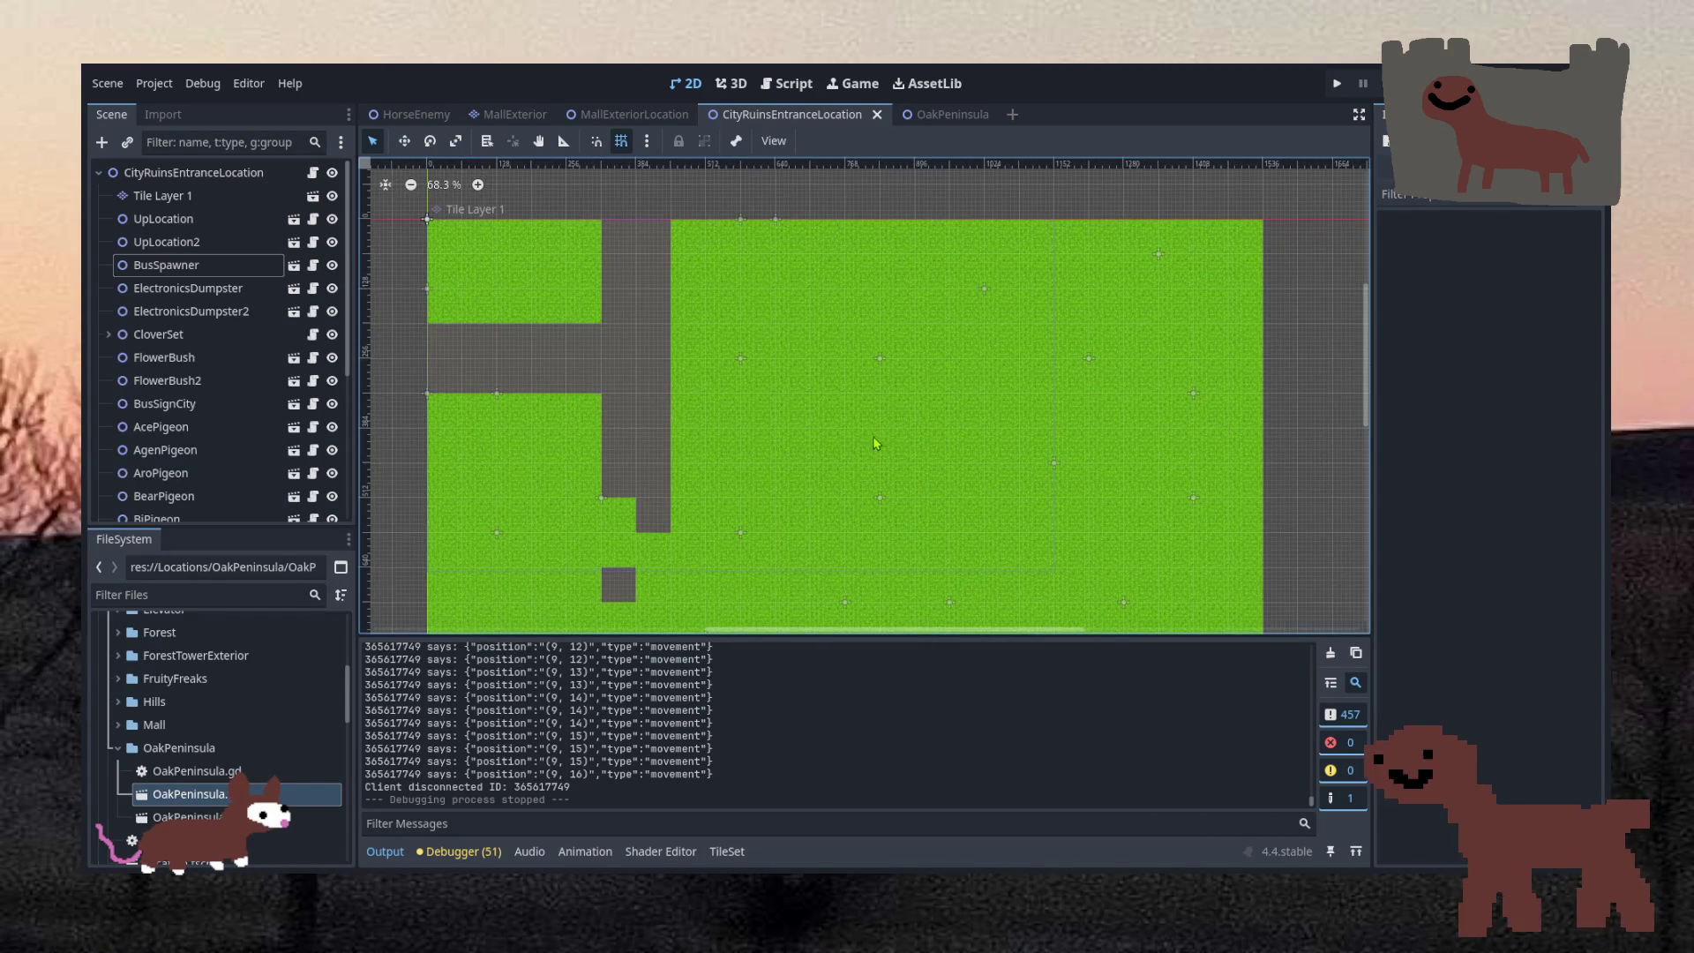
{"action": "scroll", "coordinate": [723, 437], "scroll_direction": "down", "scroll_amount": 1}
{"action": "scroll", "coordinate": [618, 447], "scroll_direction": "up", "scroll_amount": 1}
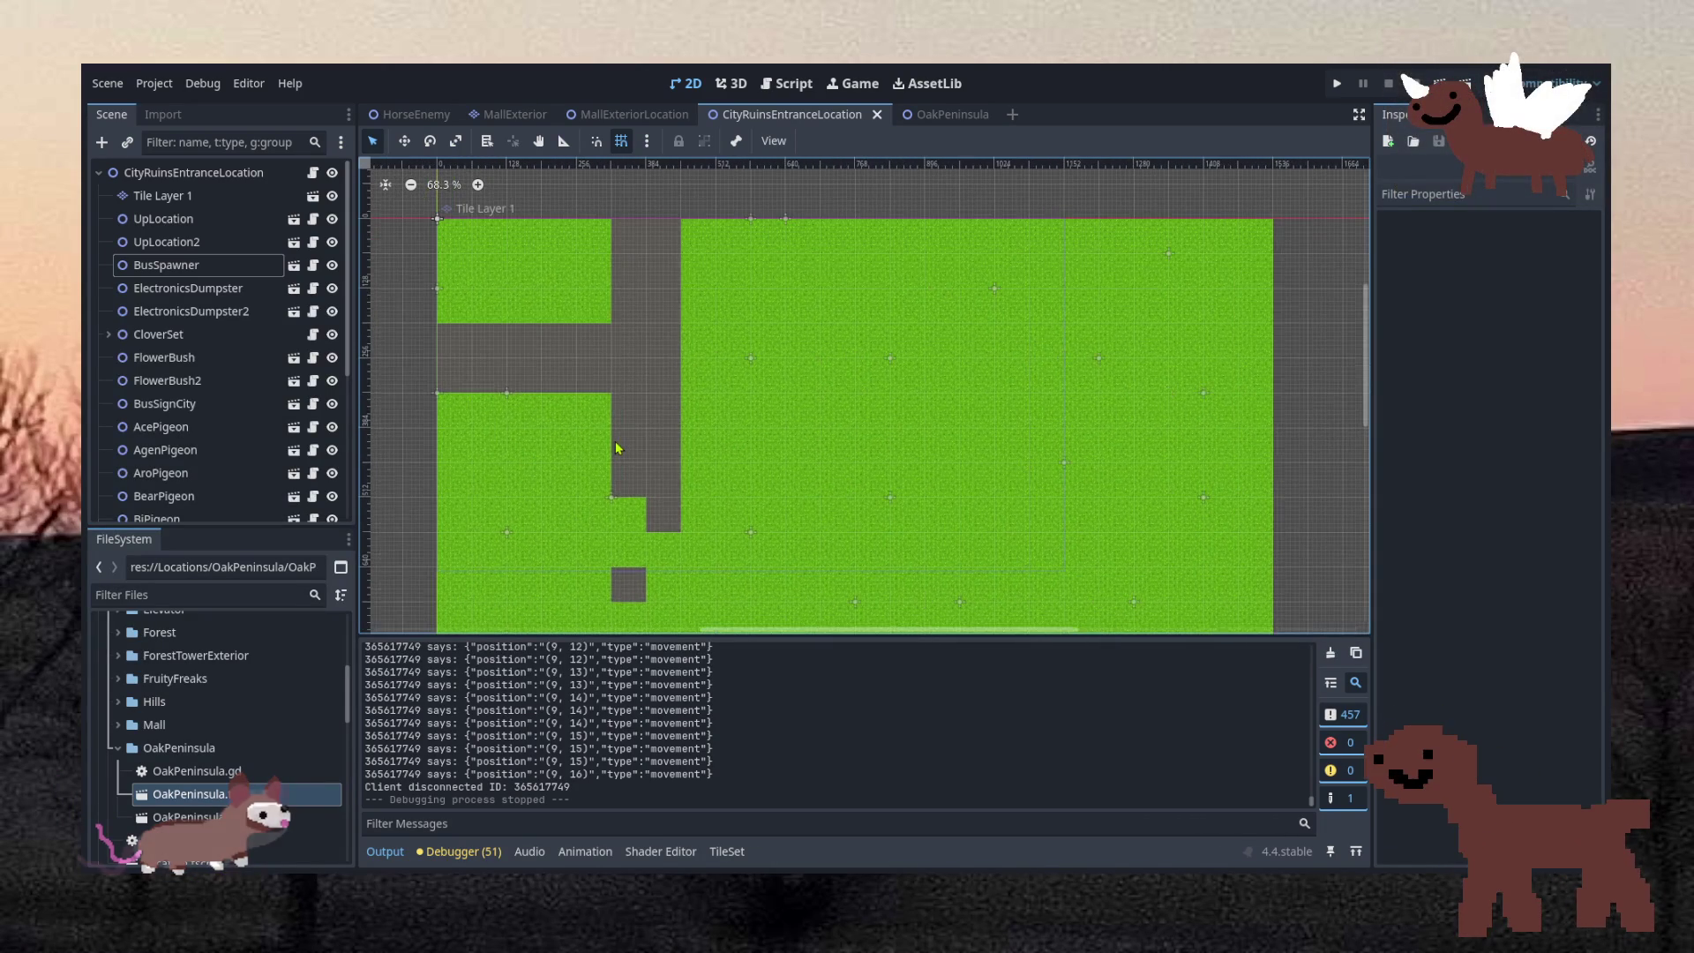
{"action": "scroll", "coordinate": [632, 446], "scroll_direction": "down", "scroll_amount": 1}
{"action": "scroll", "coordinate": [637, 454], "scroll_direction": "up", "scroll_amount": 2}
{"action": "scroll", "coordinate": [643, 458], "scroll_direction": "down", "scroll_amount": 1}
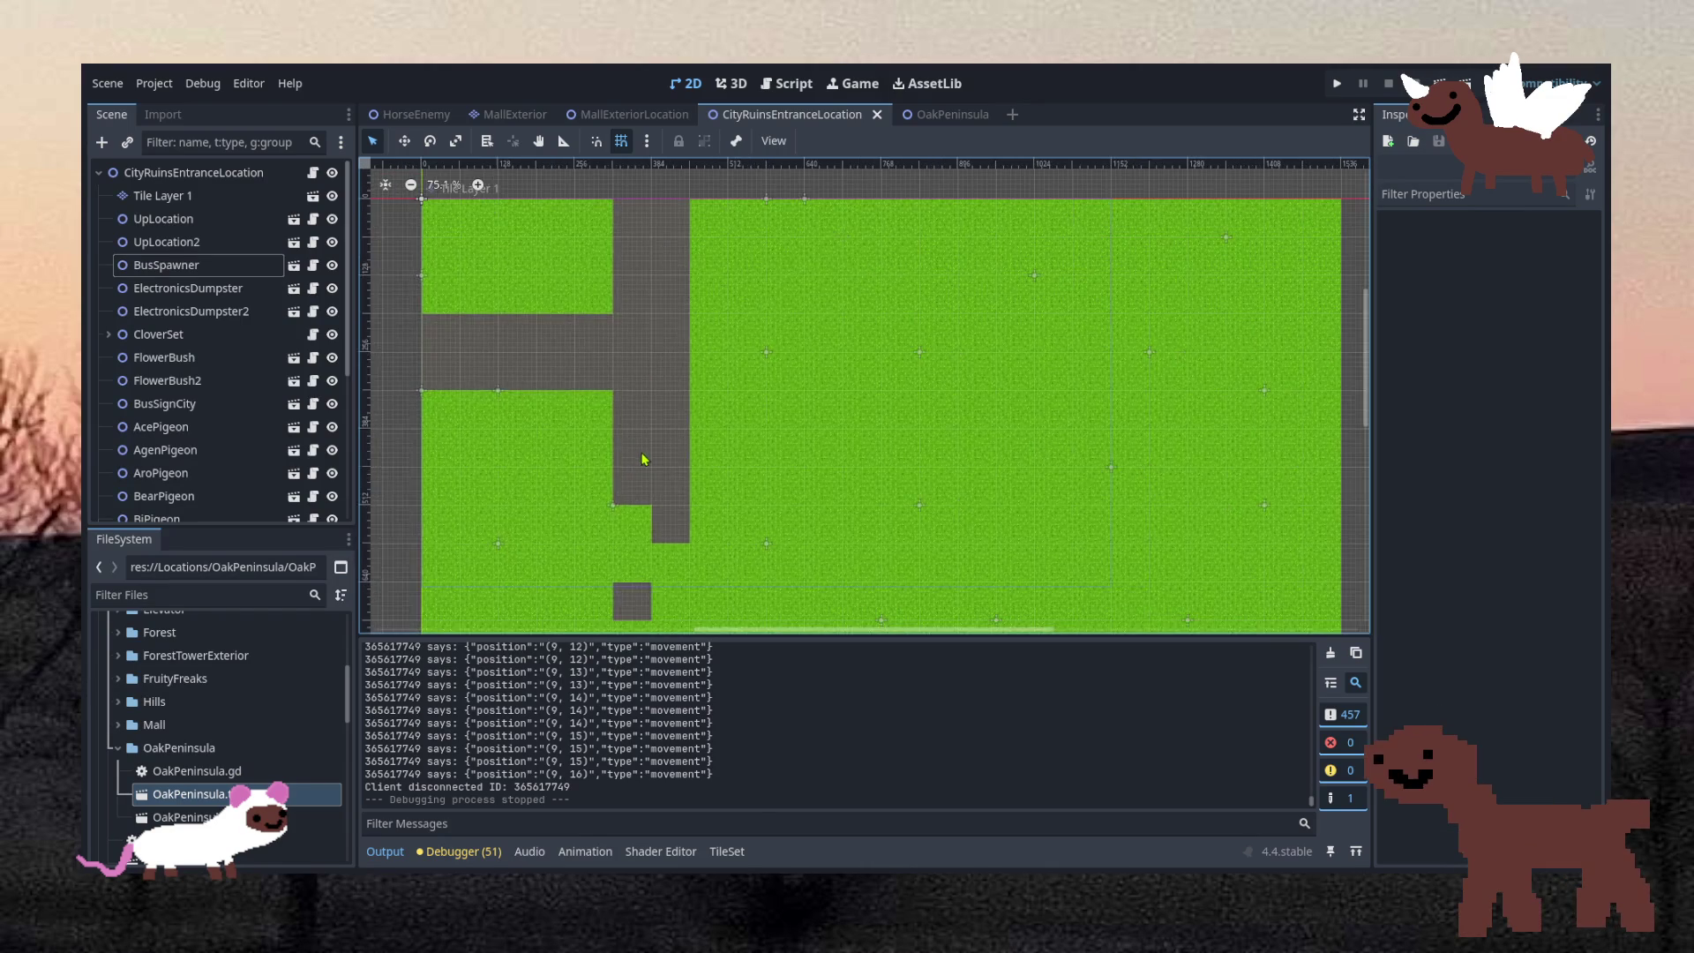
{"action": "scroll", "coordinate": [643, 458], "scroll_direction": "down", "scroll_amount": 6}
{"action": "scroll", "coordinate": [716, 468], "scroll_direction": "up", "scroll_amount": 4}
{"action": "scroll", "coordinate": [717, 468], "scroll_direction": "up", "scroll_amount": 2}
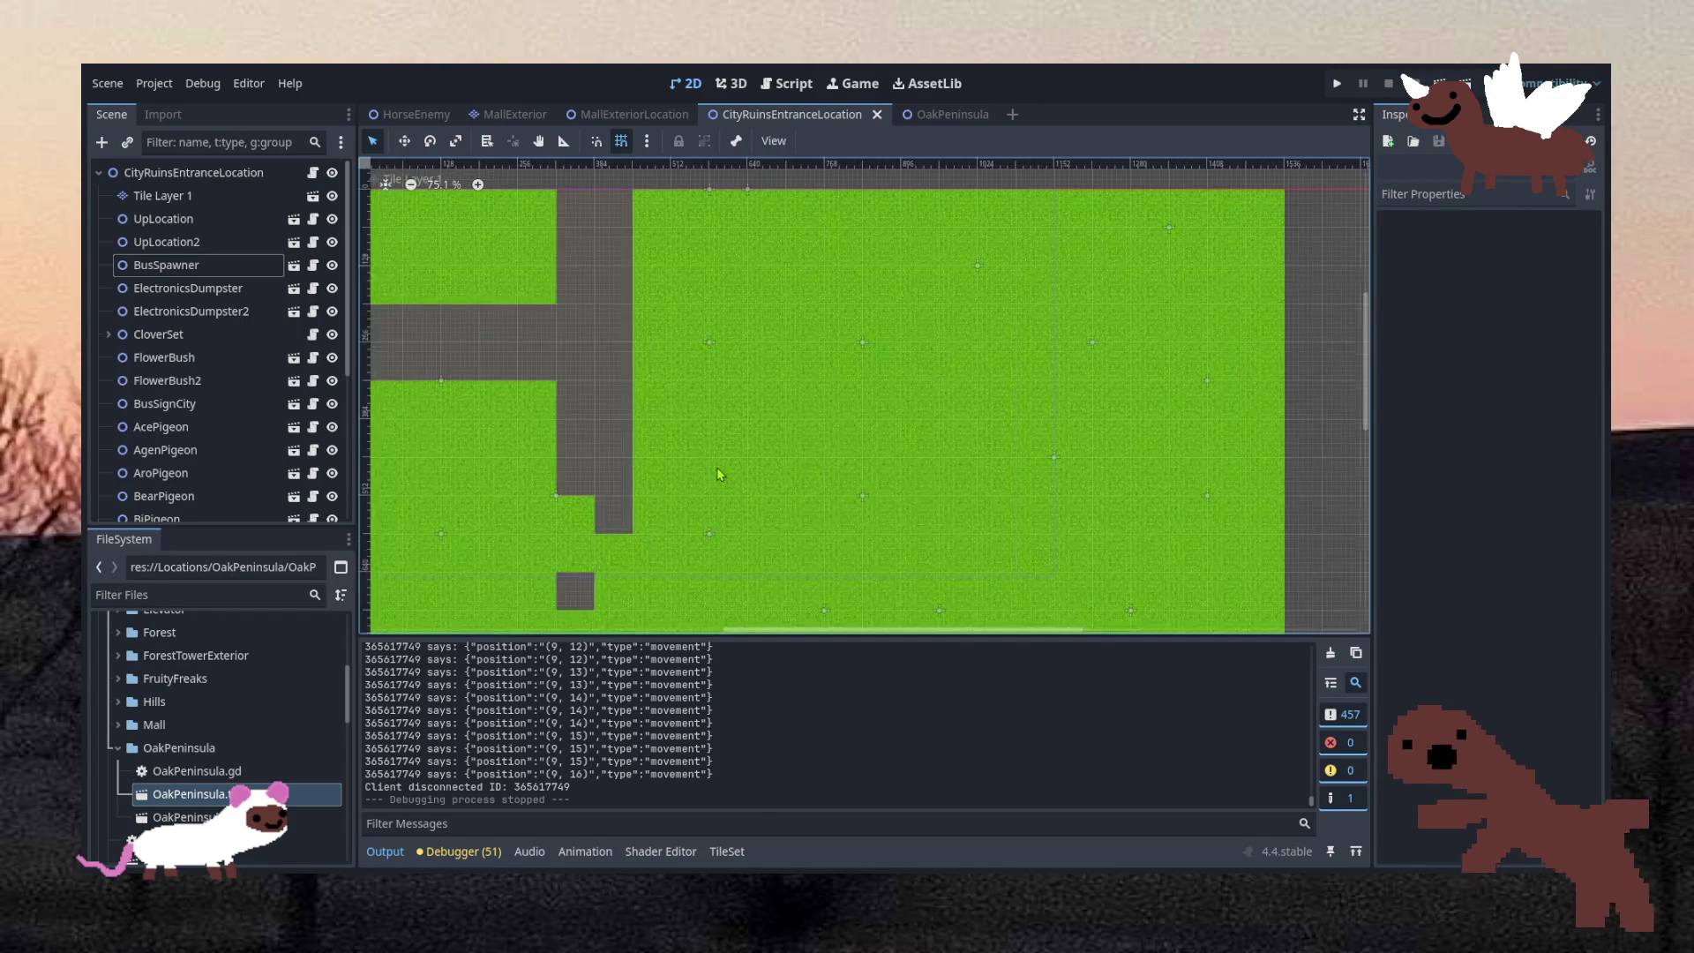
{"action": "scroll", "coordinate": [820, 430], "scroll_direction": "down", "scroll_amount": 2}
{"action": "scroll", "coordinate": [821, 431], "scroll_direction": "left", "scroll_amount": 2}
{"action": "scroll", "coordinate": [821, 430], "scroll_direction": "up", "scroll_amount": 2}
{"action": "scroll", "coordinate": [820, 431], "scroll_direction": "down", "scroll_amount": 1}
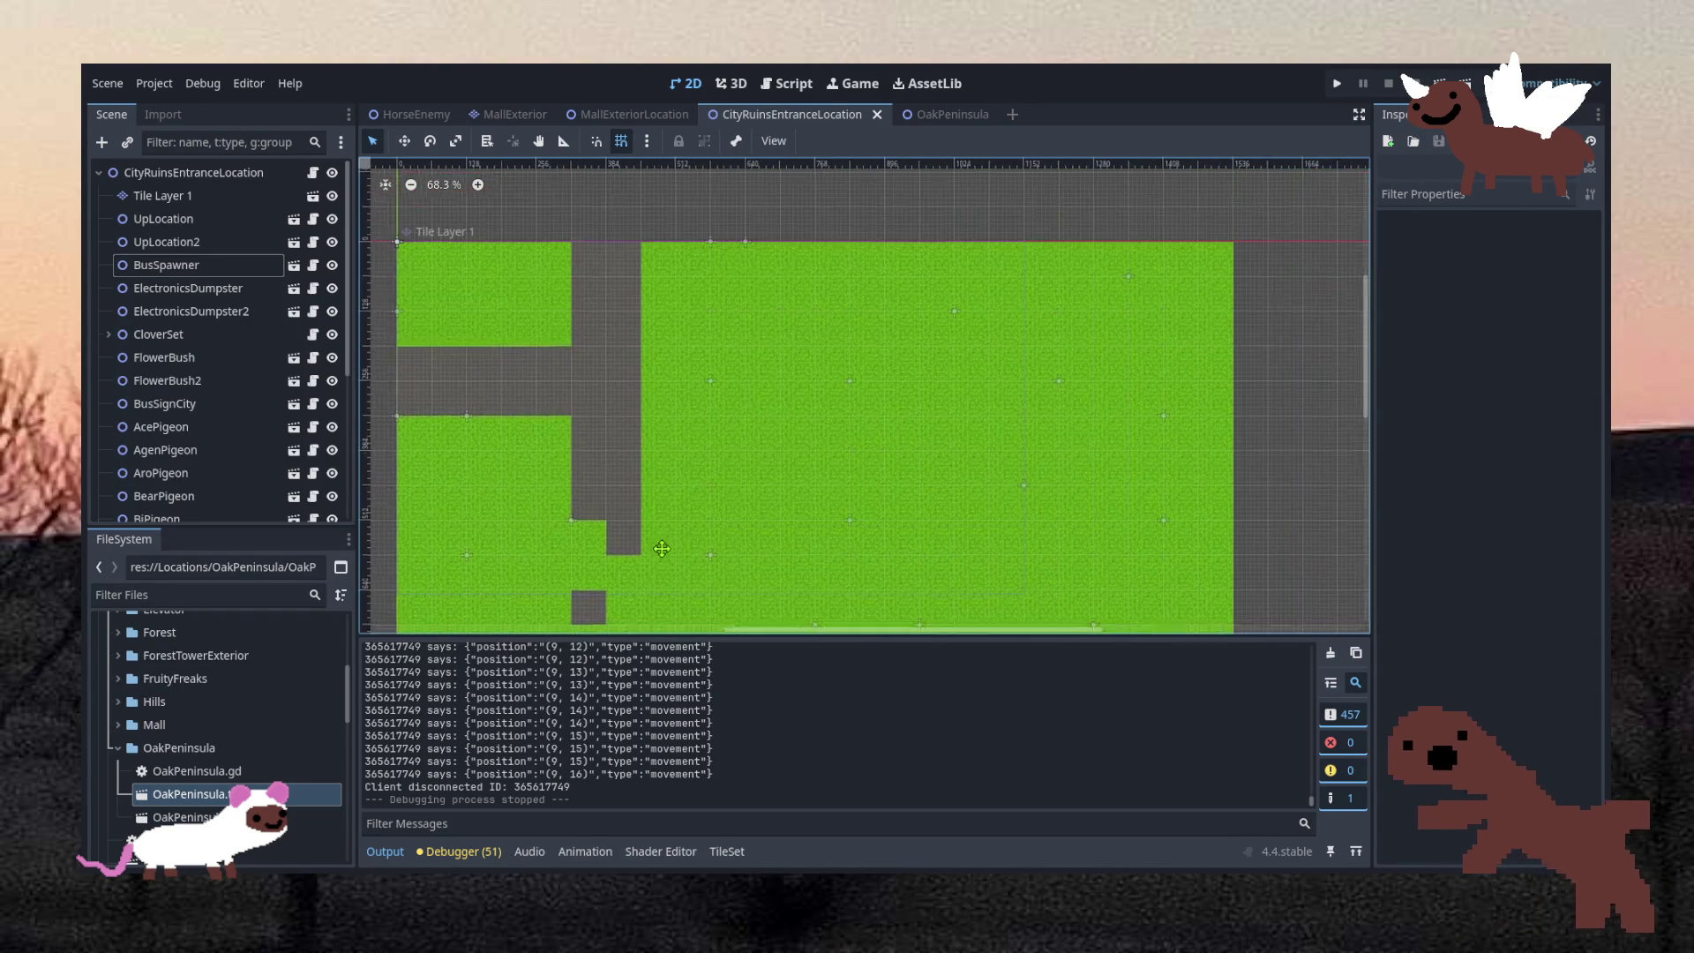
{"action": "scroll", "coordinate": [738, 533], "scroll_direction": "left", "scroll_amount": 2}
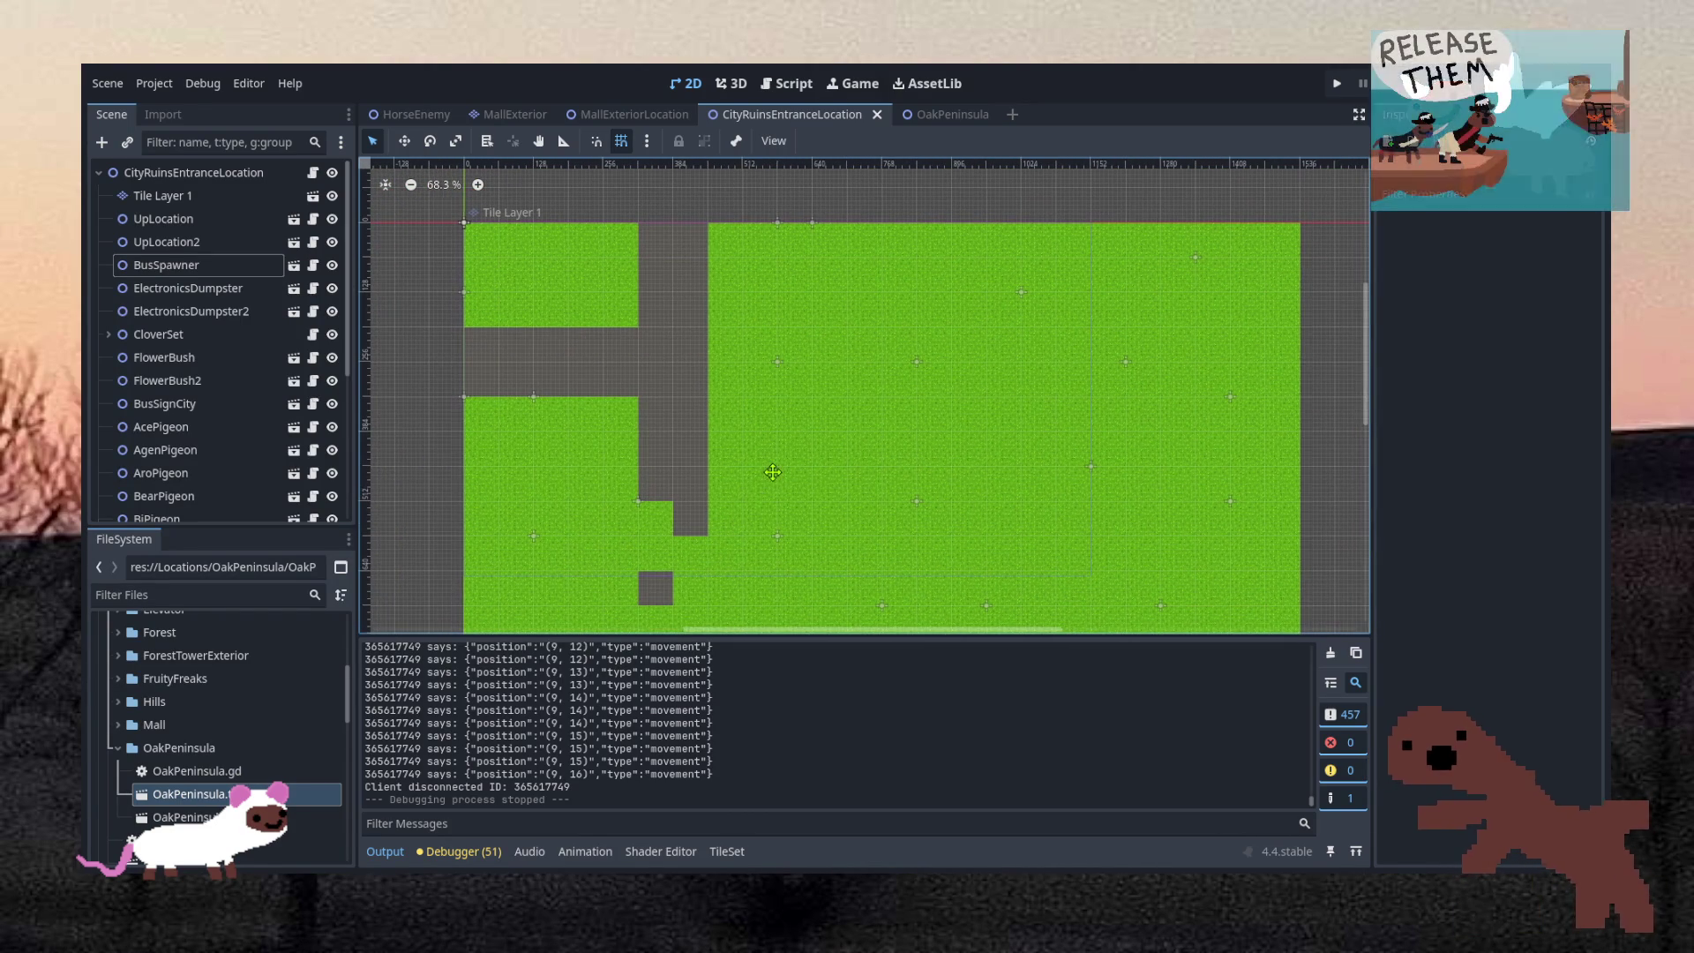
{"action": "scroll", "coordinate": [750, 480], "scroll_direction": "up", "scroll_amount": 1}
{"action": "scroll", "coordinate": [750, 480], "scroll_direction": "up", "scroll_amount": 1}
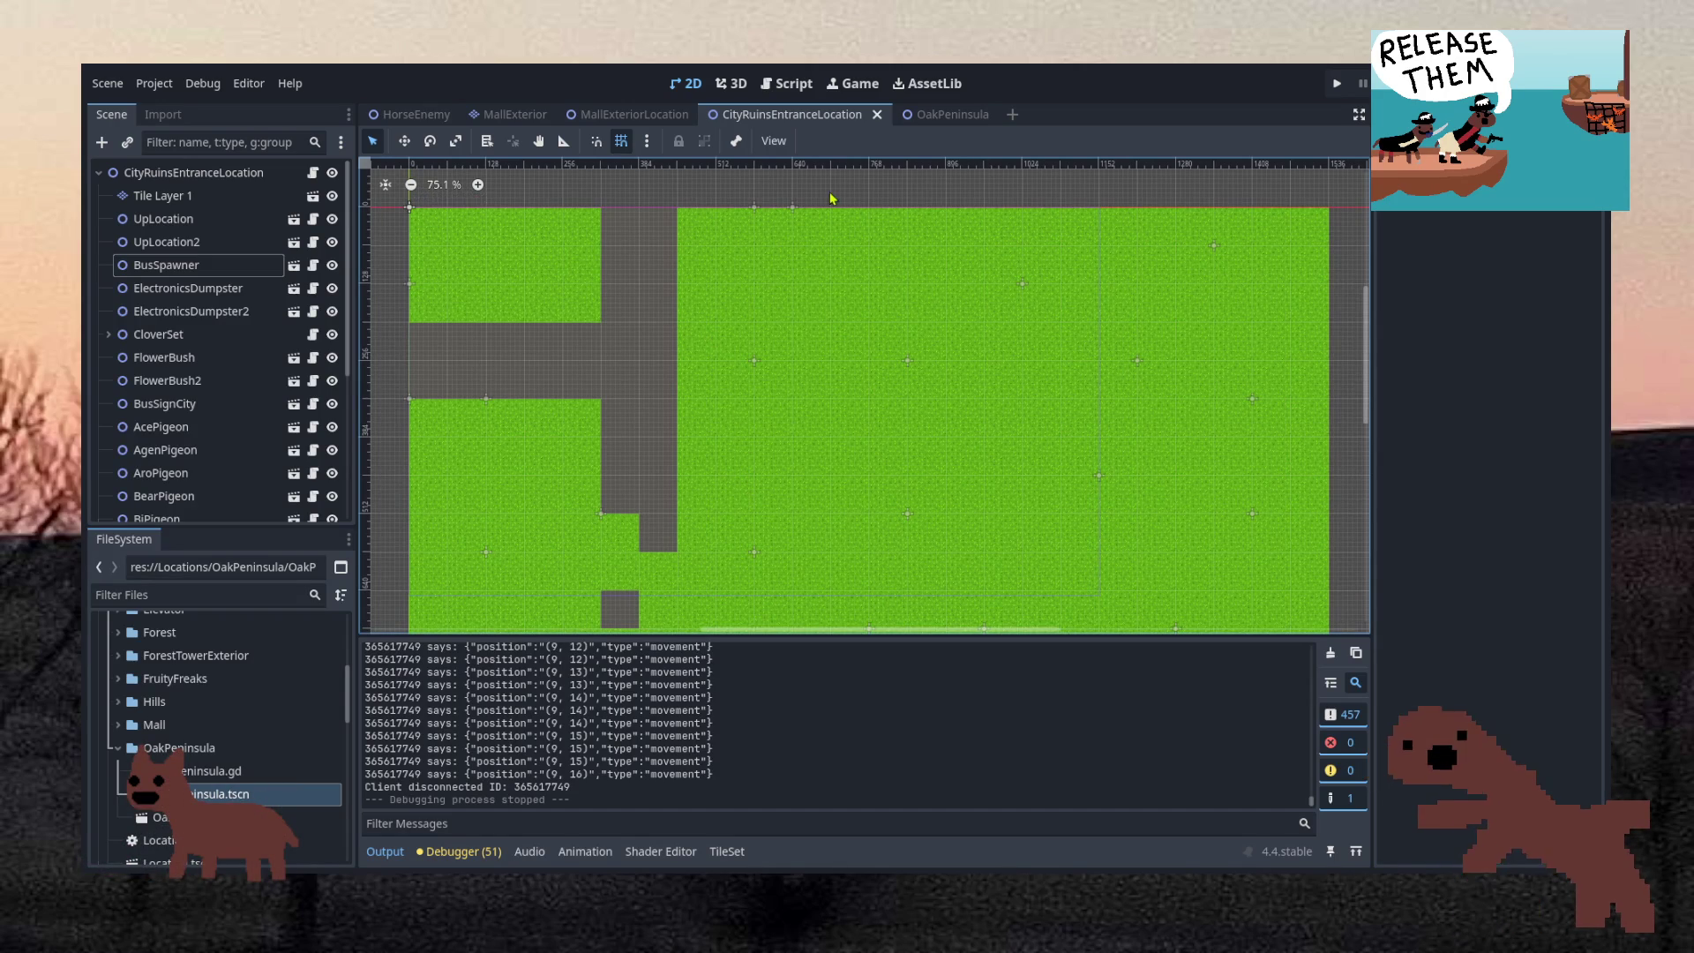
{"action": "left_click", "coordinate": [647, 117]}
{"action": "scroll", "coordinate": [692, 279], "scroll_direction": "down", "scroll_amount": 20}
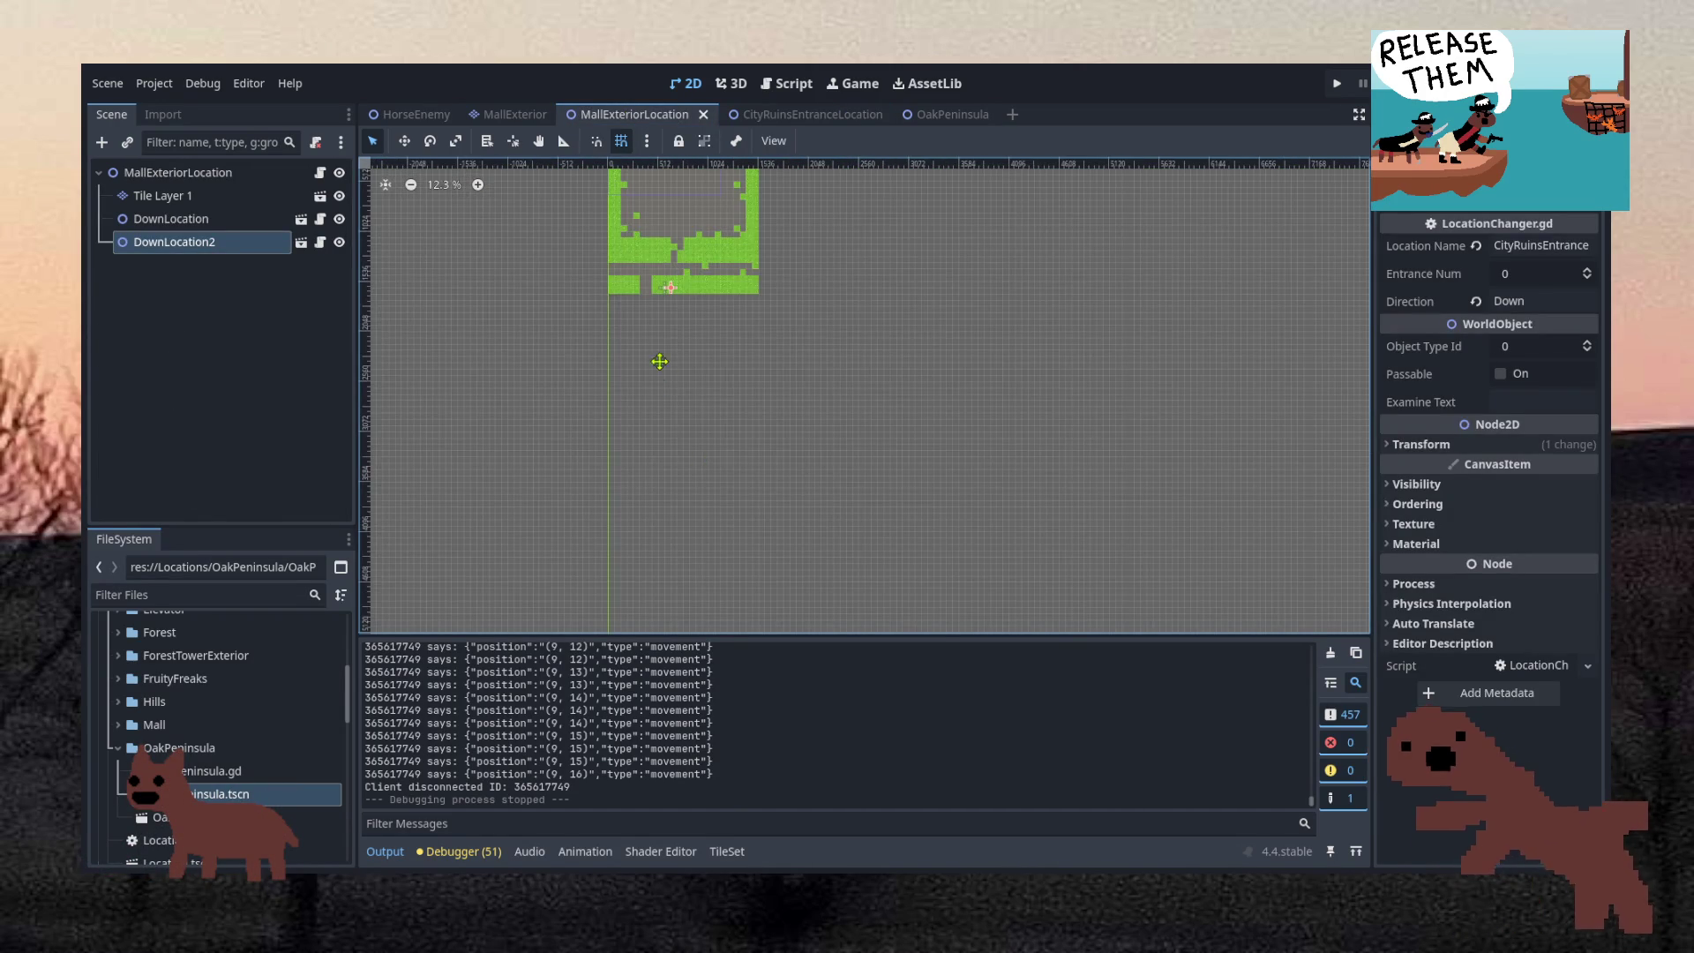
Zoom out on the mall exterior map, then expand Mall > MallEntrance in FileSystem and open MallEntrance.tscn
{"action": "left_click_drag", "start_coordinate": [658, 359], "coordinate": [733, 564]}
{"action": "scroll", "coordinate": [729, 485], "scroll_direction": "up", "scroll_amount": 9}
{"action": "scroll", "coordinate": [819, 282], "scroll_direction": "up", "scroll_amount": 2}
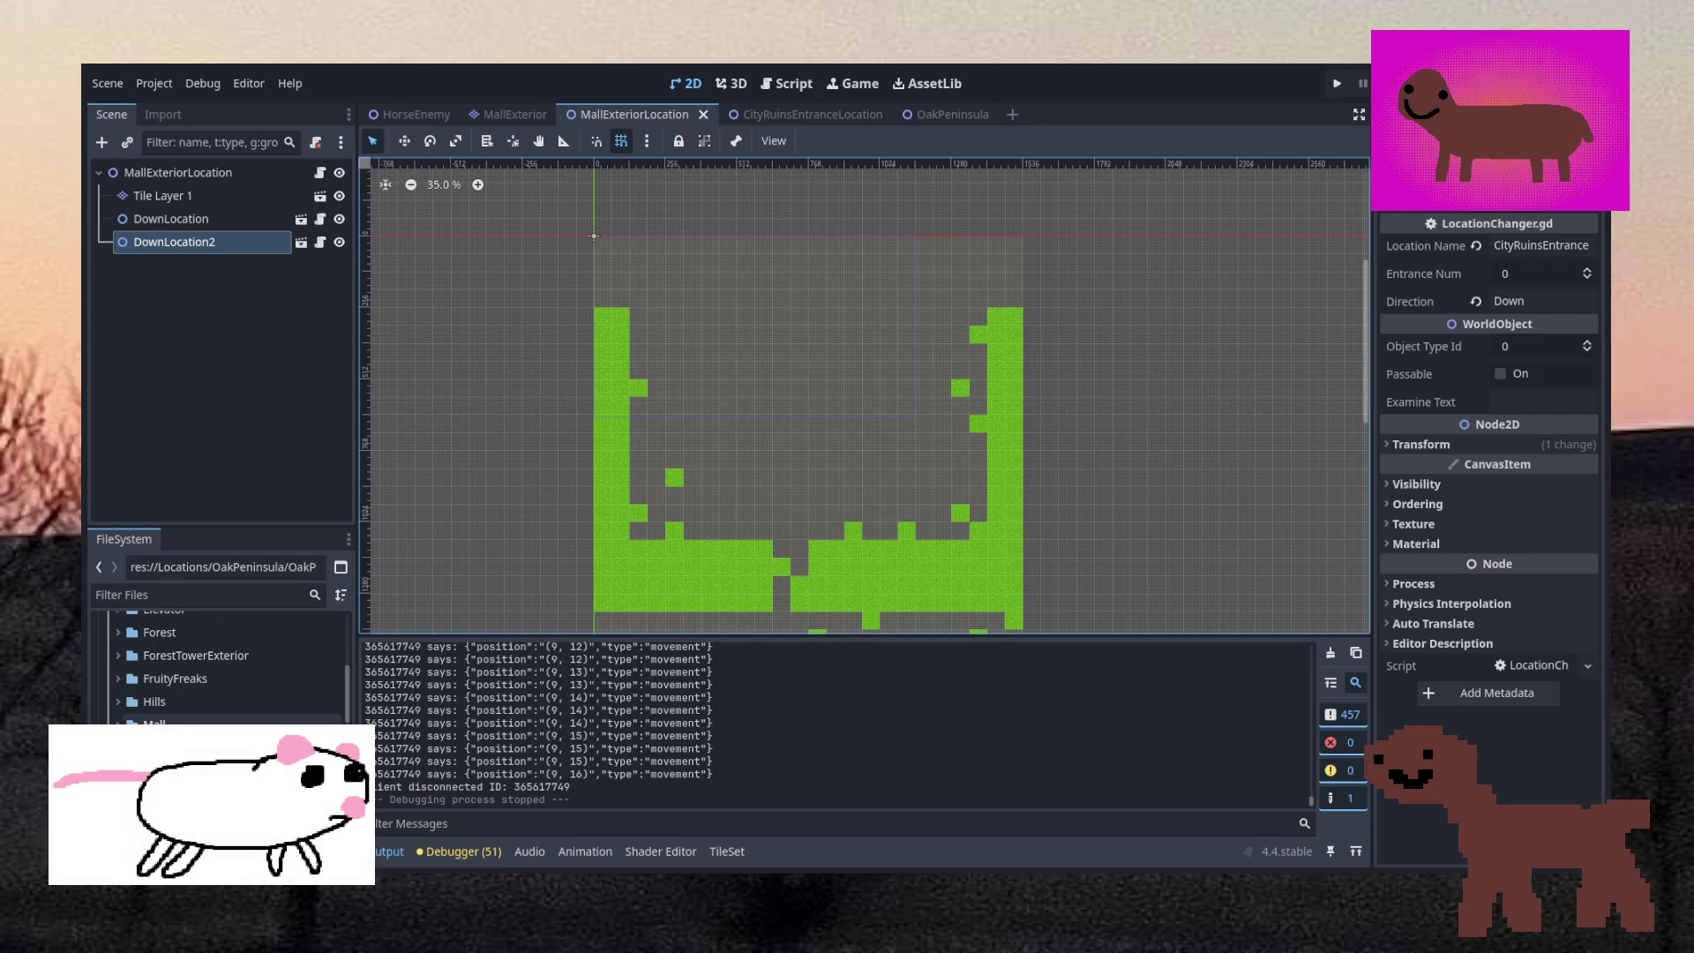
{"action": "left_click", "coordinate": [118, 723]}
{"action": "left_click", "coordinate": [126, 717]}
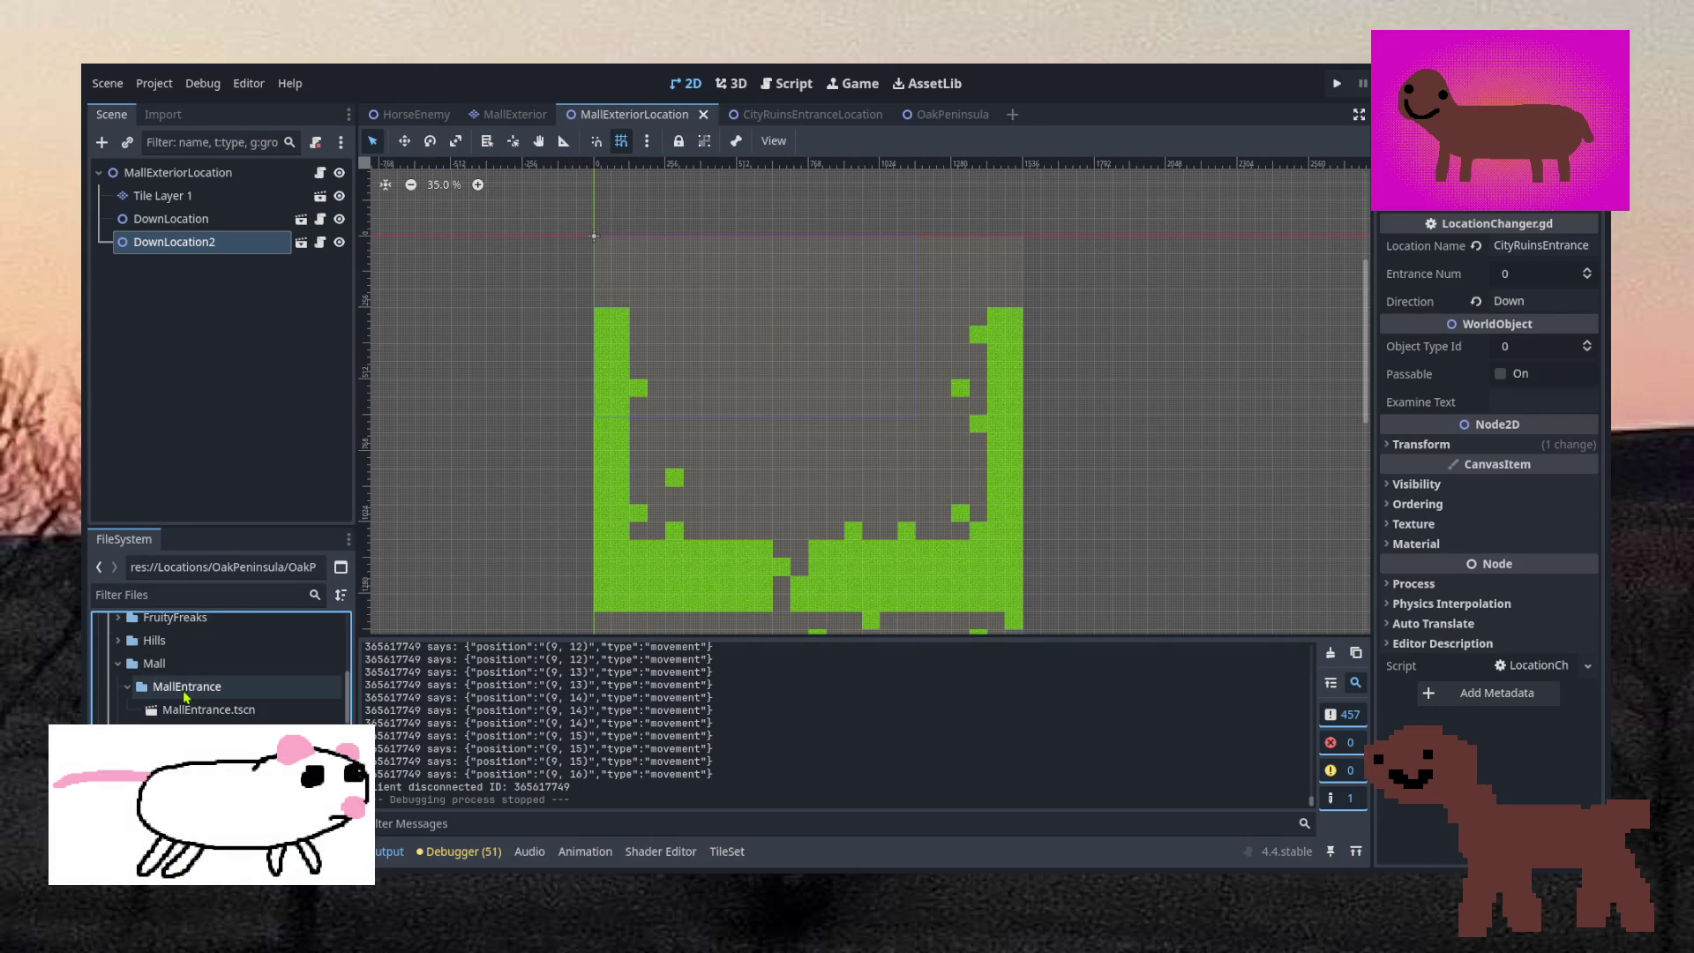
{"action": "double_click", "coordinate": [200, 709]}
Zoom in and out around the MallEntrance tilemap to inspect its coloured placeholder dots
{"action": "scroll", "coordinate": [970, 511], "scroll_direction": "down", "scroll_amount": 4}
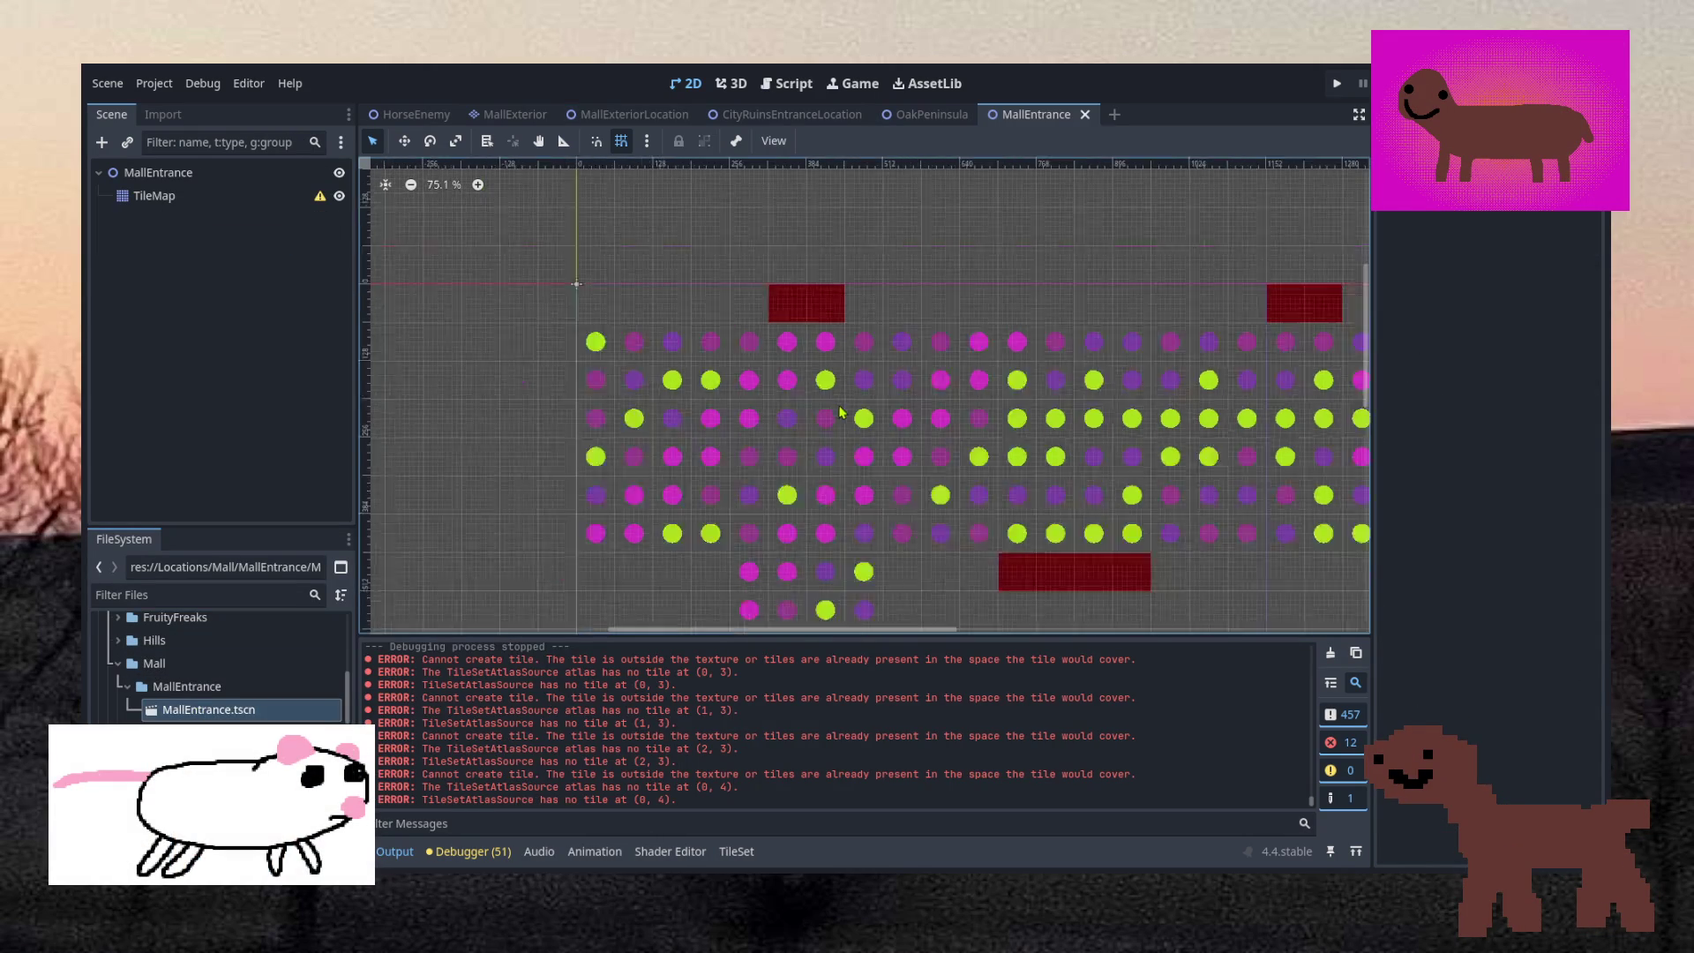
{"action": "scroll", "coordinate": [979, 518], "scroll_direction": "up", "scroll_amount": 1}
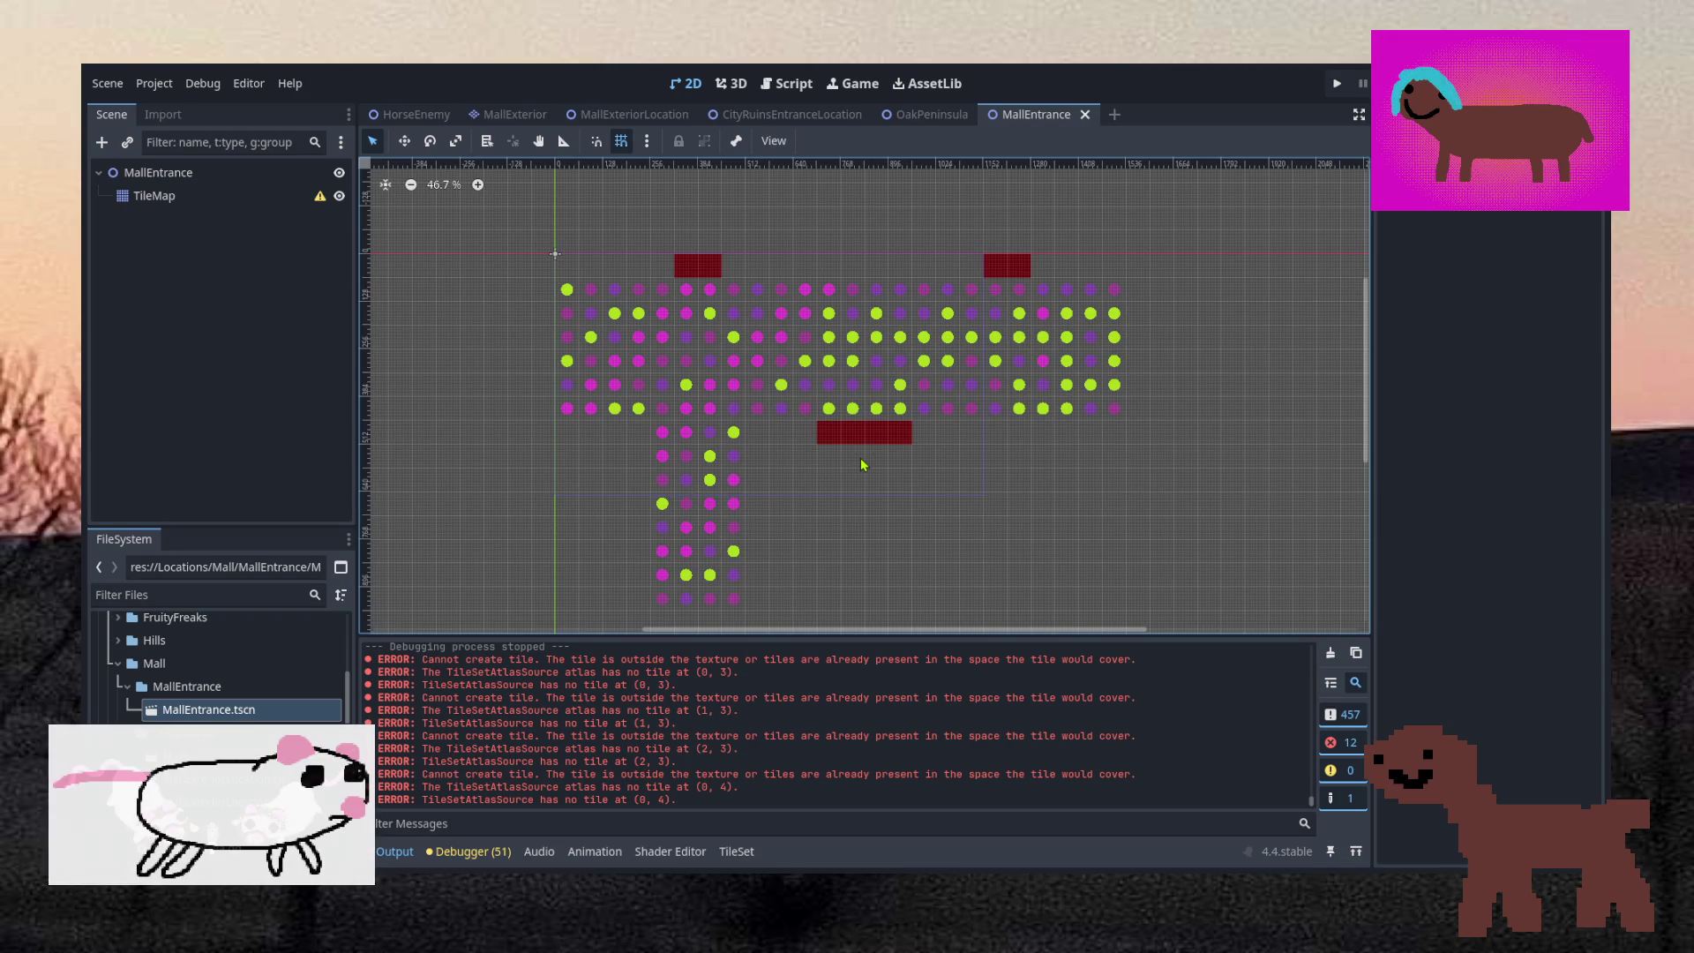
{"action": "scroll", "coordinate": [805, 461], "scroll_direction": "up", "scroll_amount": 1}
{"action": "scroll", "coordinate": [655, 318], "scroll_direction": "up", "scroll_amount": 2}
{"action": "scroll", "coordinate": [875, 355], "scroll_direction": "down", "scroll_amount": 6}
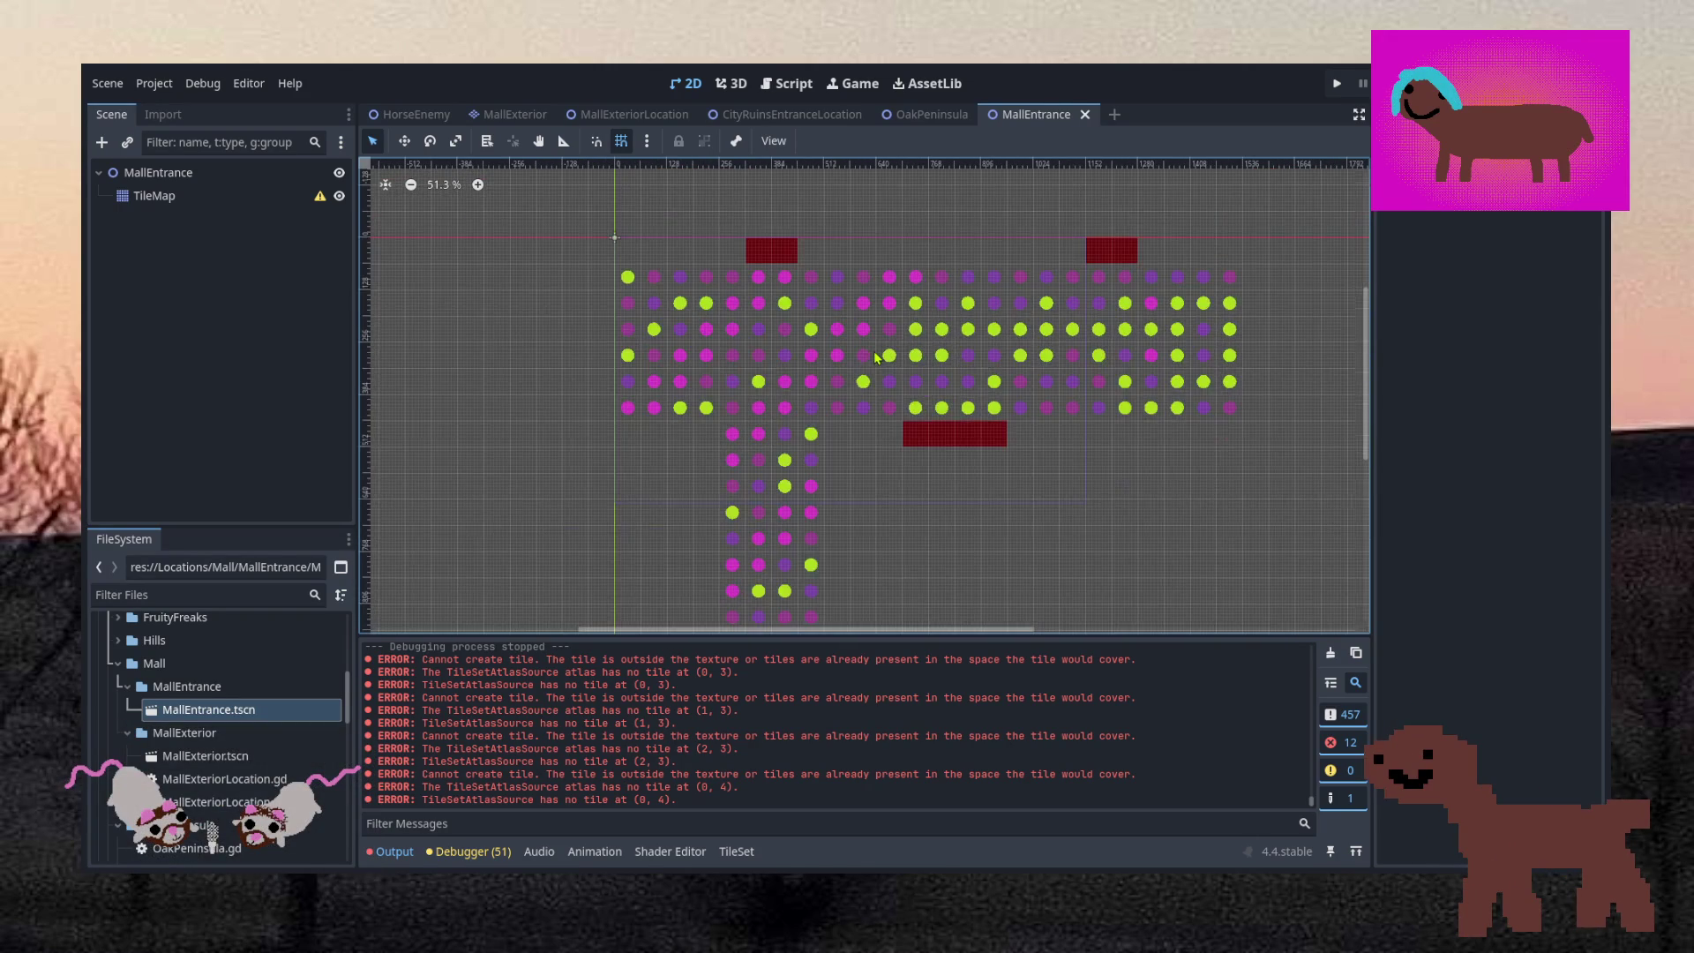
{"action": "scroll", "coordinate": [983, 367], "scroll_direction": "up", "scroll_amount": 2}
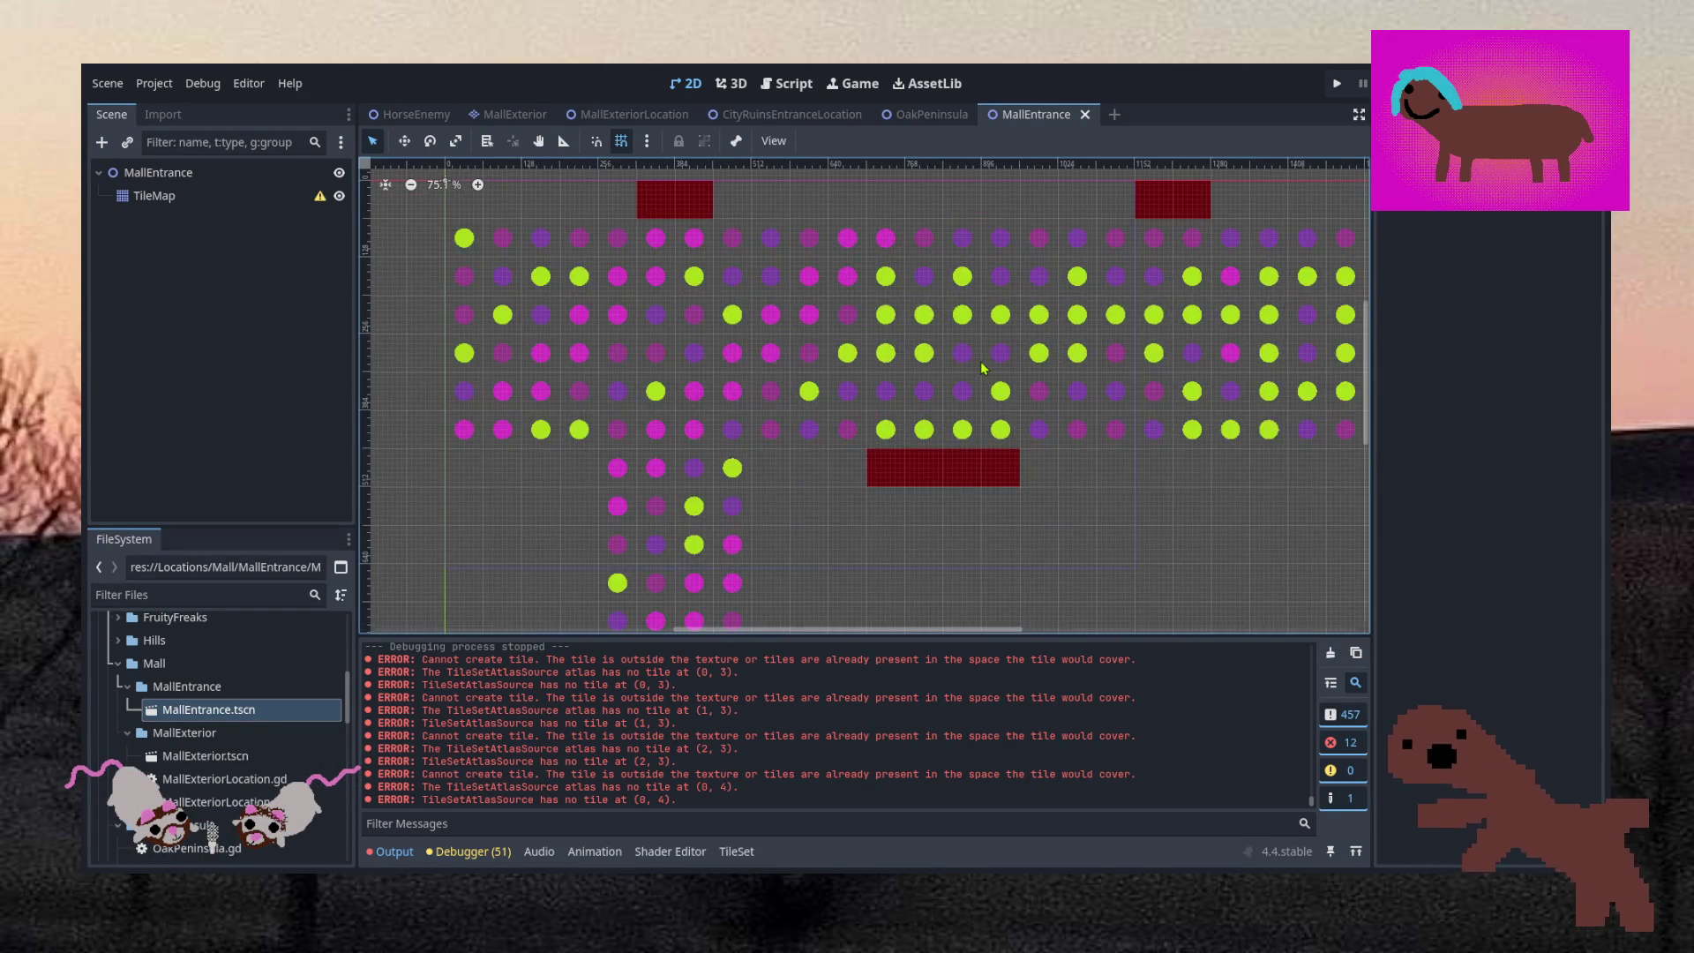
{"action": "scroll", "coordinate": [982, 367], "scroll_direction": "up", "scroll_amount": 2}
{"action": "scroll", "coordinate": [670, 333], "scroll_direction": "down", "scroll_amount": 2}
{"action": "scroll", "coordinate": [673, 339], "scroll_direction": "up", "scroll_amount": 2}
{"action": "scroll", "coordinate": [672, 330], "scroll_direction": "down", "scroll_amount": 1}
{"action": "scroll", "coordinate": [672, 330], "scroll_direction": "down", "scroll_amount": 1}
{"action": "scroll", "coordinate": [643, 345], "scroll_direction": "up", "scroll_amount": 2}
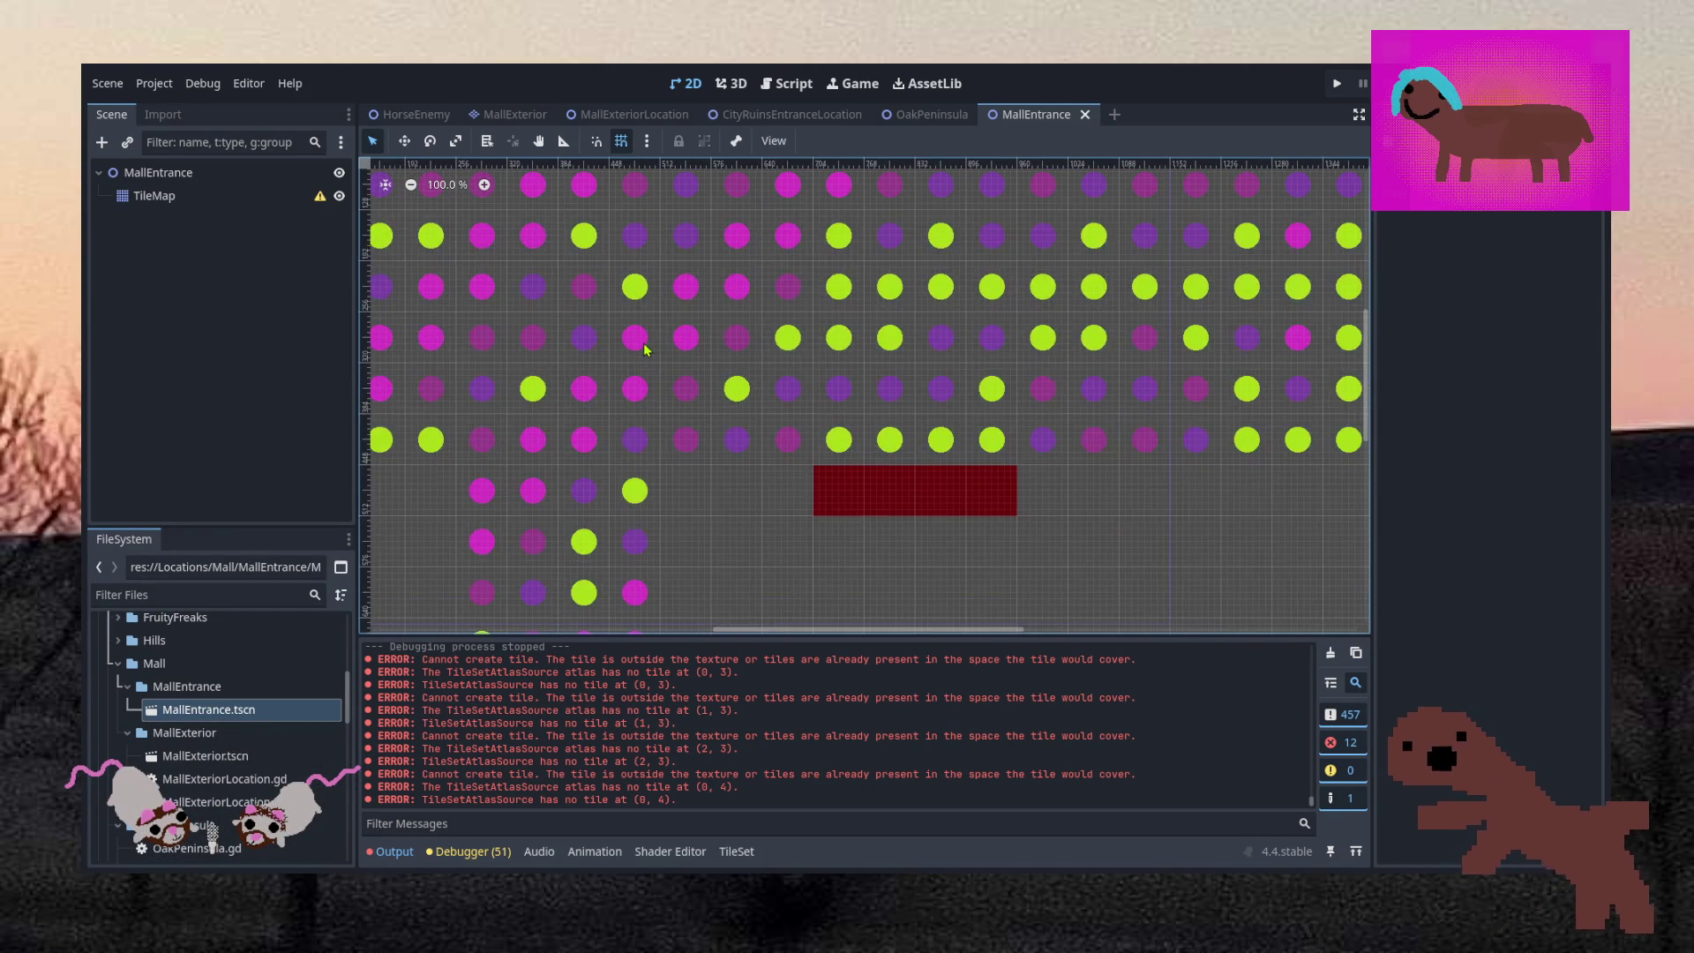
{"action": "scroll", "coordinate": [644, 349], "scroll_direction": "down", "scroll_amount": 3}
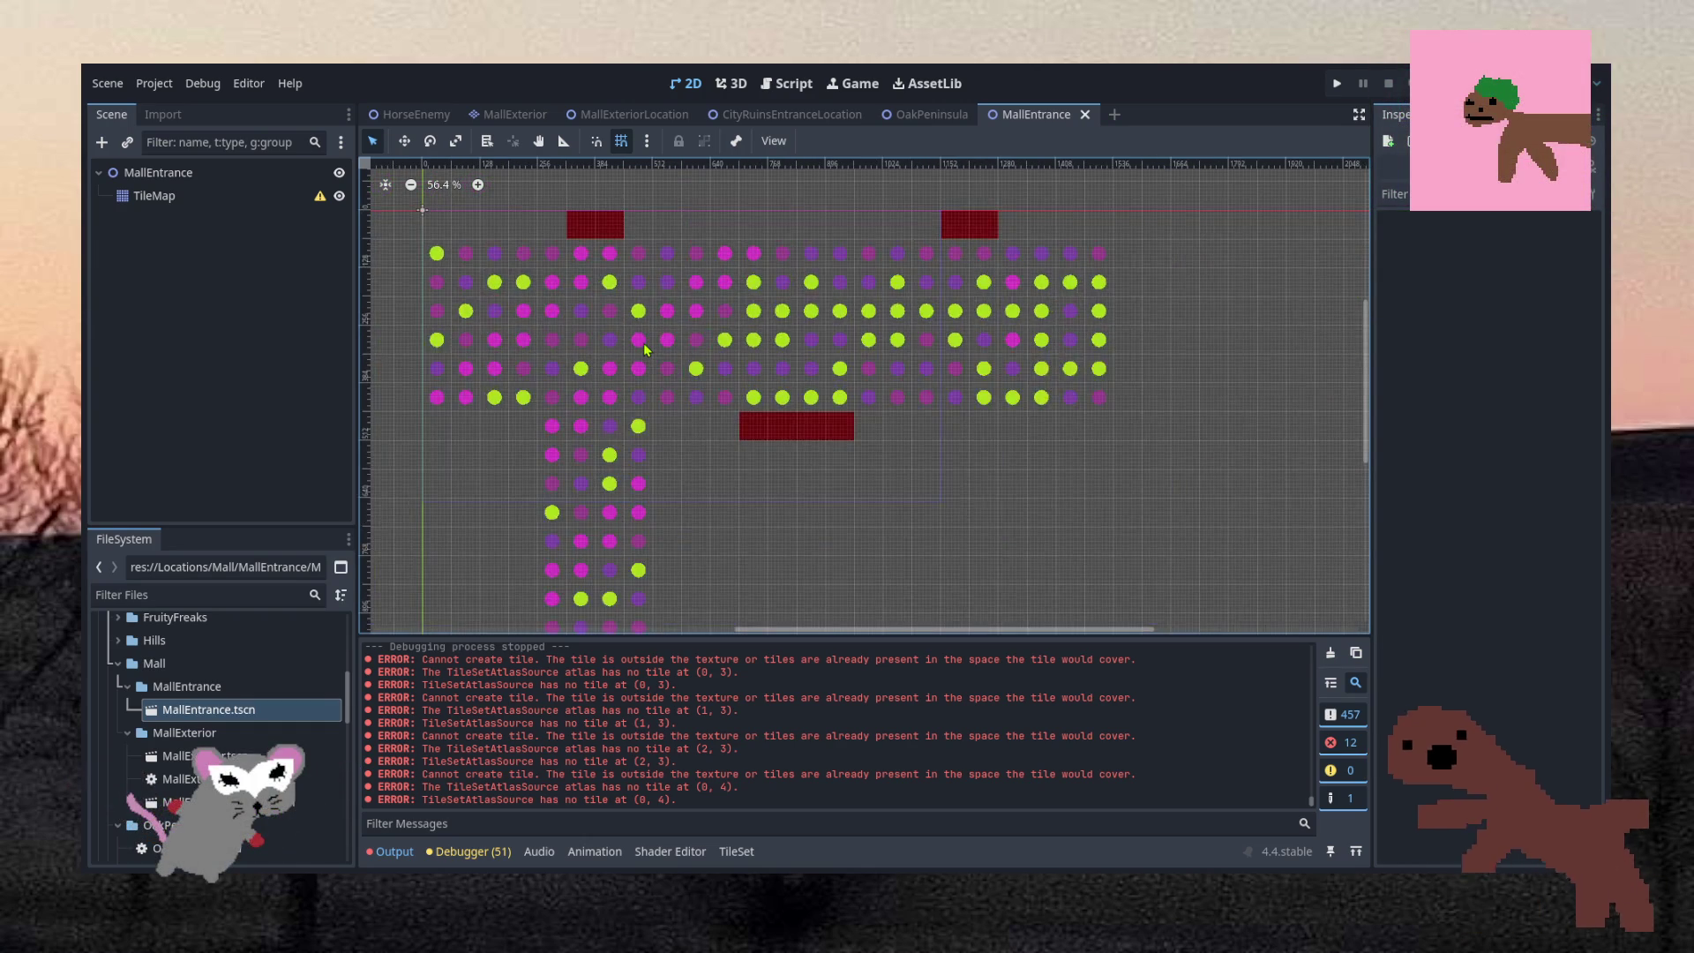
{"action": "scroll", "coordinate": [644, 349], "scroll_direction": "up", "scroll_amount": 3}
{"action": "scroll", "coordinate": [659, 381], "scroll_direction": "down", "scroll_amount": 3}
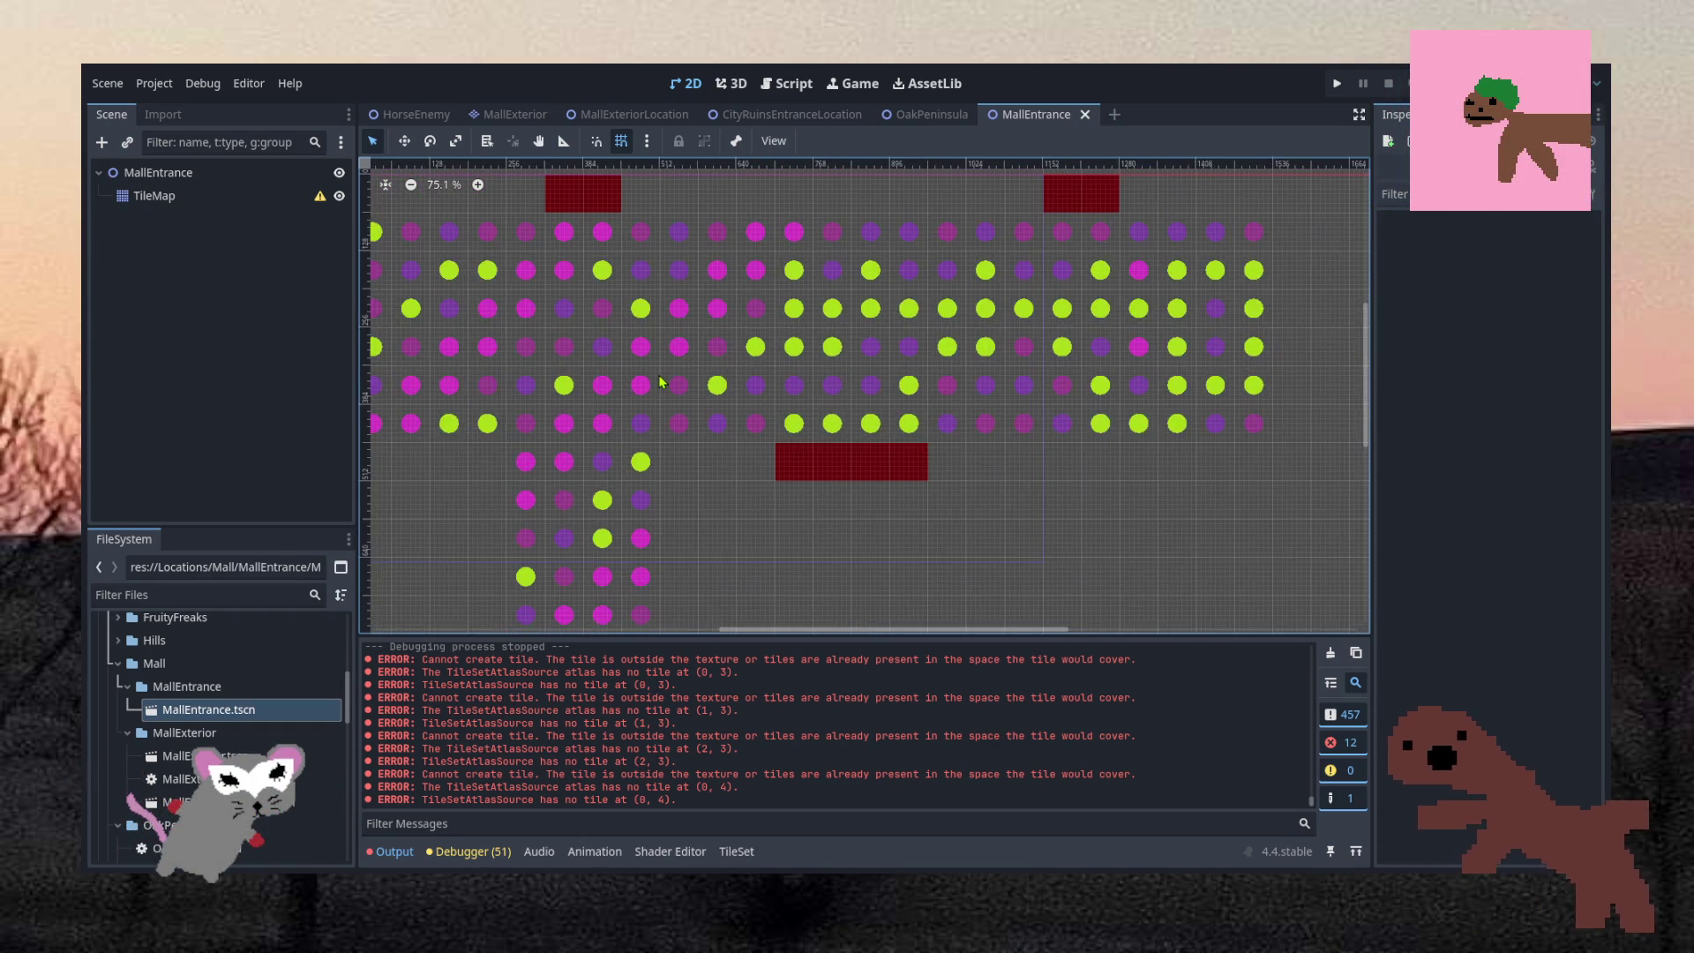
{"action": "scroll", "coordinate": [652, 397], "scroll_direction": "down", "scroll_amount": 3}
{"action": "scroll", "coordinate": [648, 408], "scroll_direction": "down", "scroll_amount": 1}
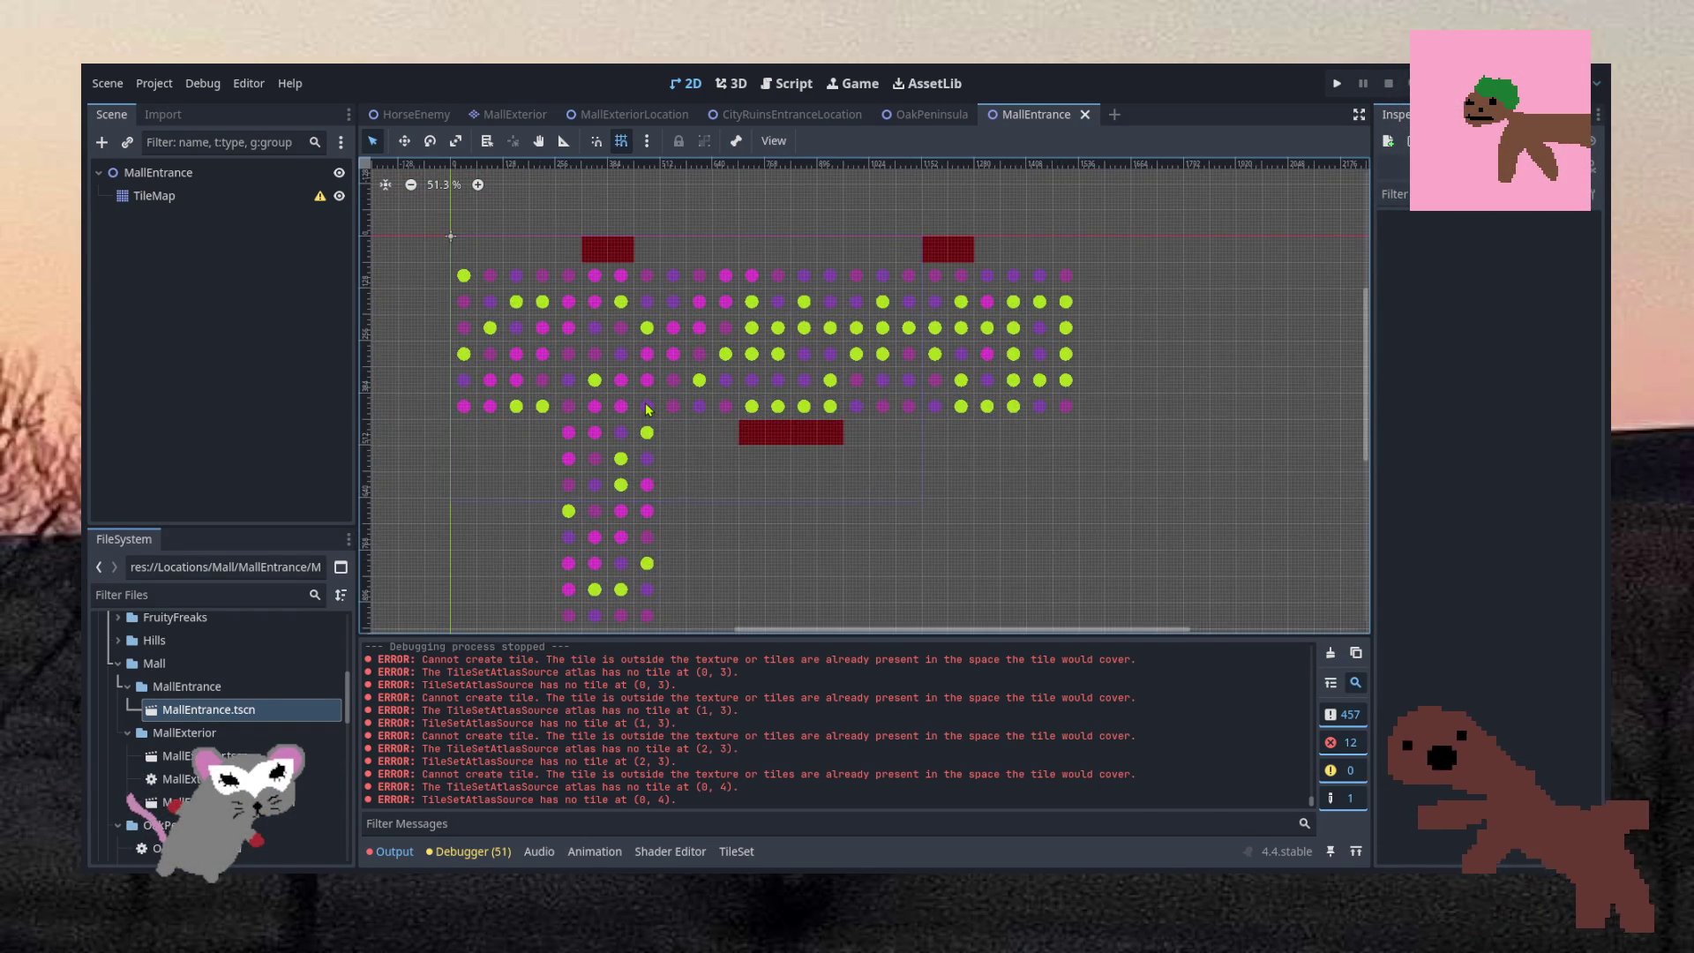
{"action": "scroll", "coordinate": [648, 409], "scroll_direction": "up", "scroll_amount": 1}
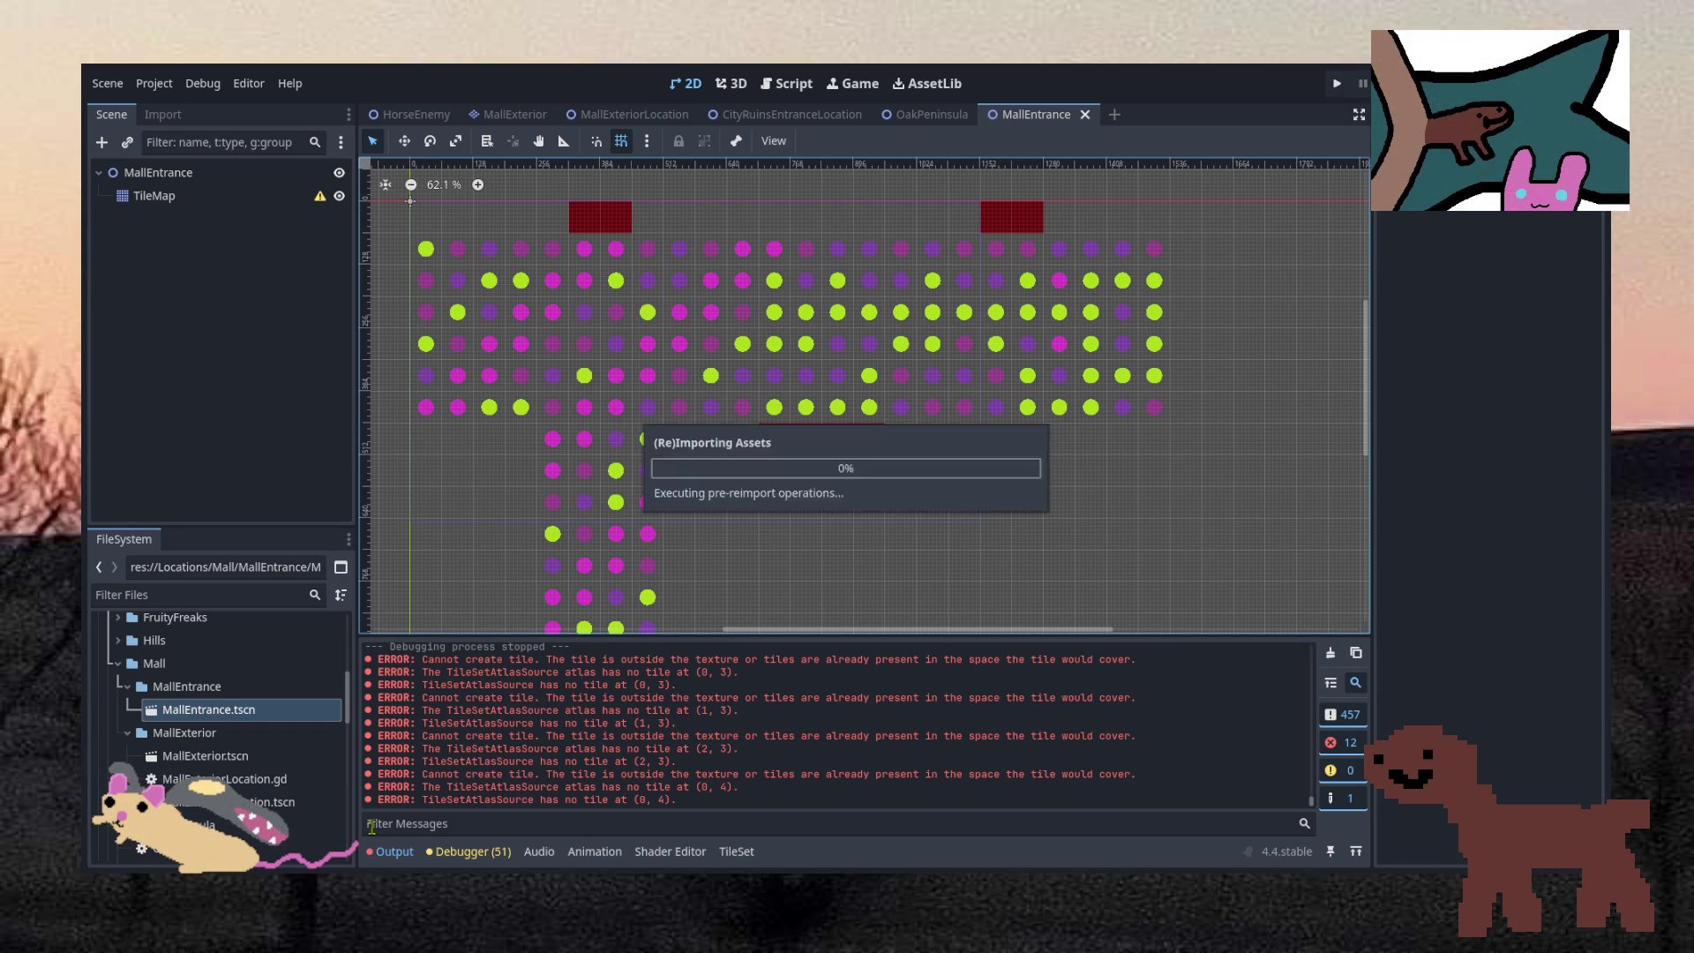
Open MallExterior.tscn, return to MallEntrance.tscn, and select its TileMap node
{"action": "scroll", "coordinate": [689, 487], "scroll_direction": "down", "scroll_amount": 6}
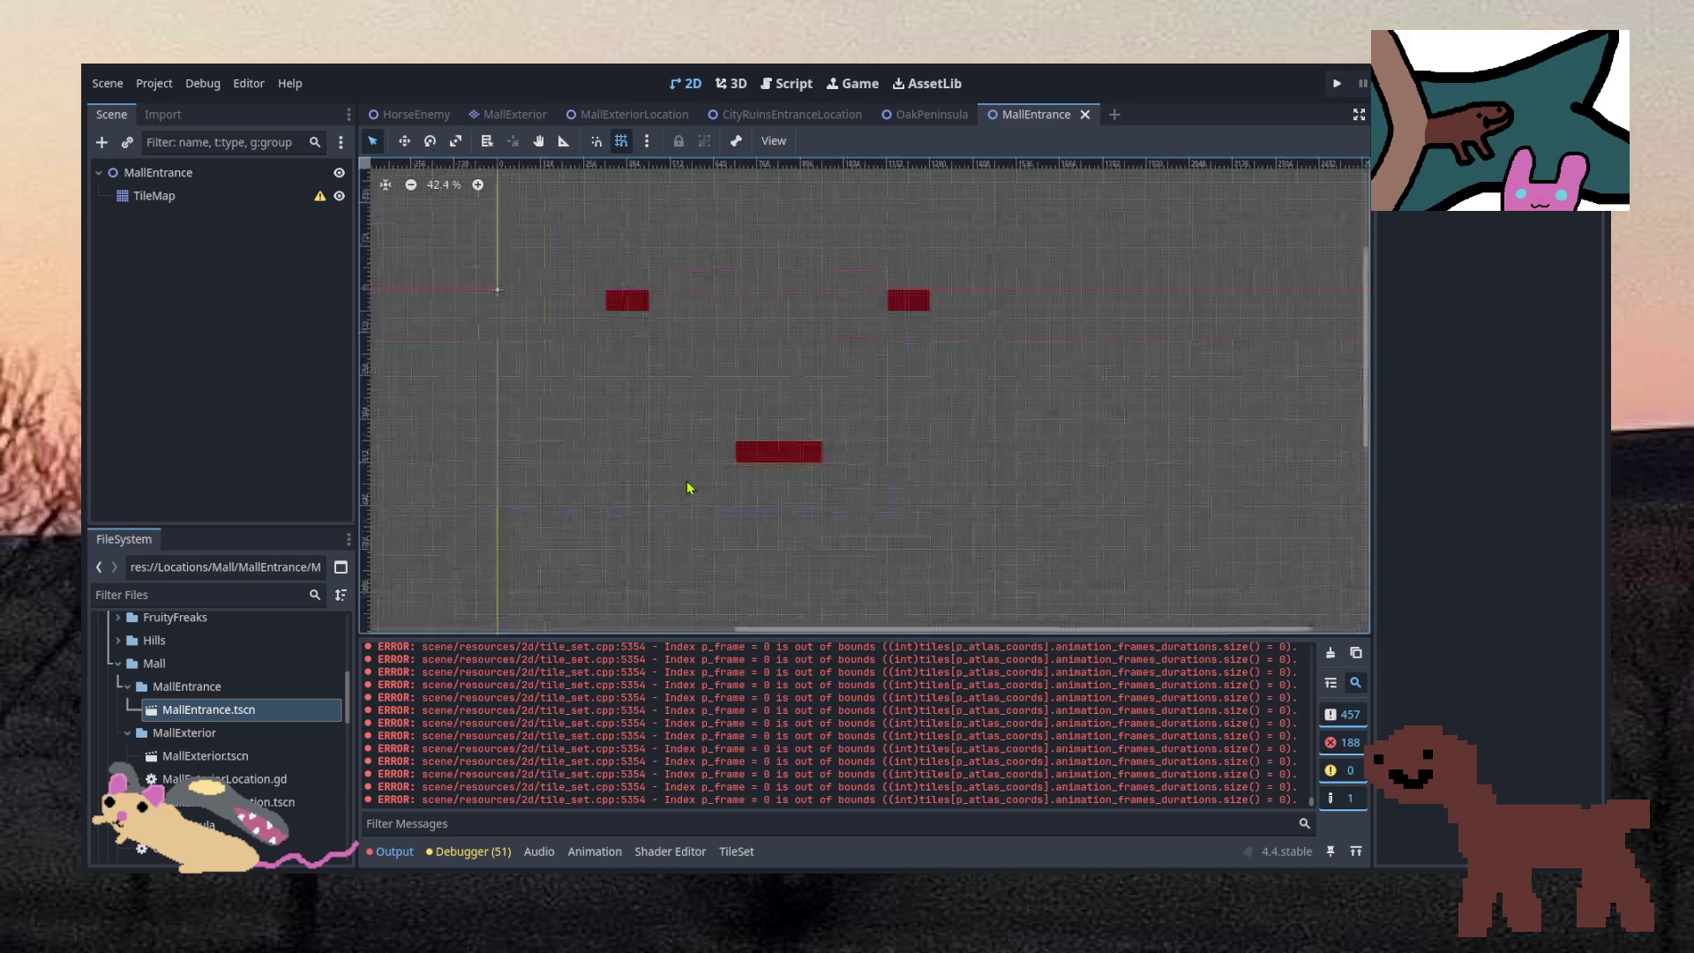
{"action": "scroll", "coordinate": [689, 487], "scroll_direction": "up", "scroll_amount": 4}
{"action": "scroll", "coordinate": [670, 476], "scroll_direction": "up", "scroll_amount": 1}
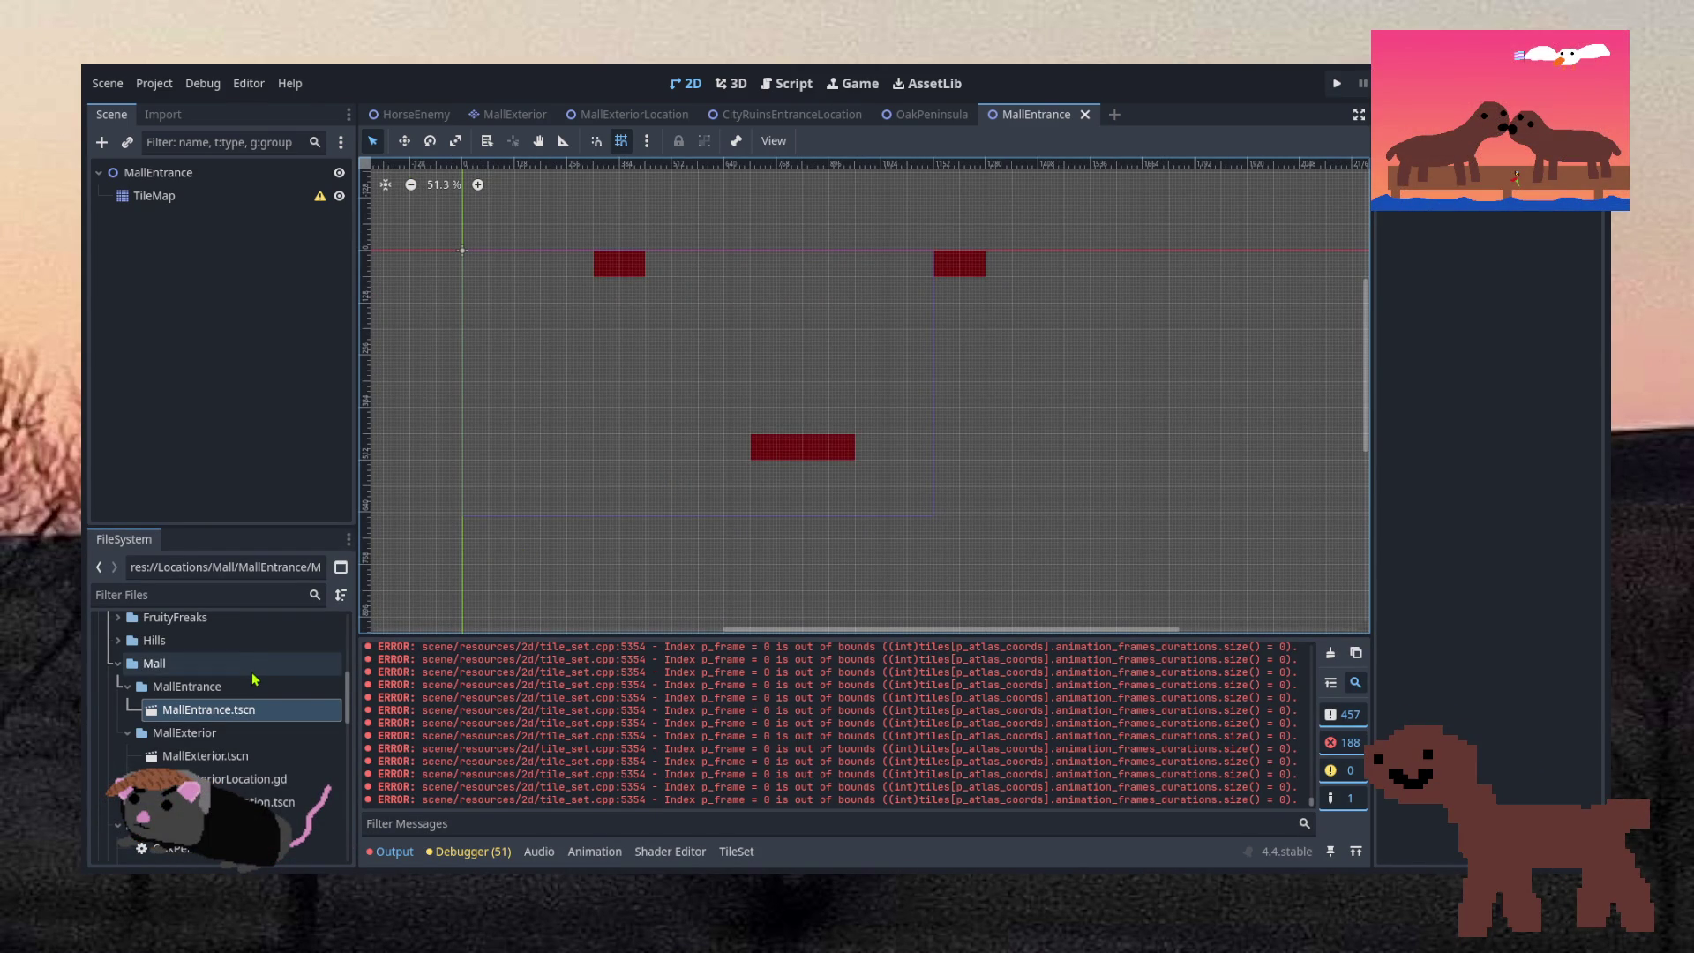
{"action": "double_click", "coordinate": [212, 756]}
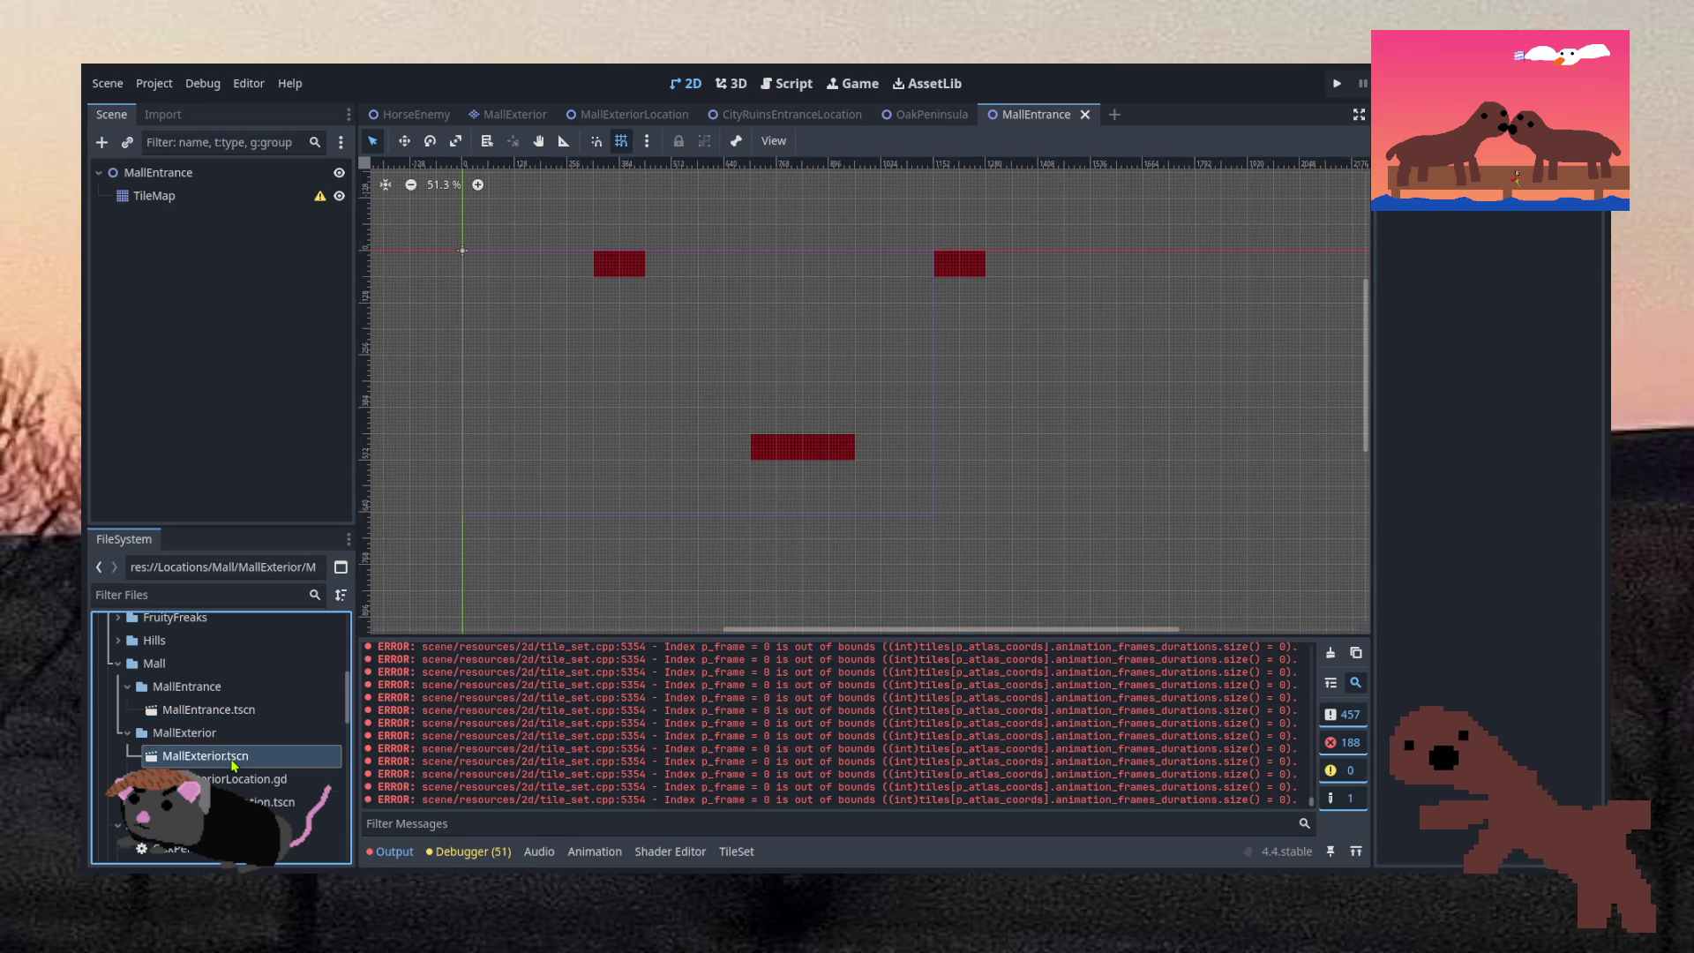
{"action": "double_click", "coordinate": [240, 711]}
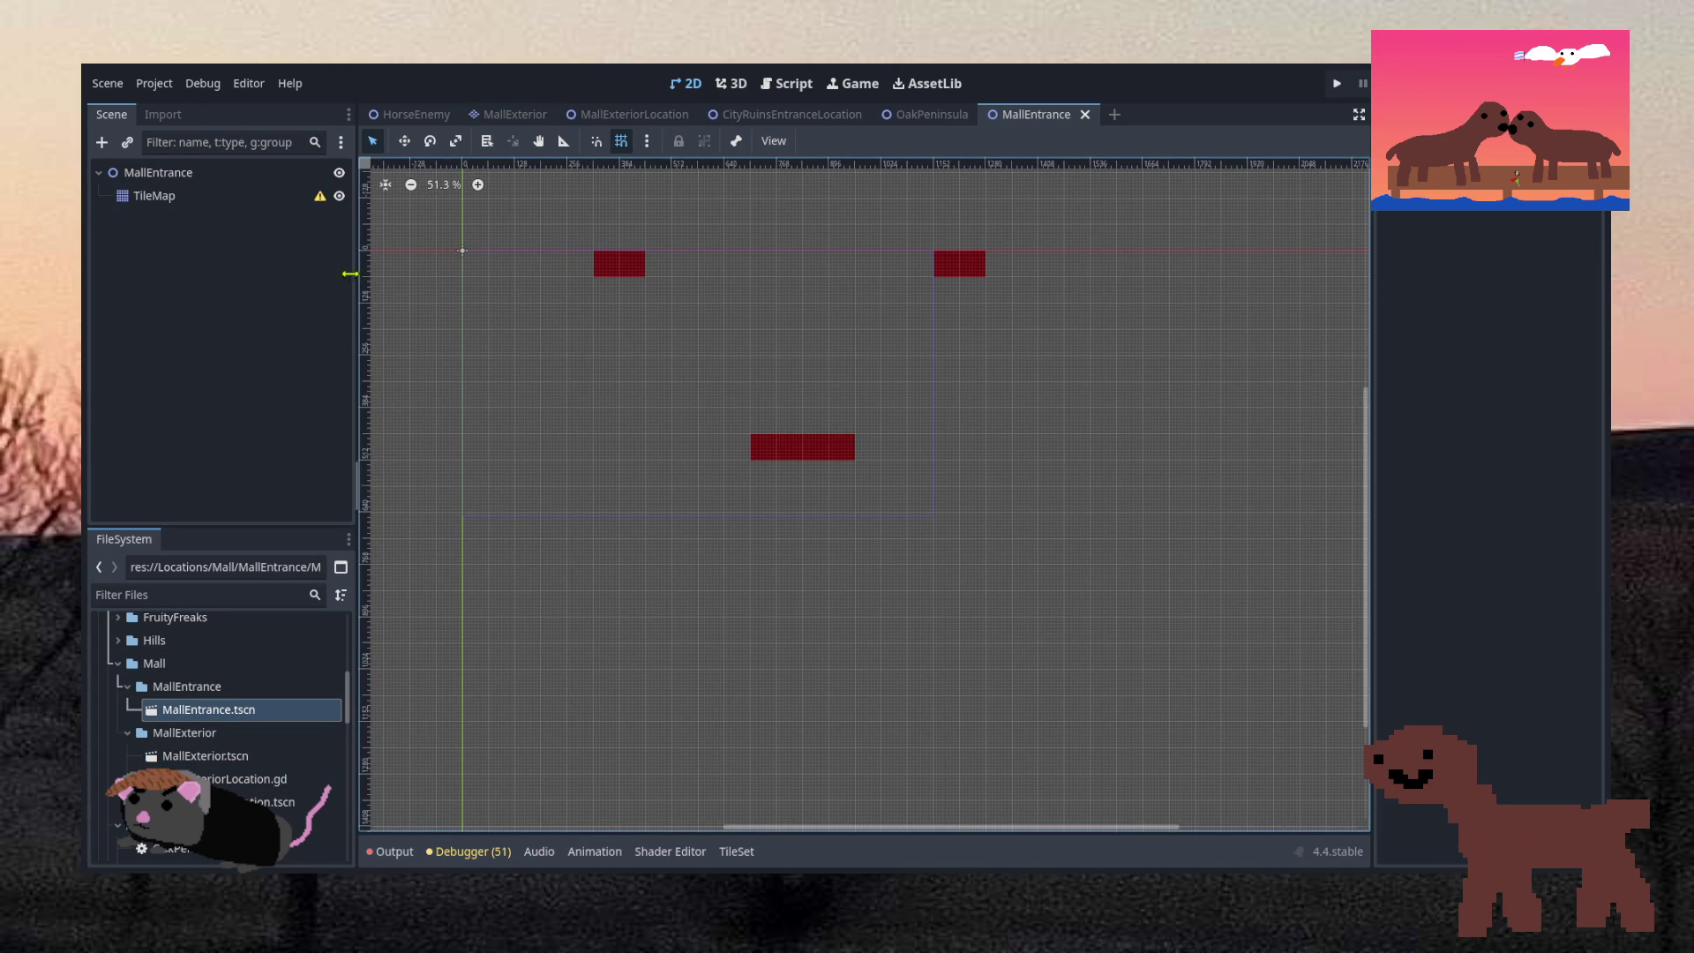
{"action": "left_click", "coordinate": [155, 196]}
Check the TileMap's Tiles.png atlas, then close the MallEntrance tab
{"action": "scroll", "coordinate": [928, 794], "scroll_direction": "down", "scroll_amount": 6}
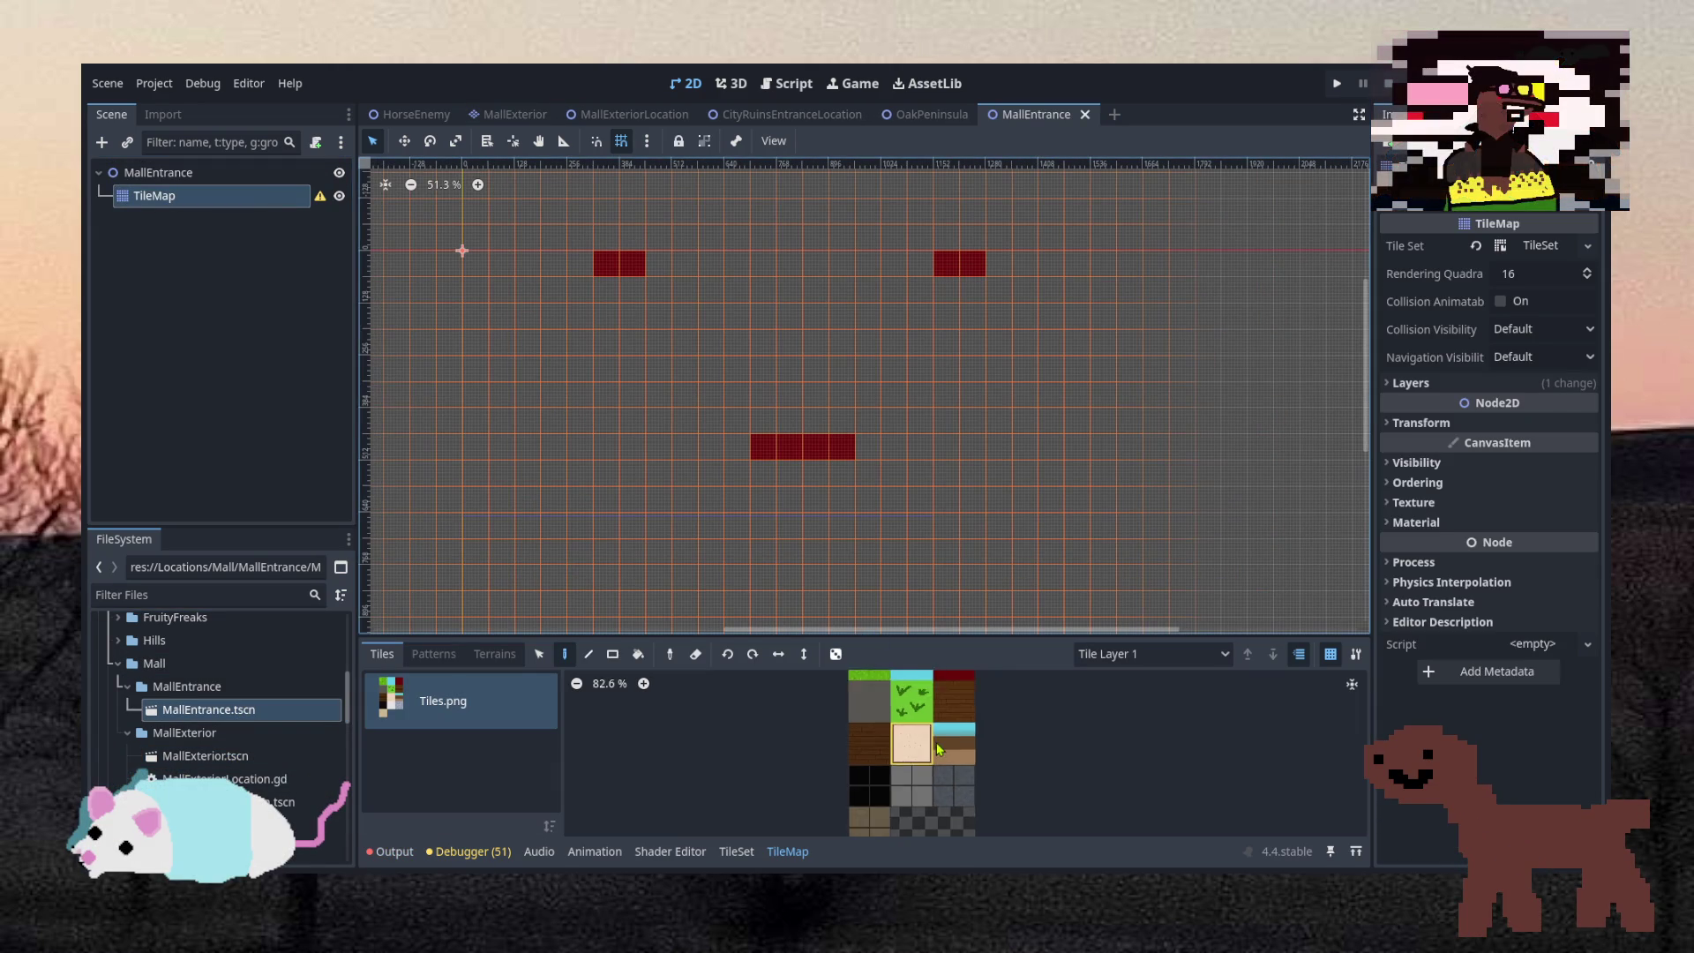
{"action": "scroll", "coordinate": [920, 814], "scroll_direction": "up", "scroll_amount": 5}
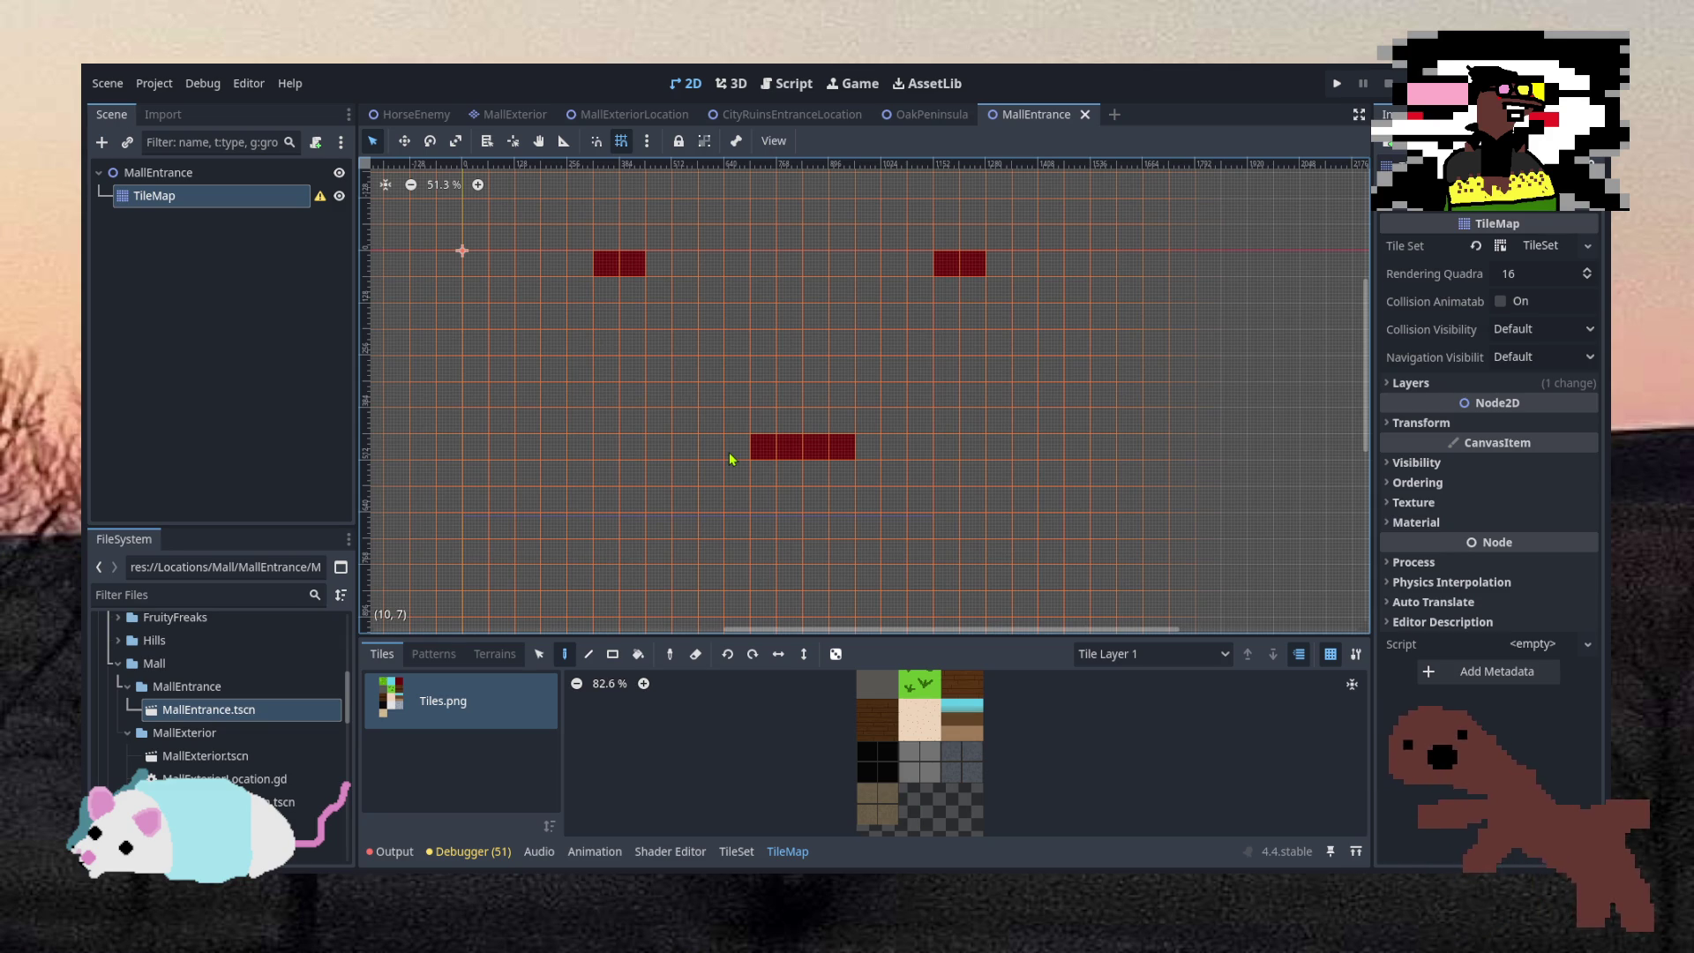
{"action": "scroll", "coordinate": [748, 356], "scroll_direction": "down", "scroll_amount": 1}
{"action": "scroll", "coordinate": [748, 357], "scroll_direction": "down", "scroll_amount": 2}
{"action": "scroll", "coordinate": [685, 337], "scroll_direction": "up", "scroll_amount": 2}
{"action": "left_click", "coordinate": [1085, 114]}
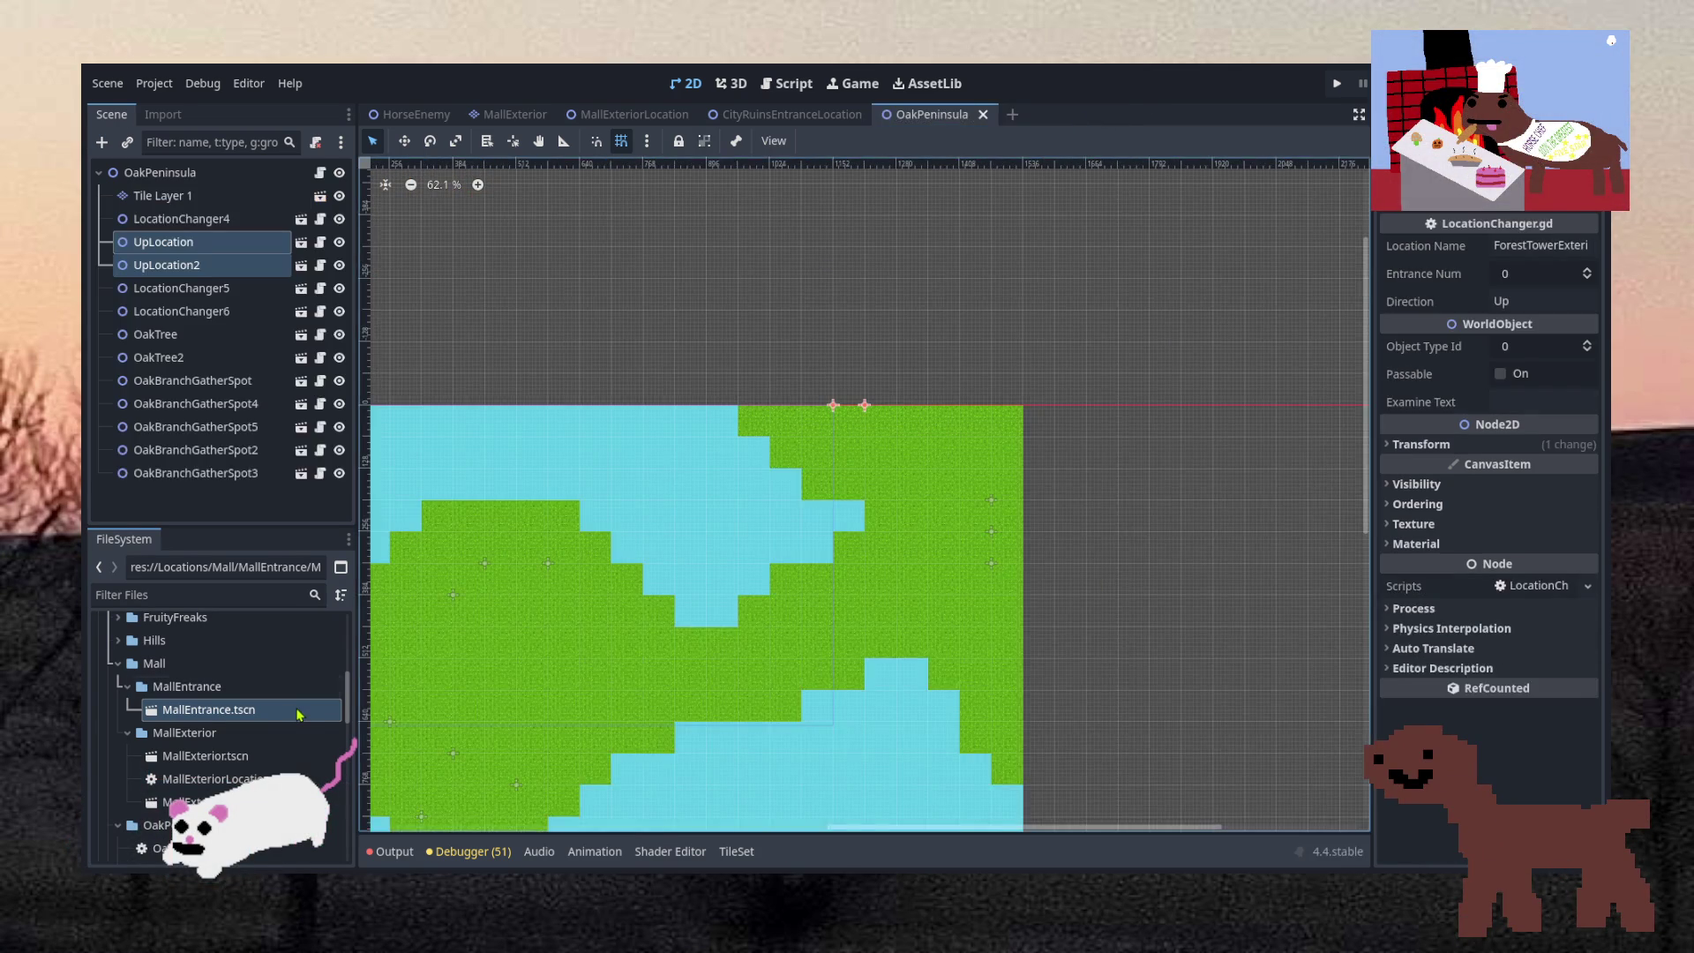
{"action": "double_click", "coordinate": [302, 709]}
{"action": "scroll", "coordinate": [221, 732], "scroll_direction": "down", "scroll_amount": 5}
{"action": "scroll", "coordinate": [847, 710], "scroll_direction": "down", "scroll_amount": 6}
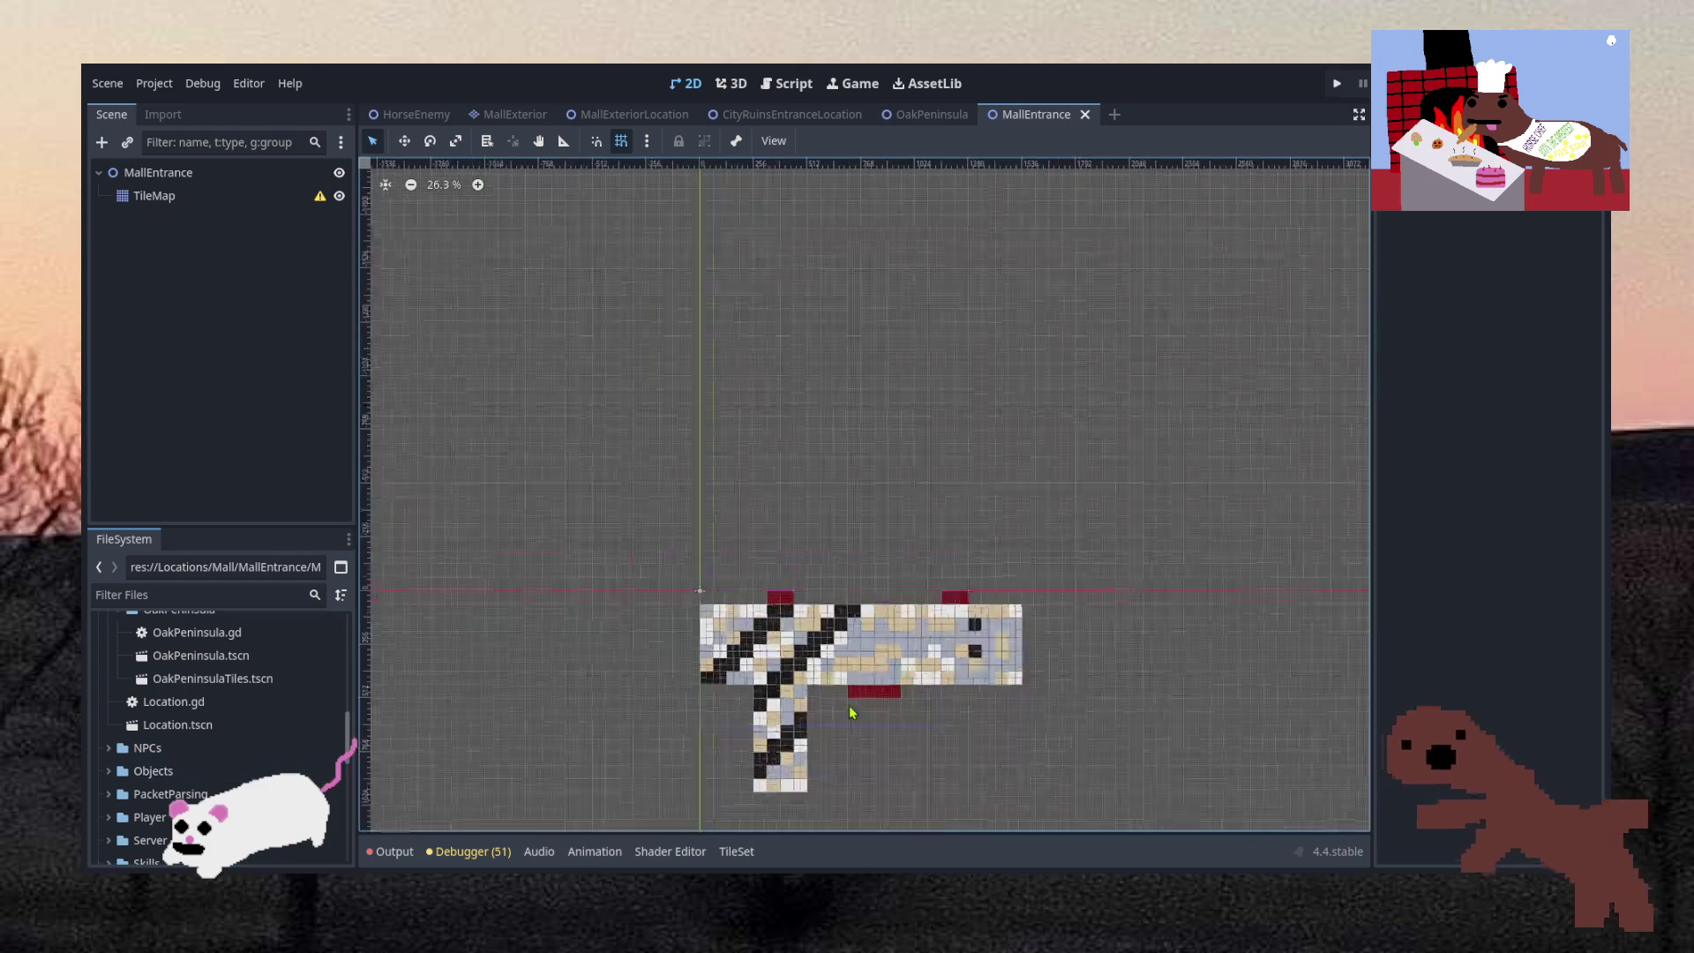
{"action": "scroll", "coordinate": [887, 790], "scroll_direction": "up", "scroll_amount": 4}
{"action": "scroll", "coordinate": [786, 703], "scroll_direction": "up", "scroll_amount": 1}
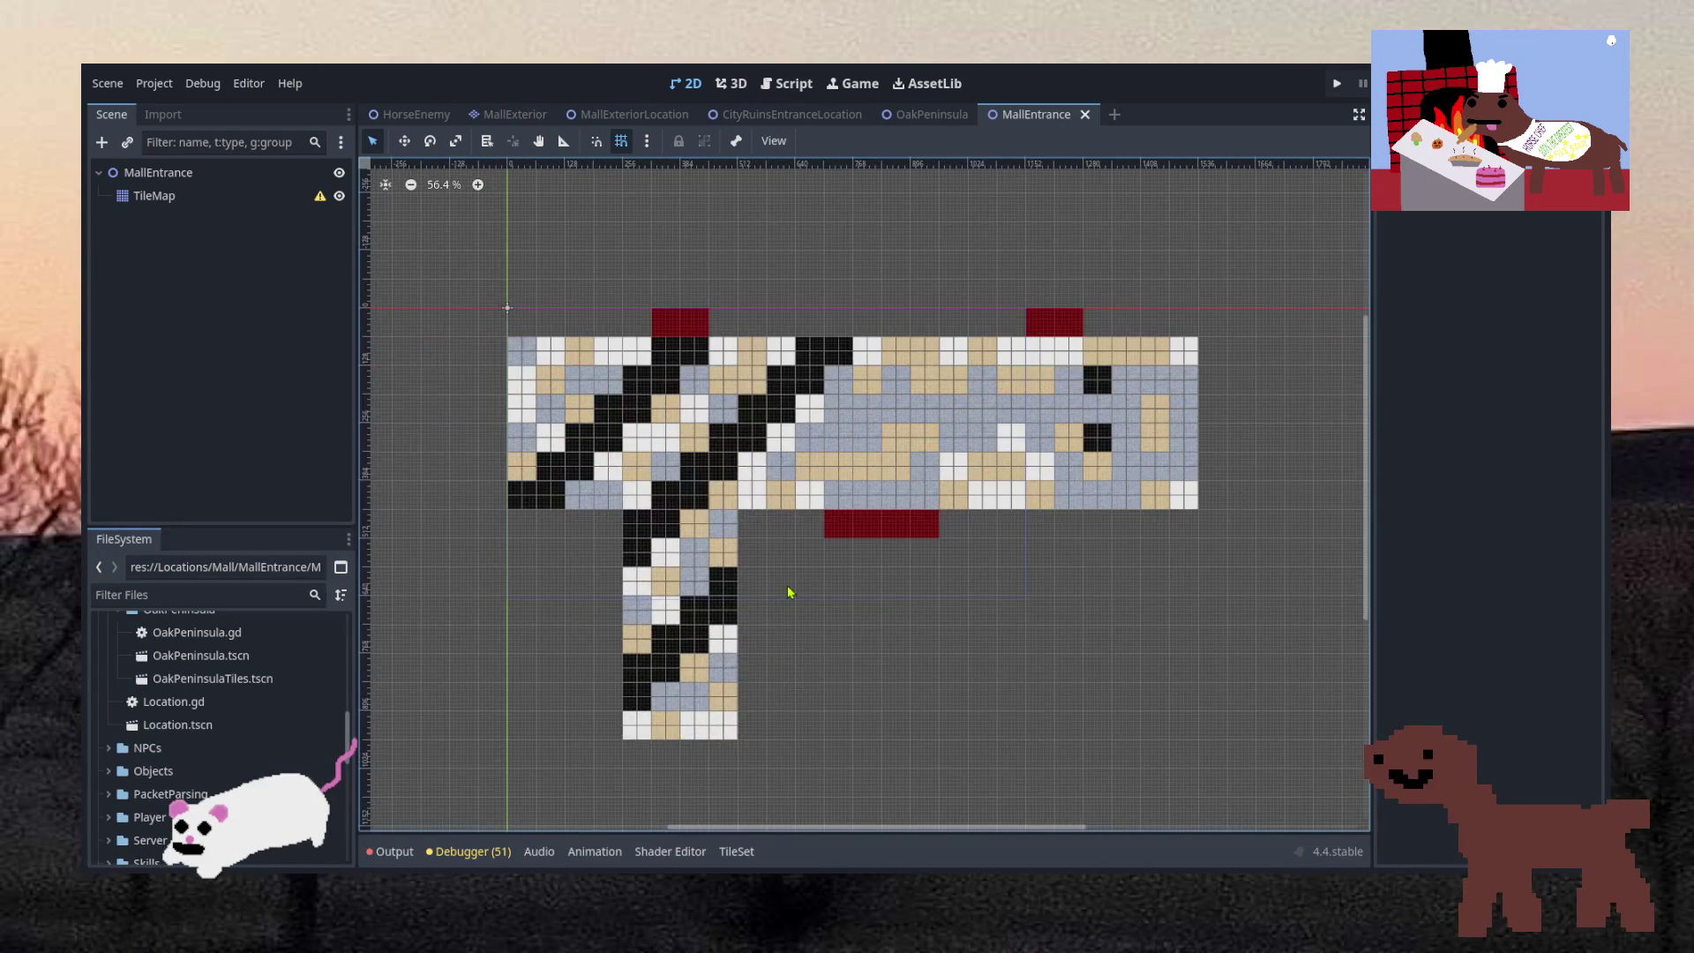
{"action": "scroll", "coordinate": [877, 275], "scroll_direction": "down", "scroll_amount": 1}
{"action": "scroll", "coordinate": [869, 287], "scroll_direction": "down", "scroll_amount": 2}
{"action": "scroll", "coordinate": [842, 423], "scroll_direction": "up", "scroll_amount": 4}
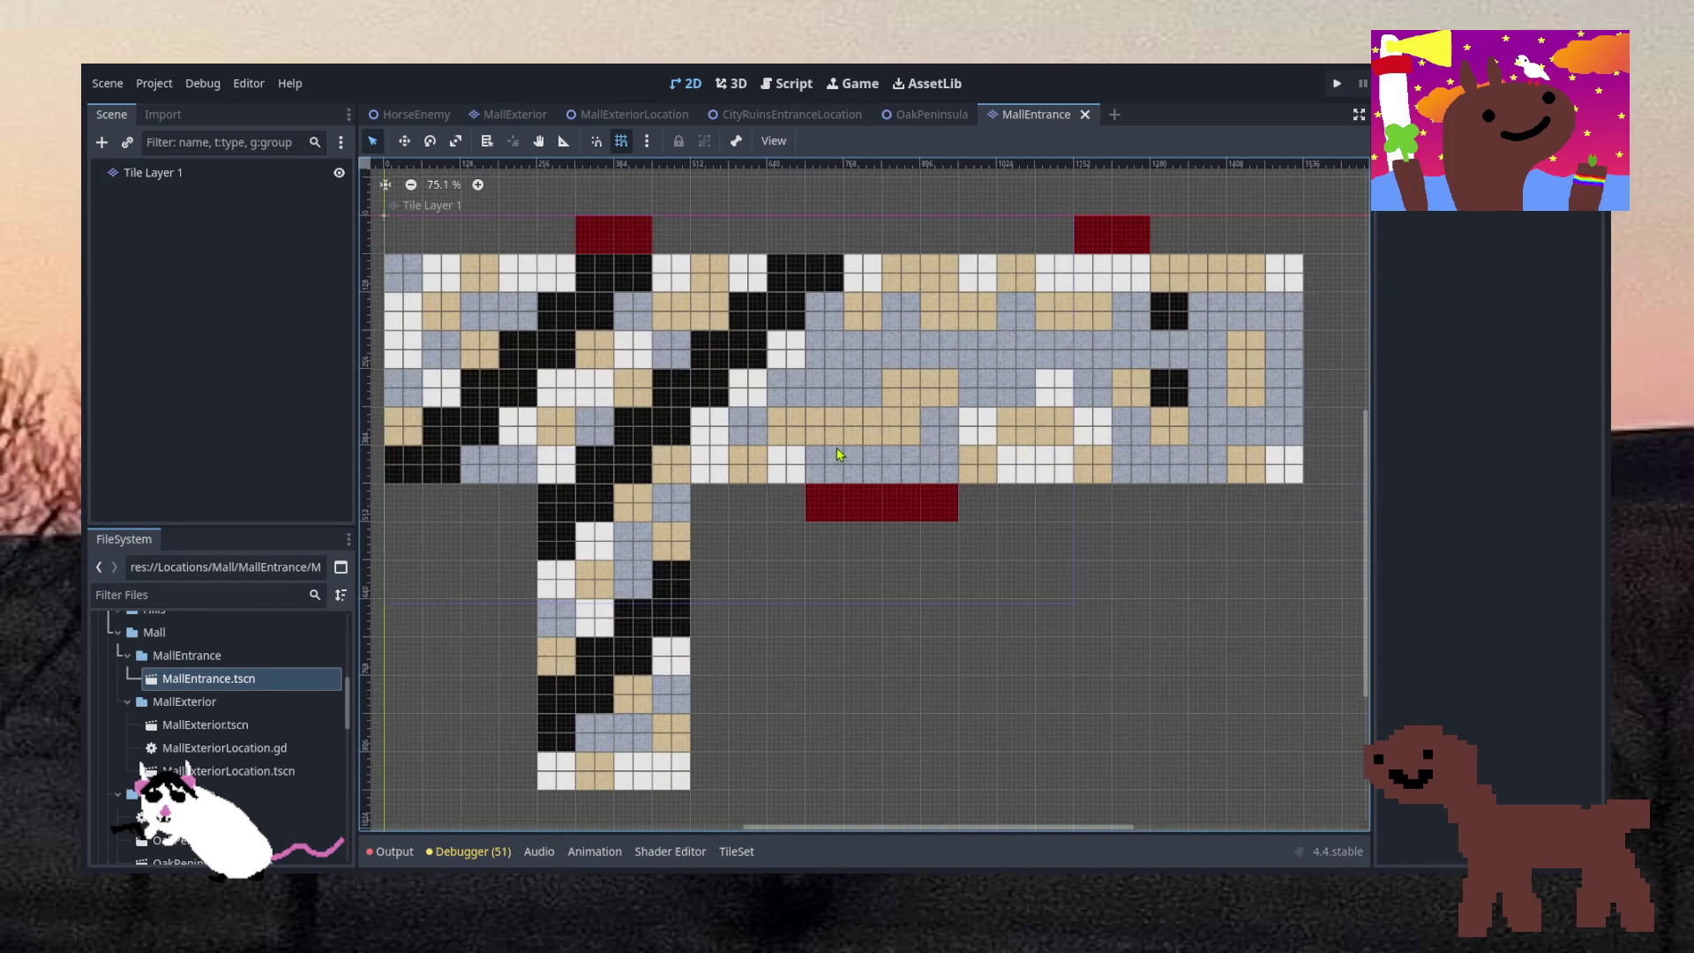
{"action": "scroll", "coordinate": [838, 454], "scroll_direction": "down", "scroll_amount": 2}
{"action": "scroll", "coordinate": [825, 473], "scroll_direction": "up", "scroll_amount": 2}
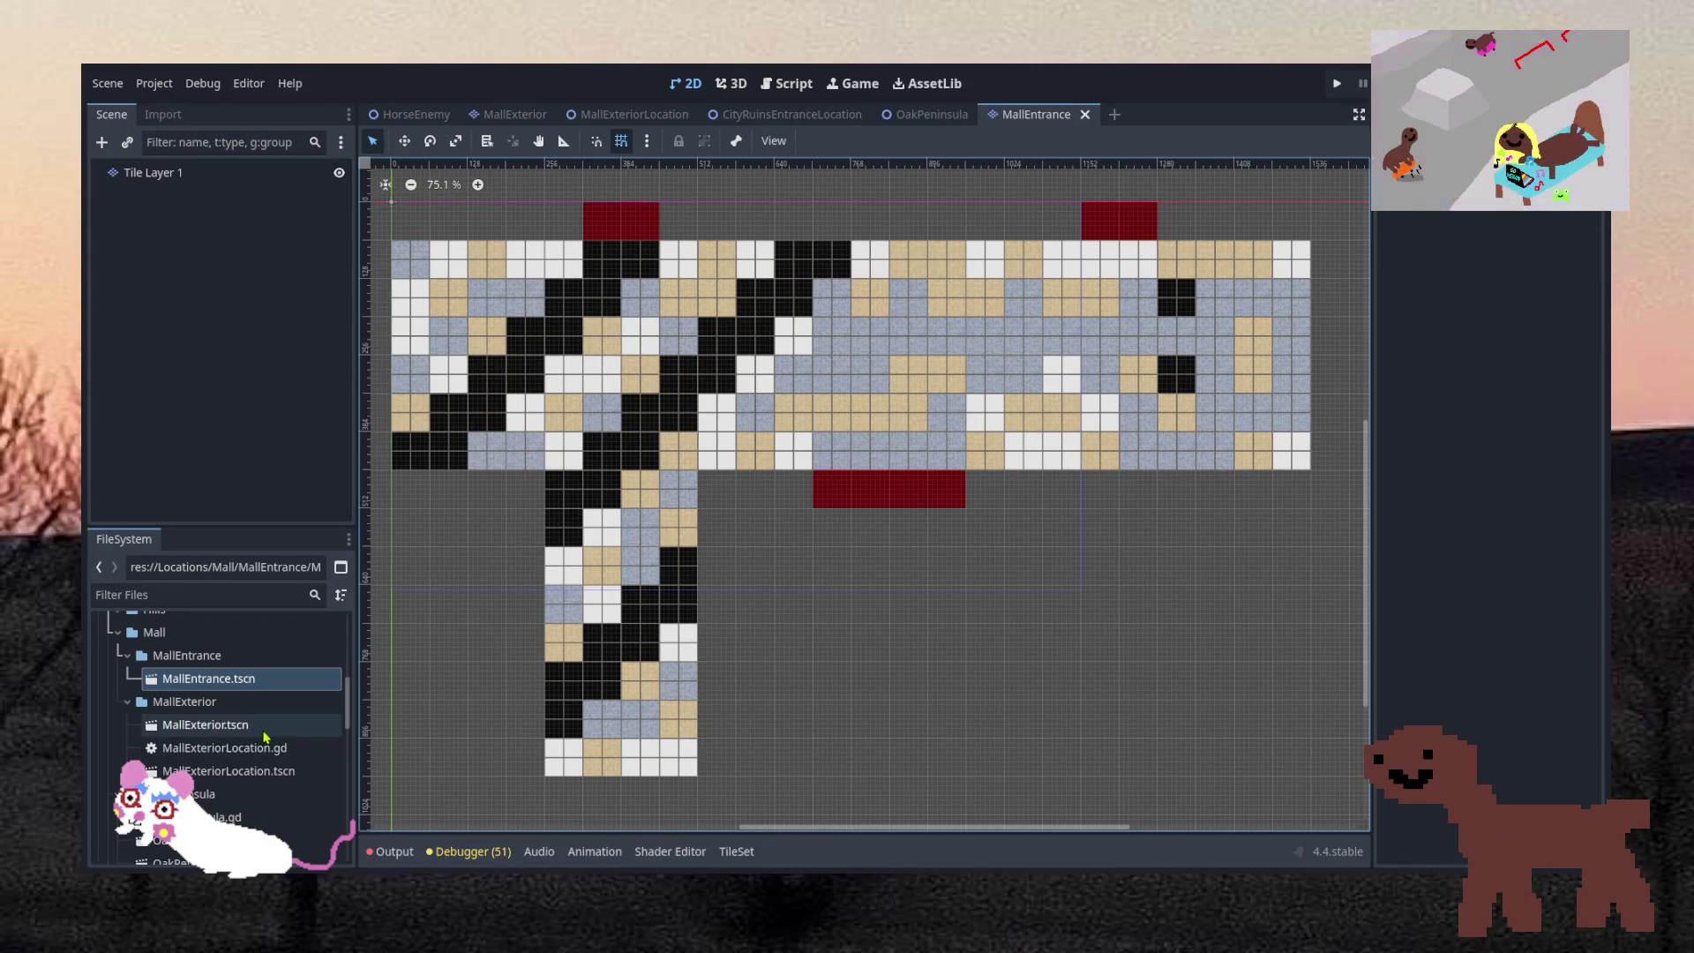
{"action": "left_click", "coordinate": [269, 771]}
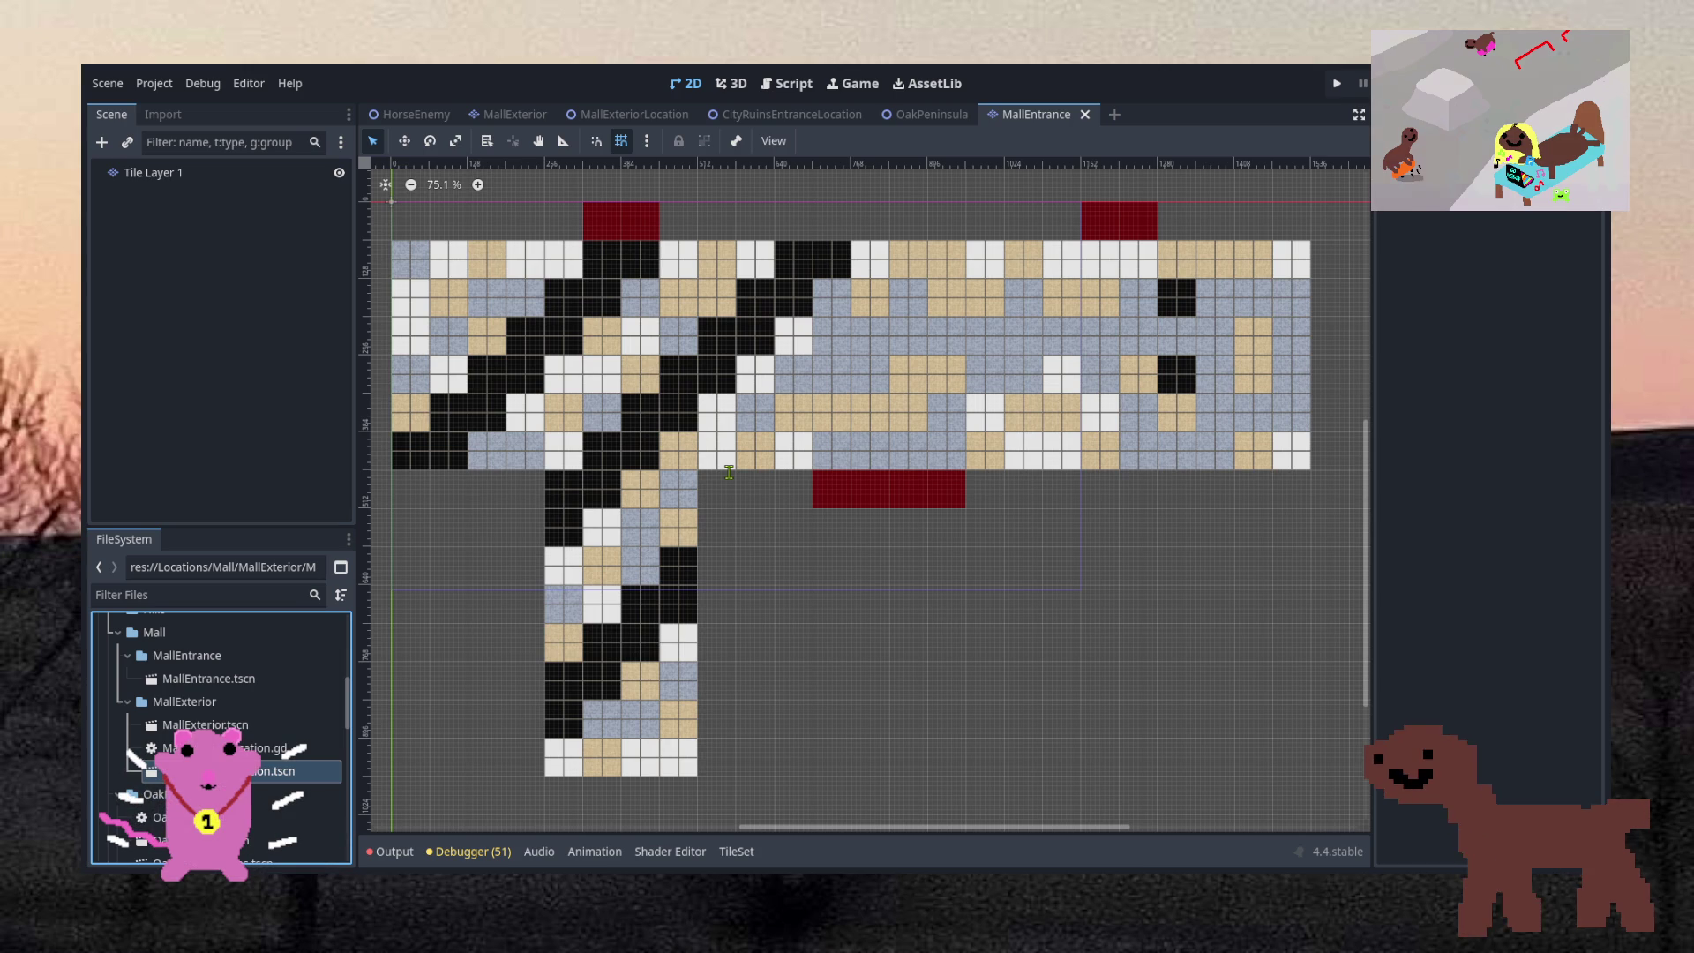
{"action": "left_click_drag", "start_coordinate": [221, 725], "coordinate": [227, 661]}
Open MallEntranceLocation.tscn and rename its root node to MallEntranceLocation
{"action": "double_click", "coordinate": [247, 706]}
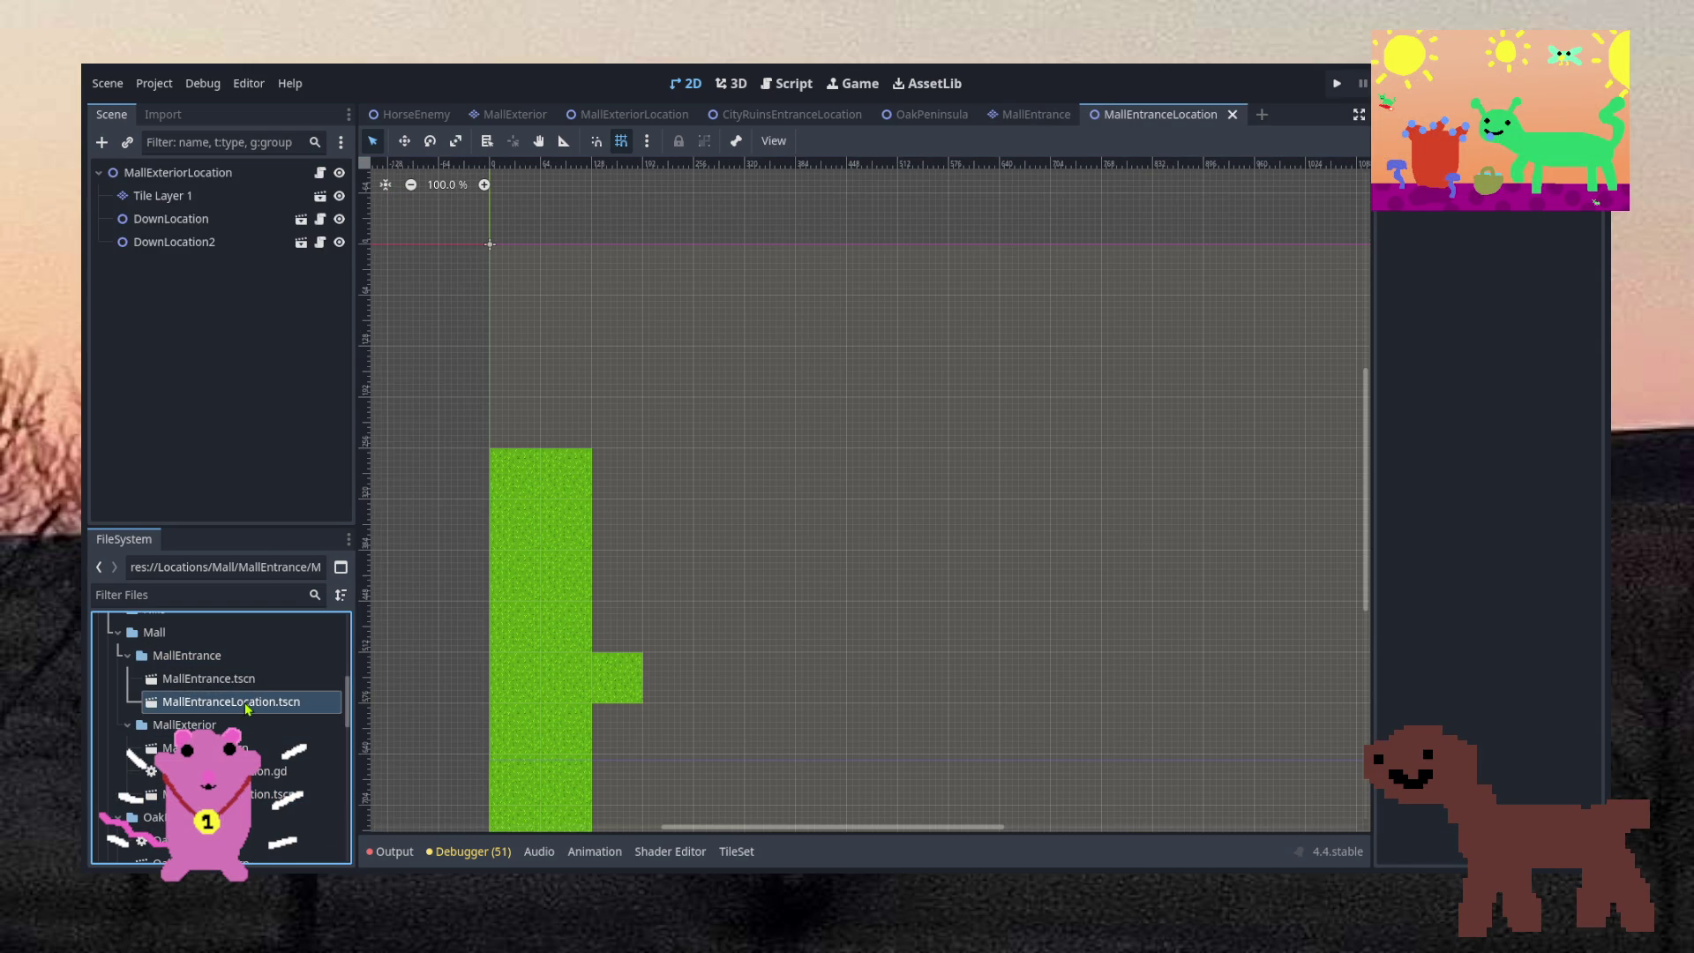
{"action": "scroll", "coordinate": [601, 556], "scroll_direction": "down", "scroll_amount": 6}
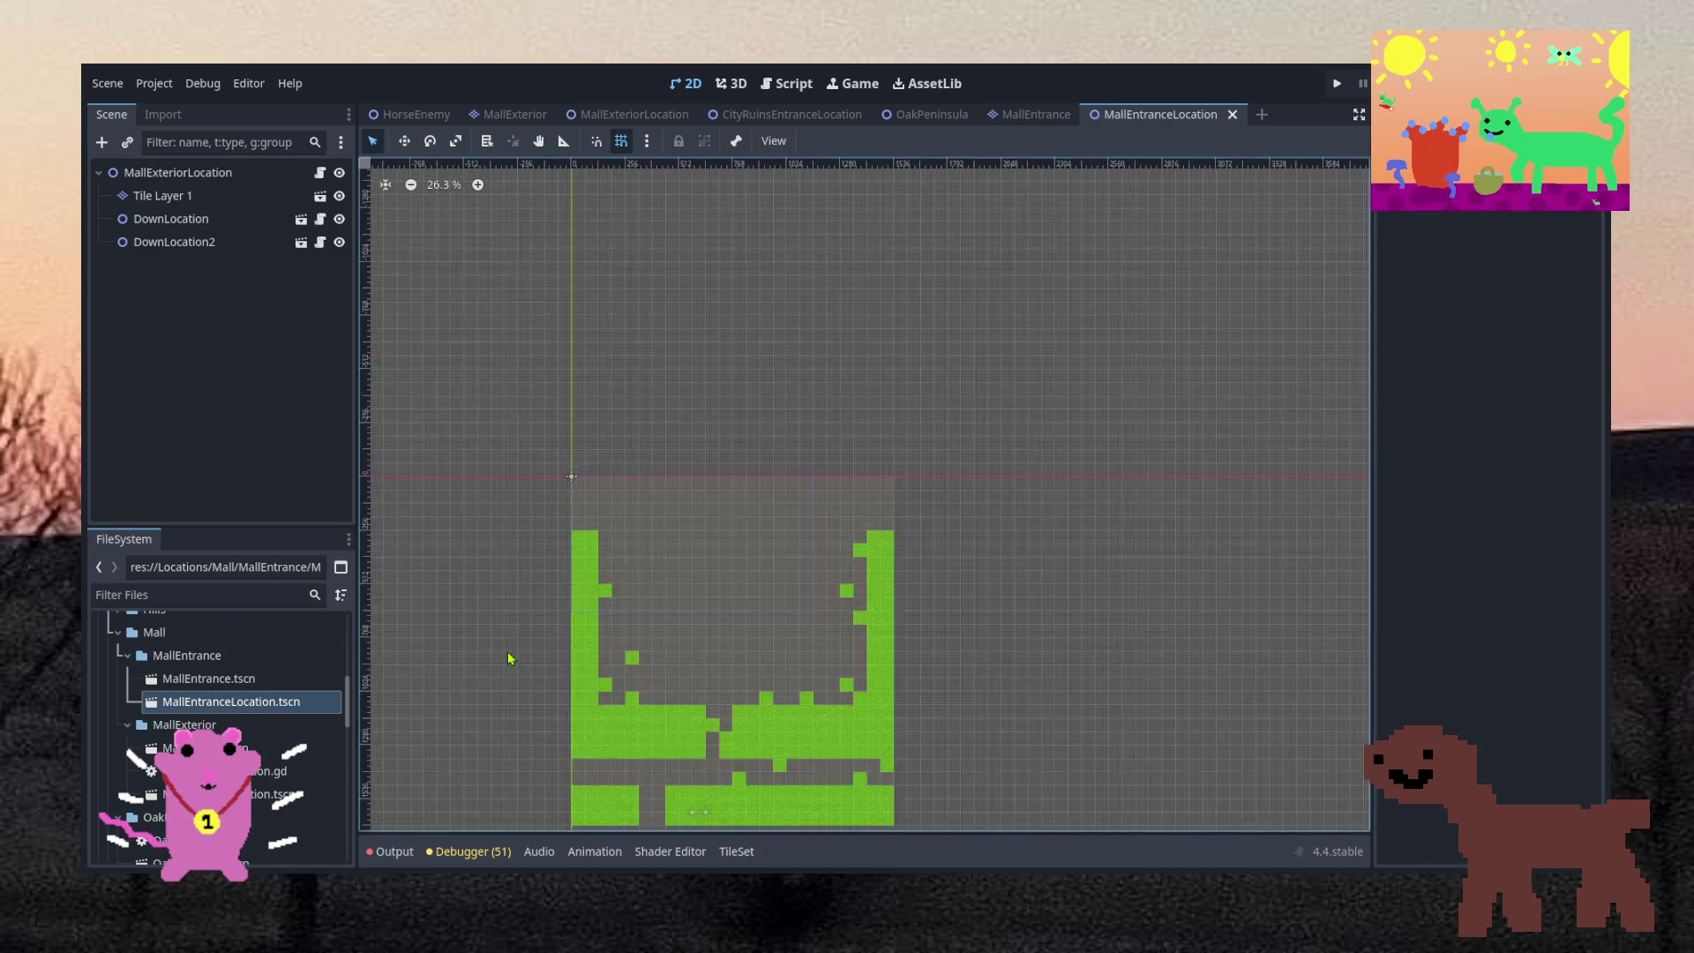
{"action": "scroll", "coordinate": [583, 638], "scroll_direction": "up", "scroll_amount": 2}
{"action": "scroll", "coordinate": [583, 637], "scroll_direction": "up", "scroll_amount": 1}
{"action": "left_click", "coordinate": [183, 173]}
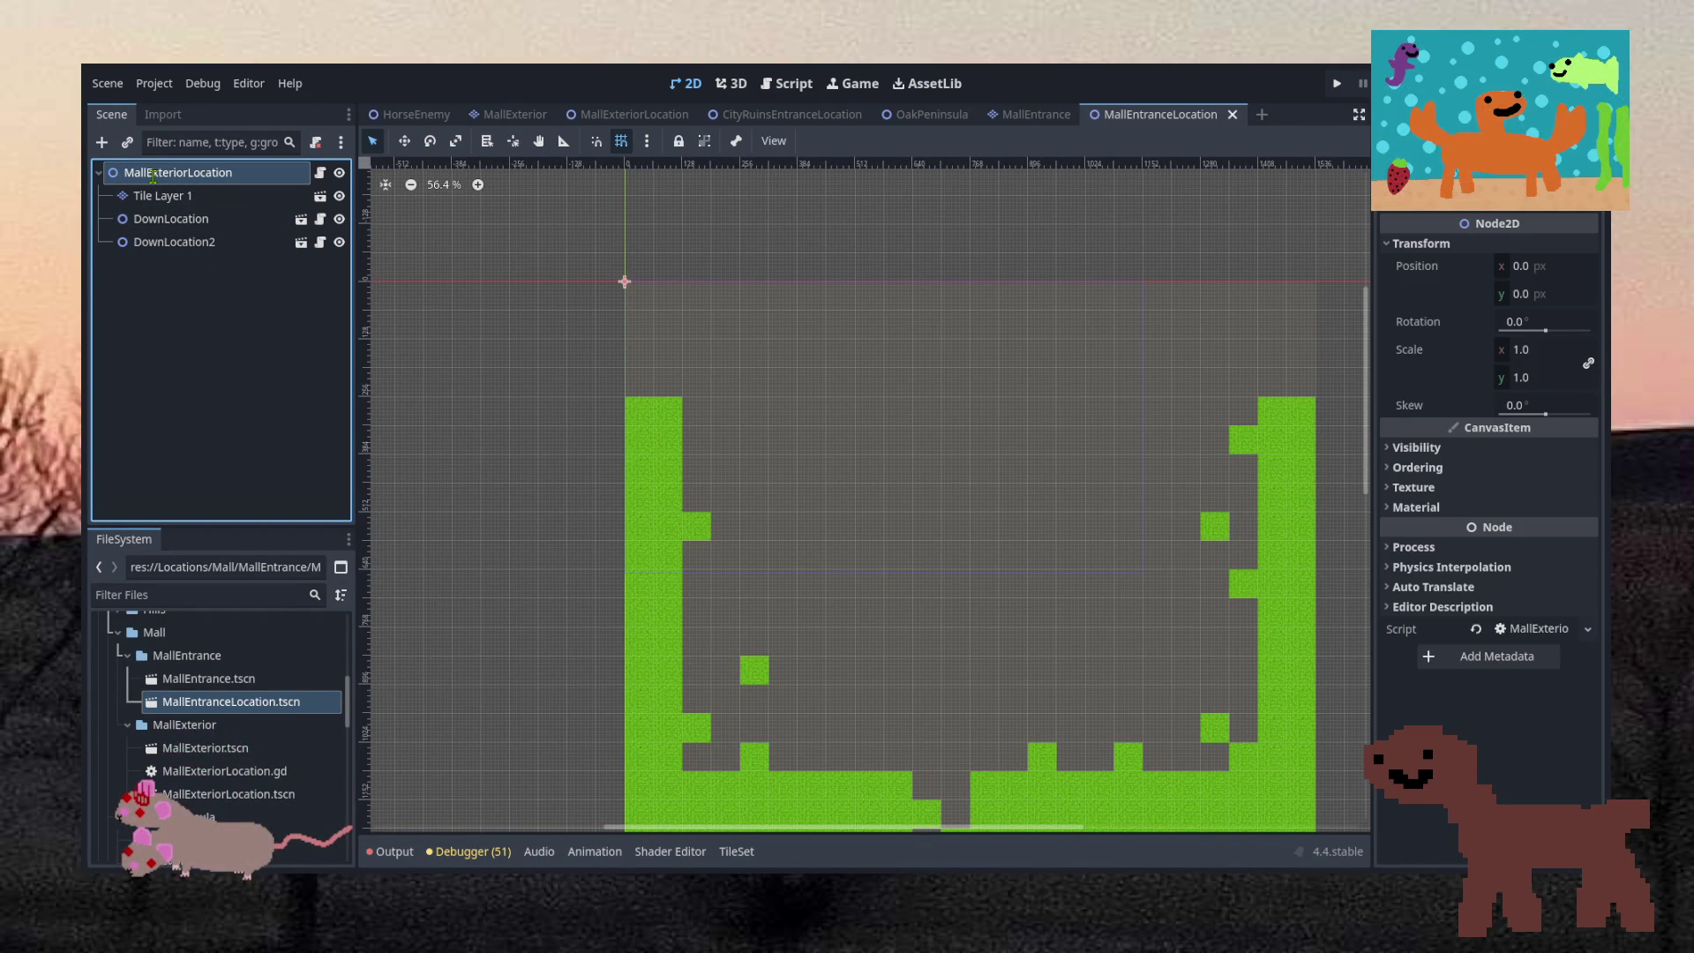
{"action": "key", "text": "F2"}
{"action": "type", "text": "MallEntranceLocation"}
{"action": "key", "text": "Return"}
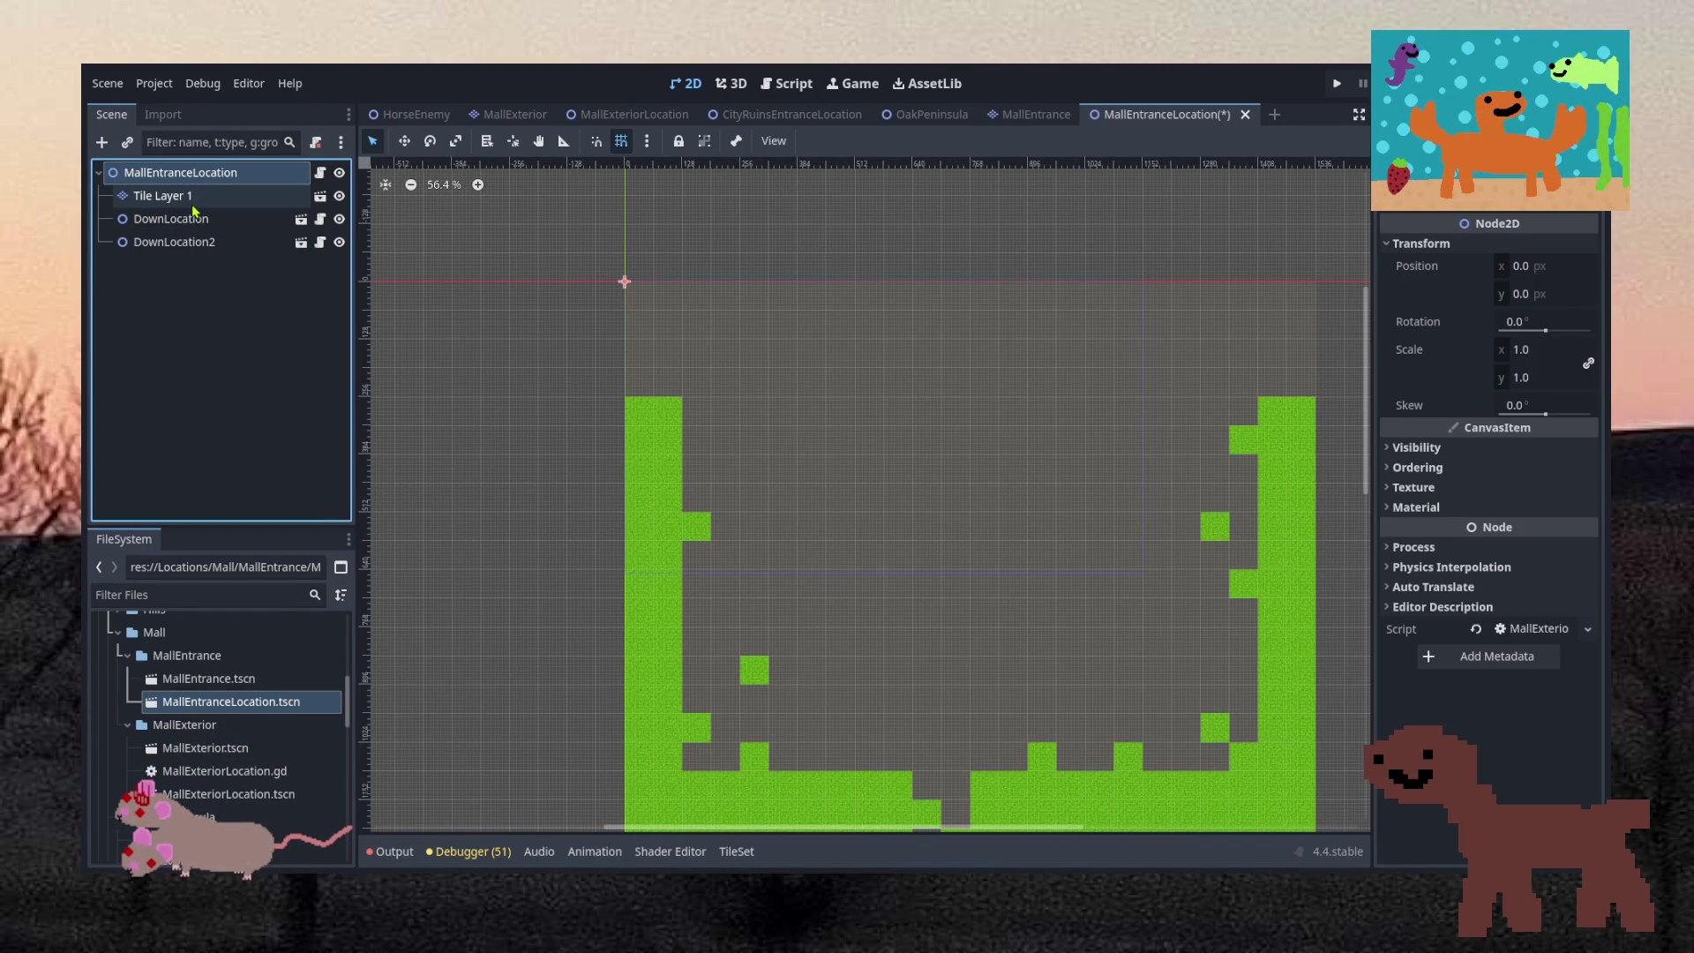
Drop MallEntrance.tscn onto the root and delete the green Tile Layer 1
{"action": "left_click_drag", "start_coordinate": [208, 679], "coordinate": [174, 176]}
{"action": "left_click", "coordinate": [181, 195]}
{"action": "key", "text": "Delete"}
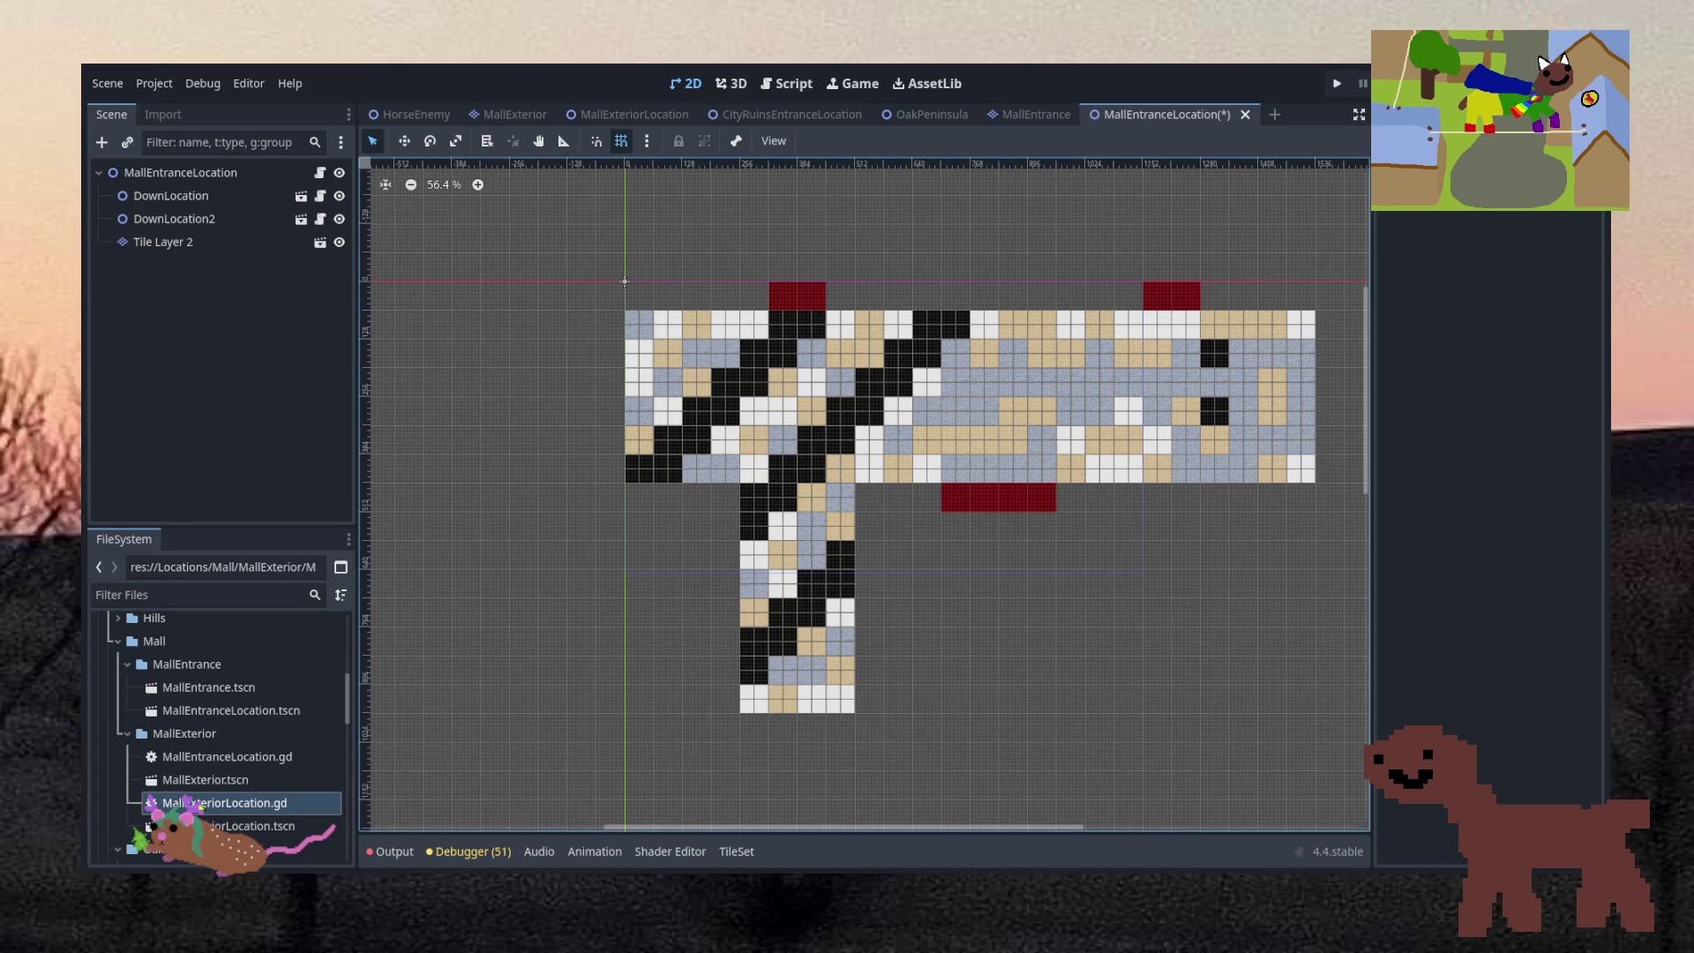
Attach MallEntranceLocation.gd to the root node and move the script into the MallEntrance folder
{"action": "left_click", "coordinate": [227, 756]}
{"action": "left_click_drag", "start_coordinate": [227, 756], "coordinate": [218, 182]}
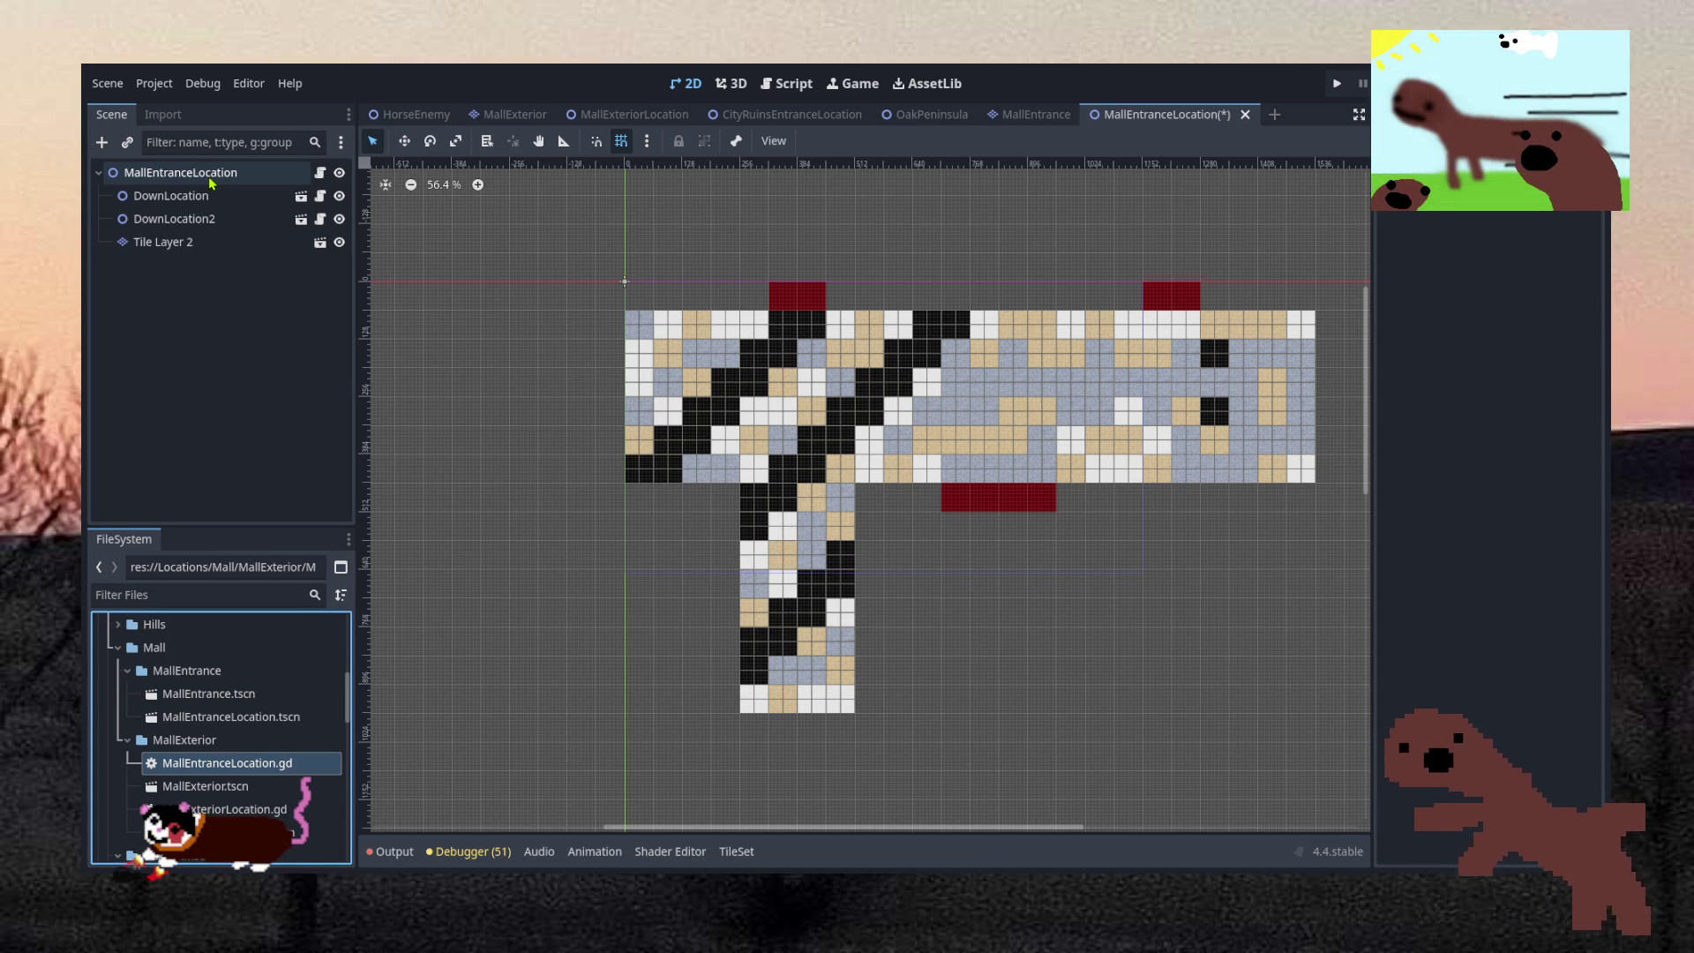
{"action": "left_click", "coordinate": [210, 177]}
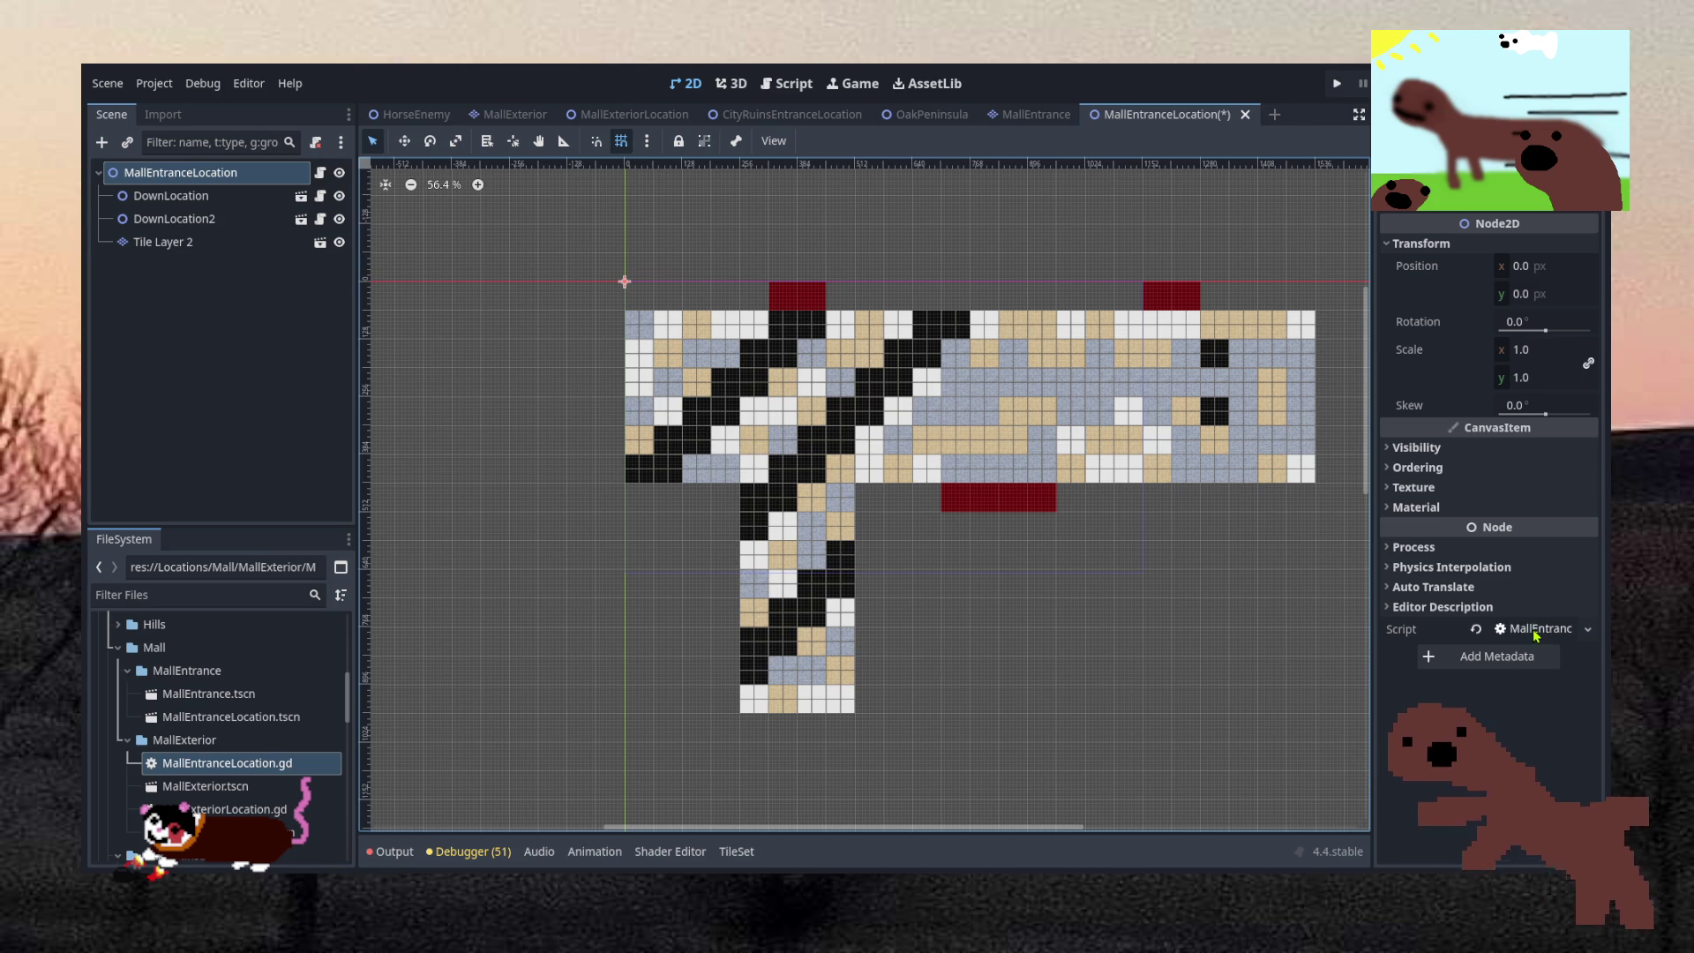
{"action": "left_click_drag", "start_coordinate": [168, 762], "coordinate": [221, 670]}
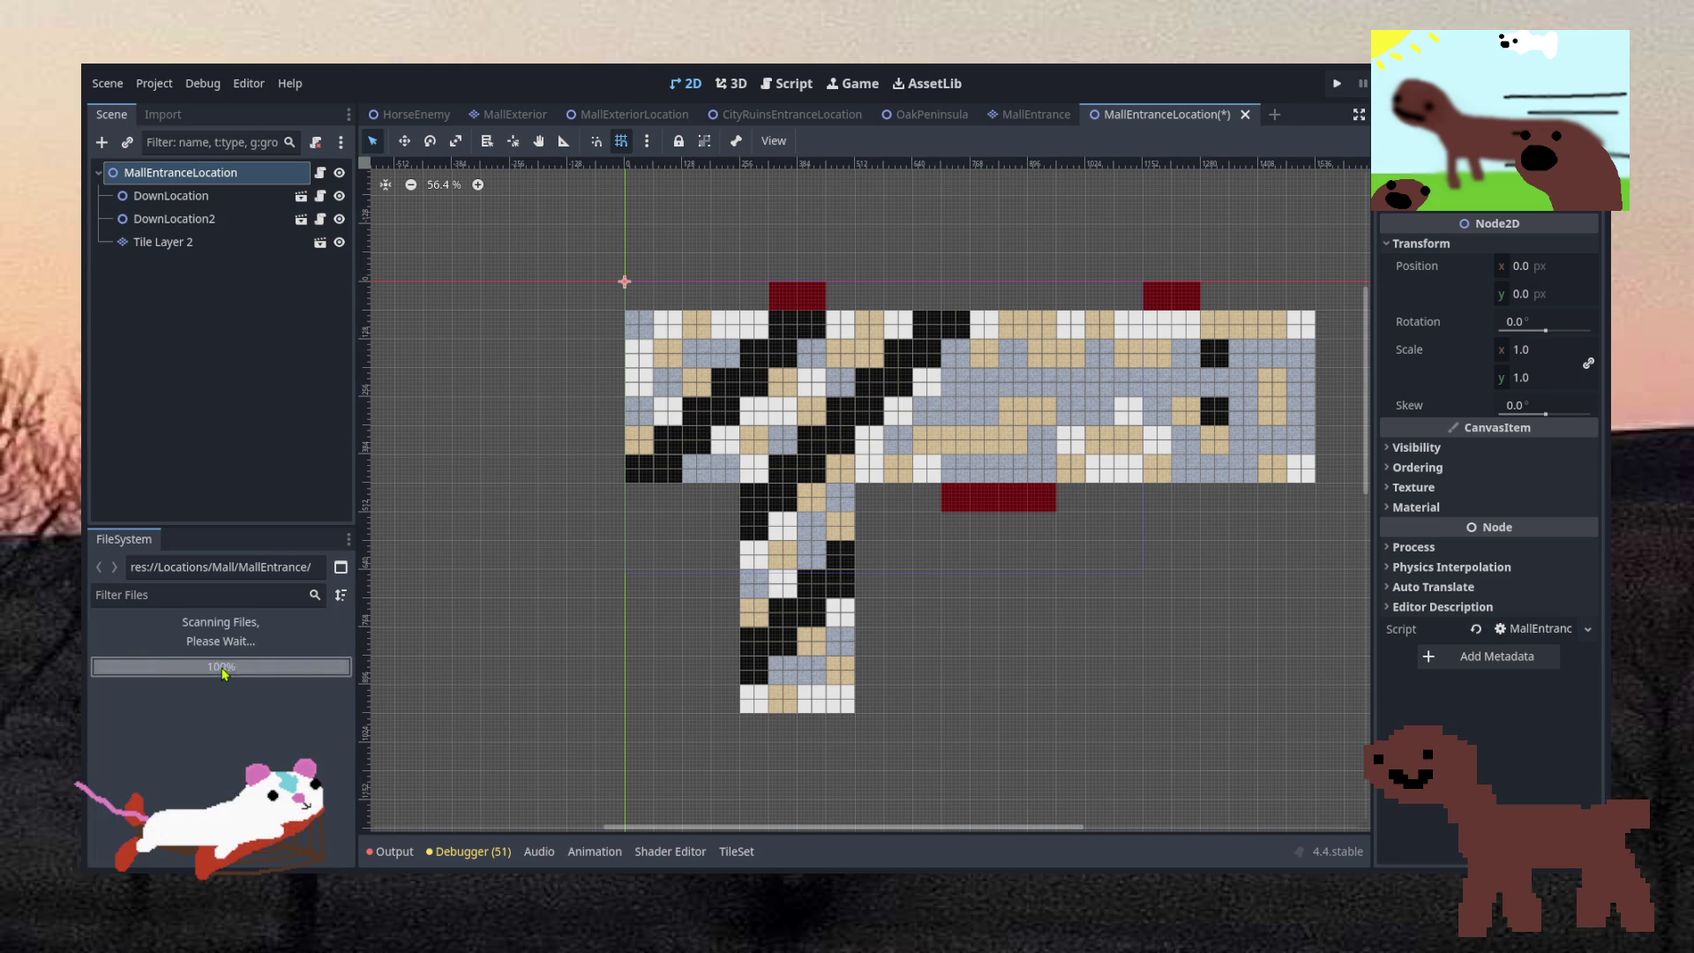
Change the script's locationName from MallExterior to "MallEntrance" and save
{"action": "left_click", "coordinate": [1535, 628]}
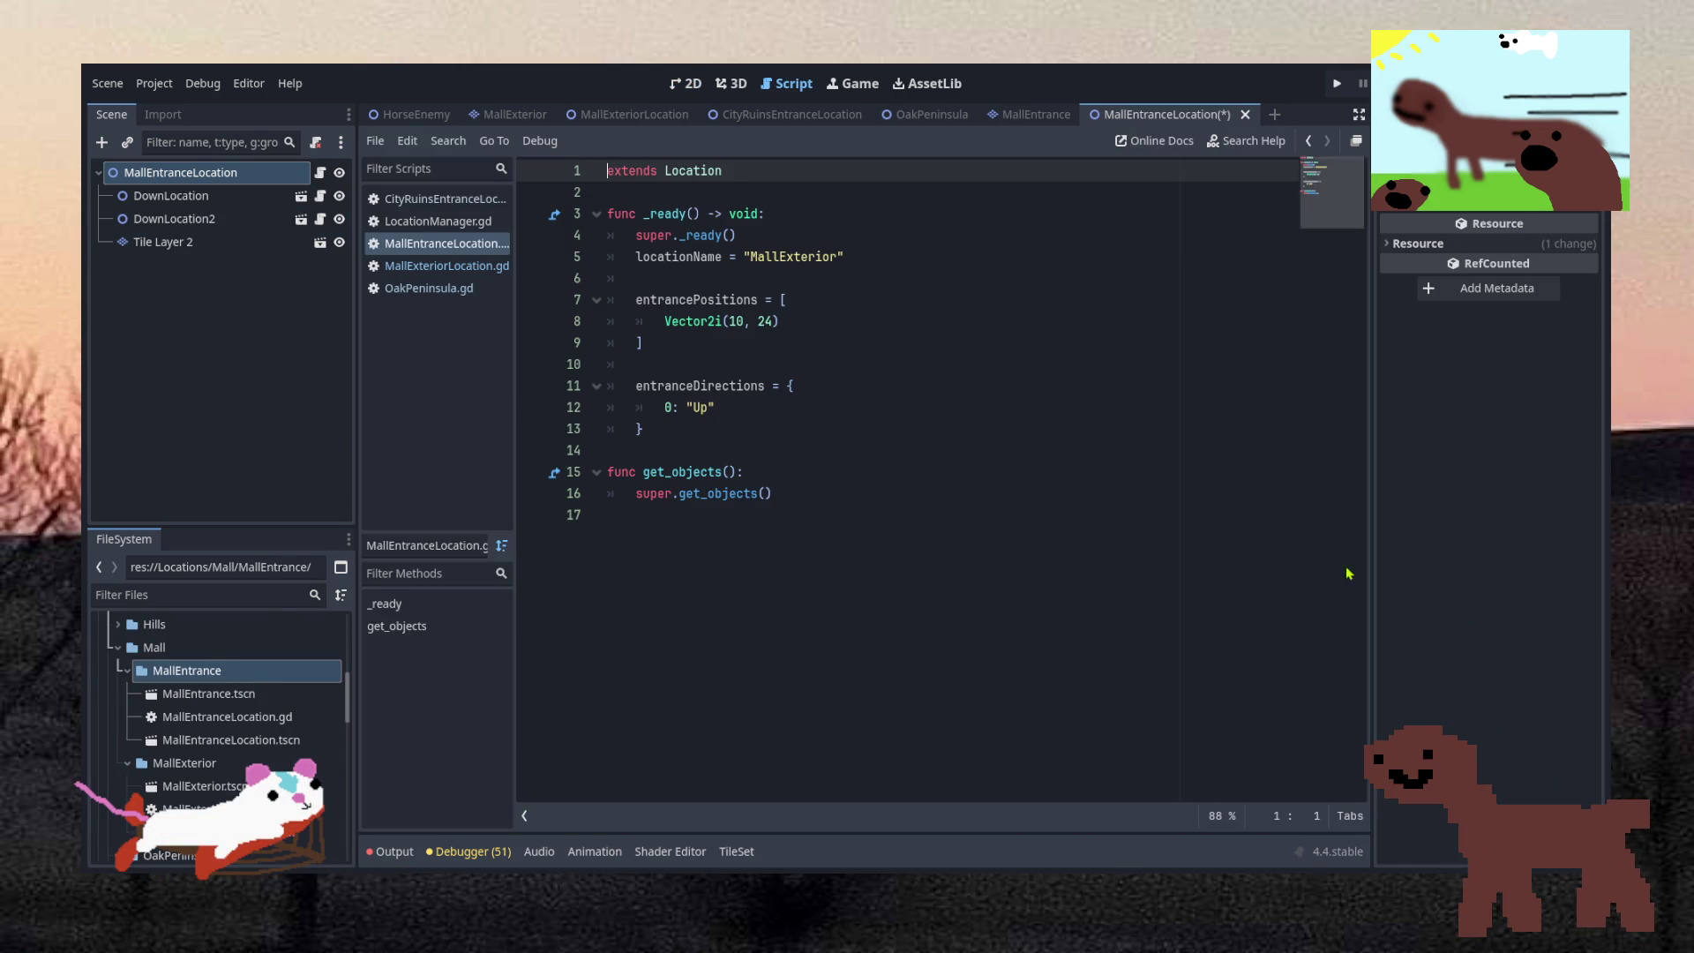
{"action": "left_click", "coordinate": [773, 300]}
{"action": "left_click", "coordinate": [788, 257]}
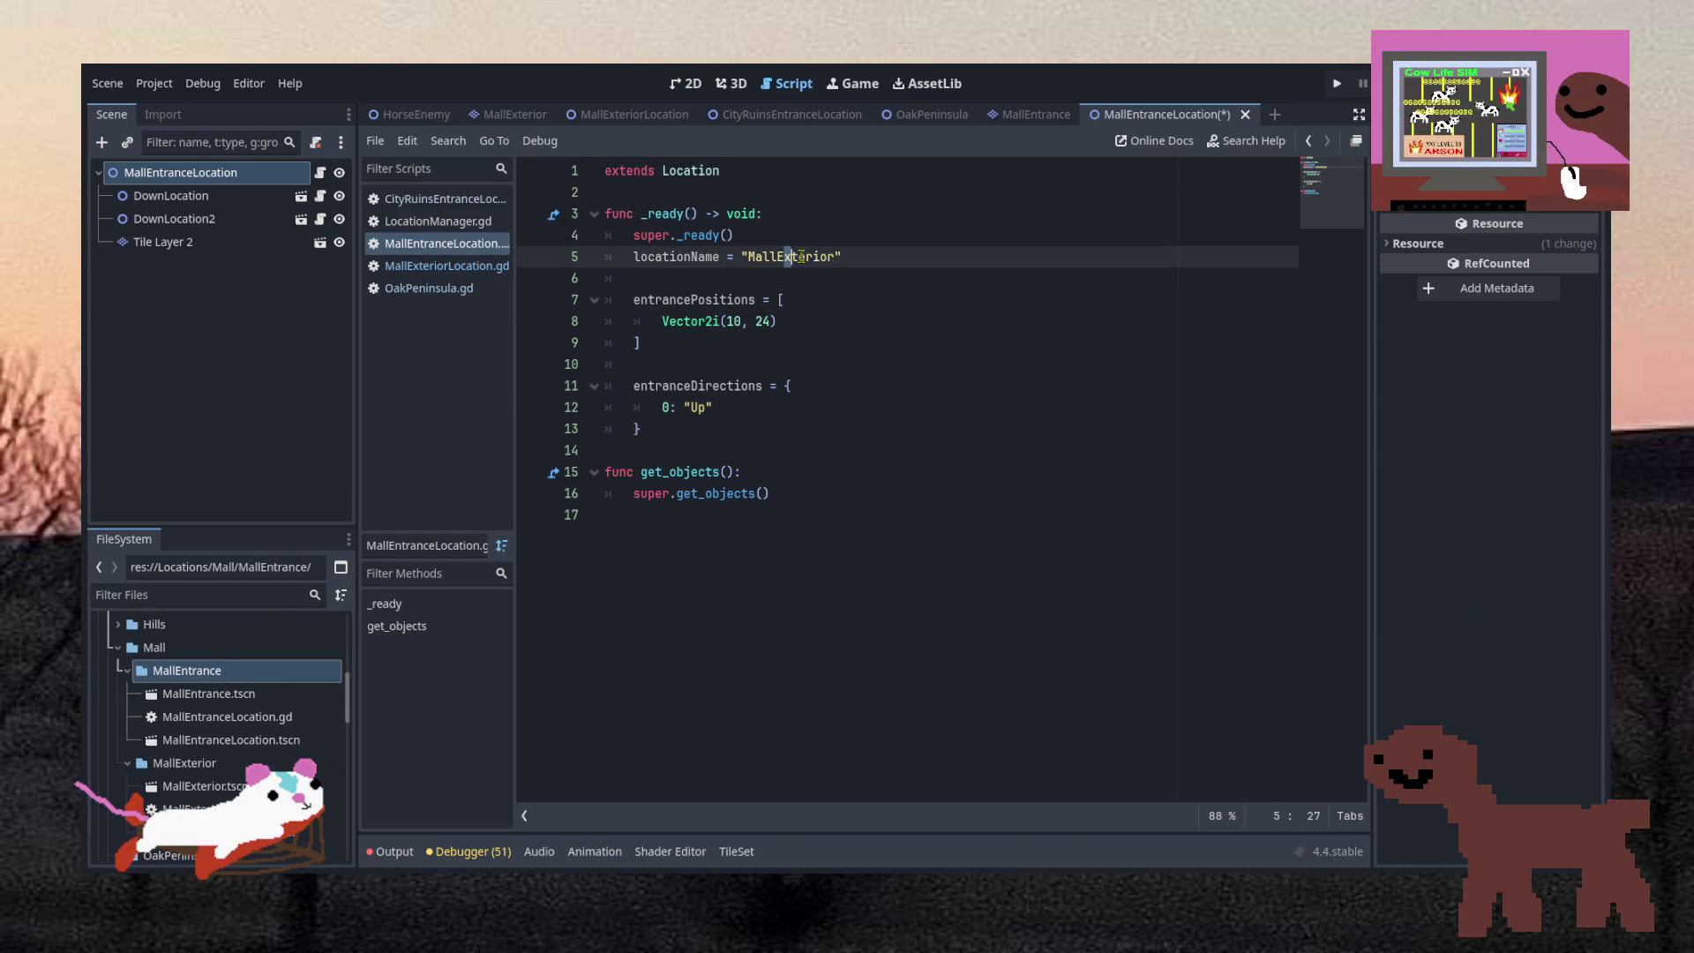
{"action": "type", "text": "ntr"}
{"action": "key", "text": "ctrl+s"}
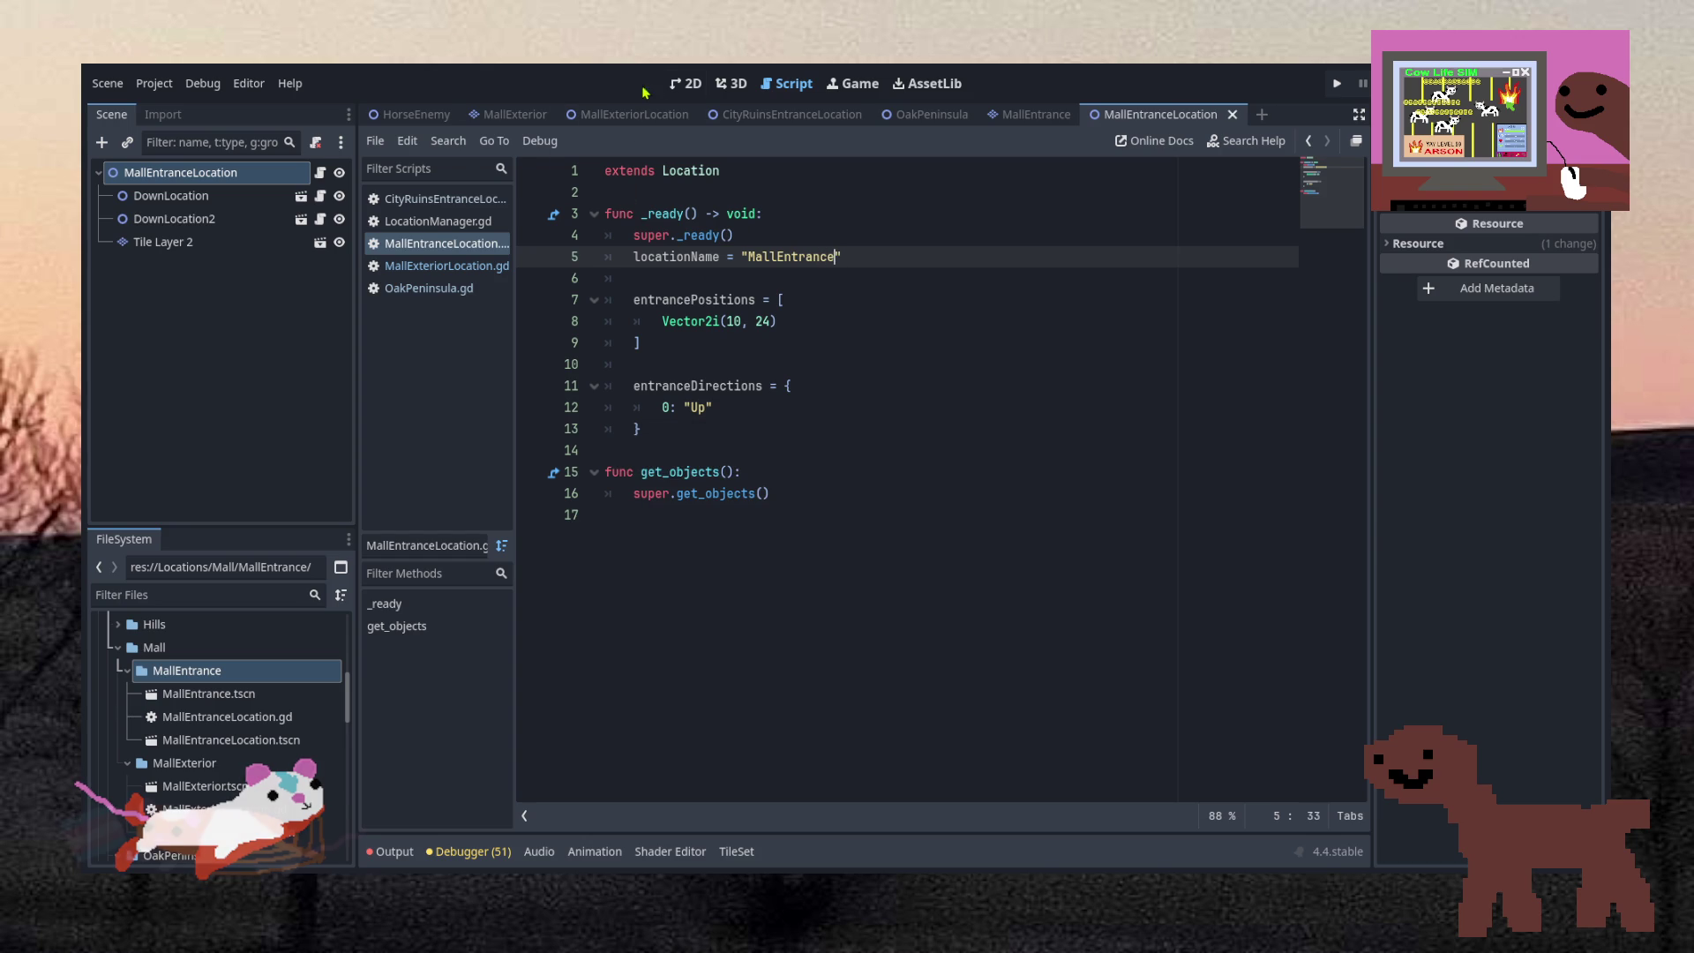
{"action": "key", "text": "ctrl+F1"}
{"action": "scroll", "coordinate": [800, 633], "scroll_direction": "up", "scroll_amount": 5}
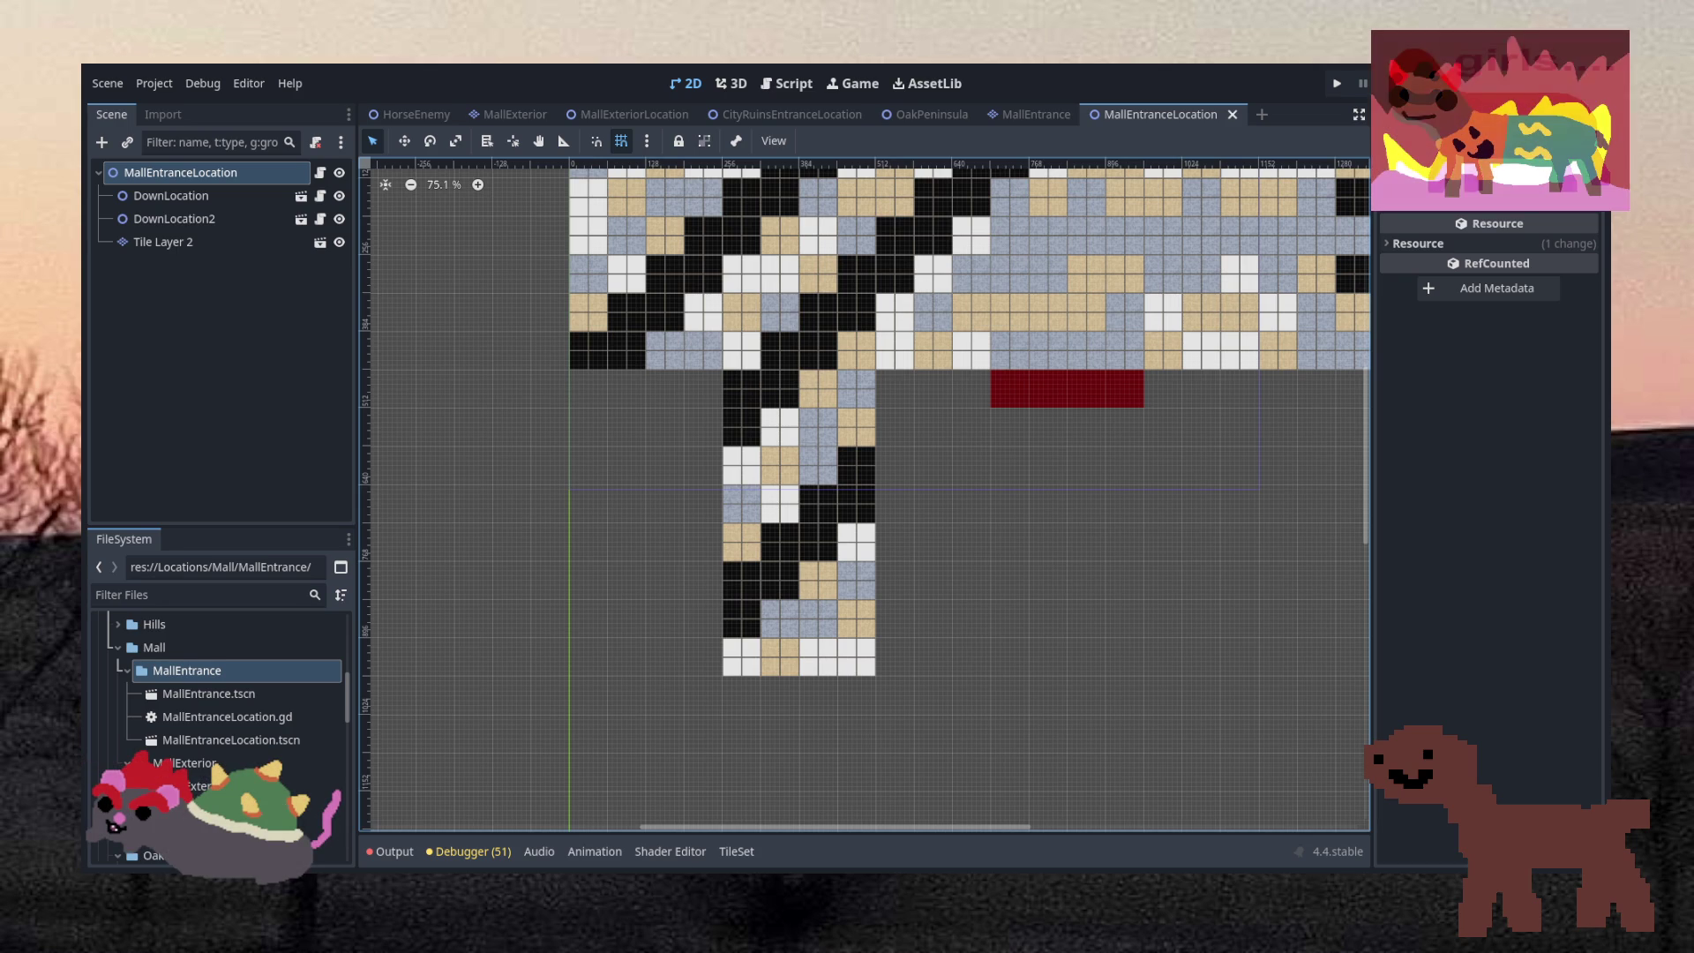
Change the entrance position from Vector2i(10, 24) to Vector2i(6, 13)
{"action": "left_click", "coordinate": [786, 83]}
{"action": "left_click", "coordinate": [748, 321]}
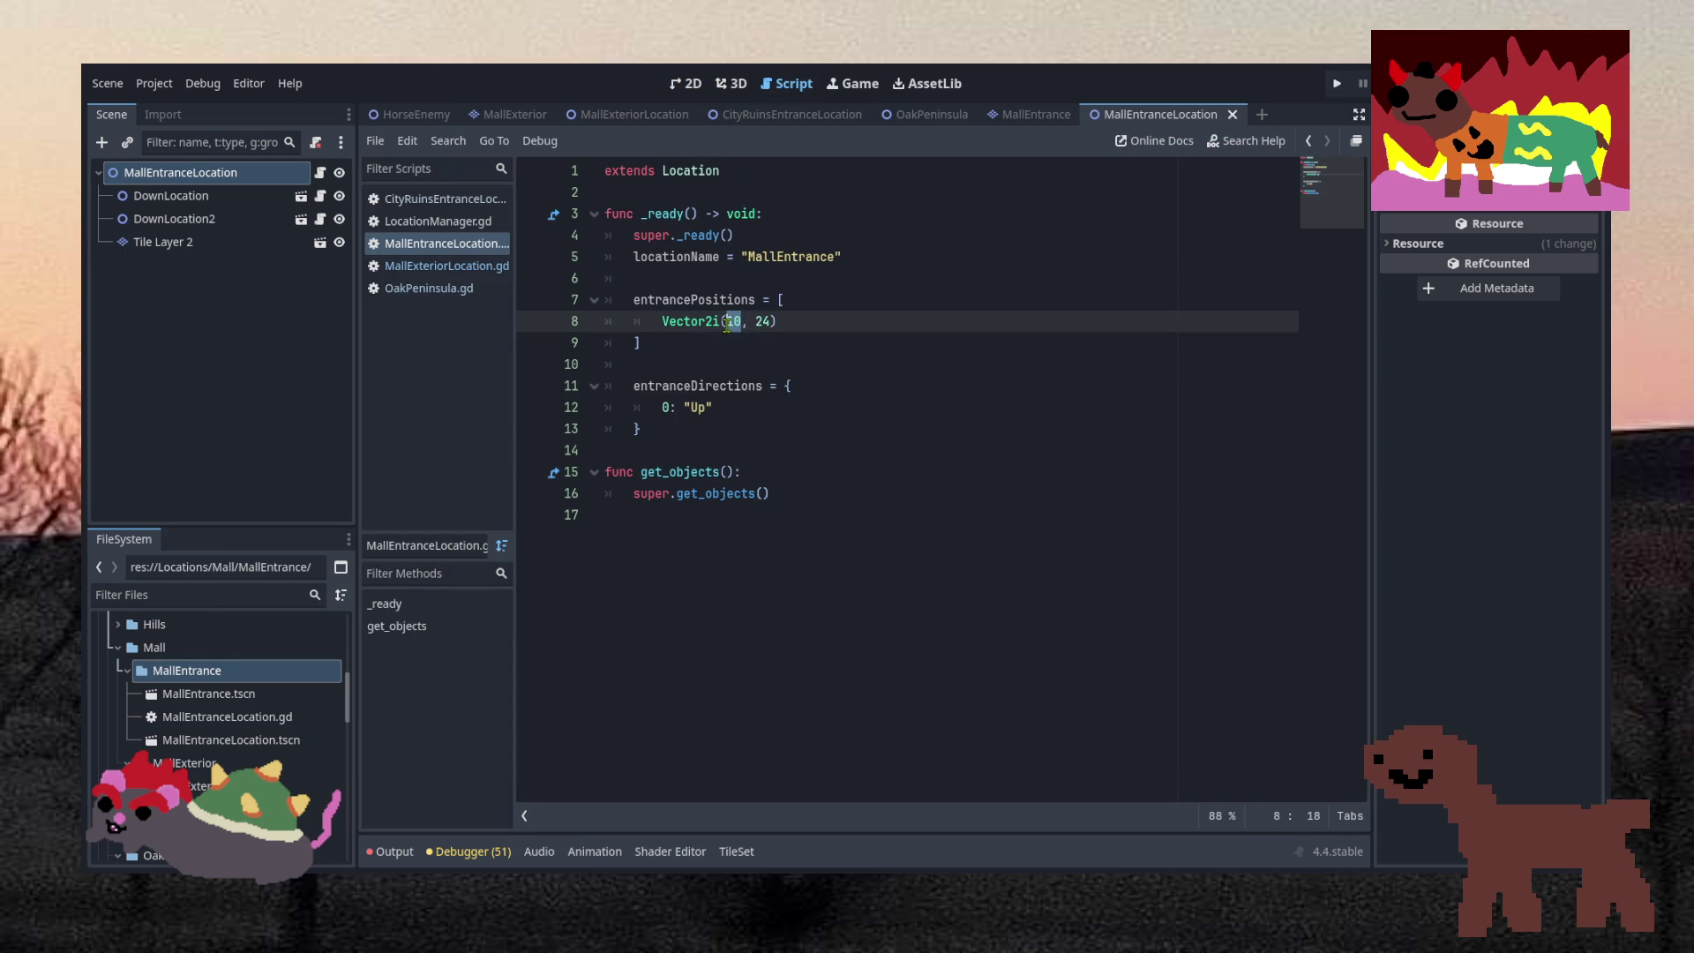
{"action": "type", "text": "6"}
{"action": "double_click", "coordinate": [754, 322]}
{"action": "type", "text": "13"}
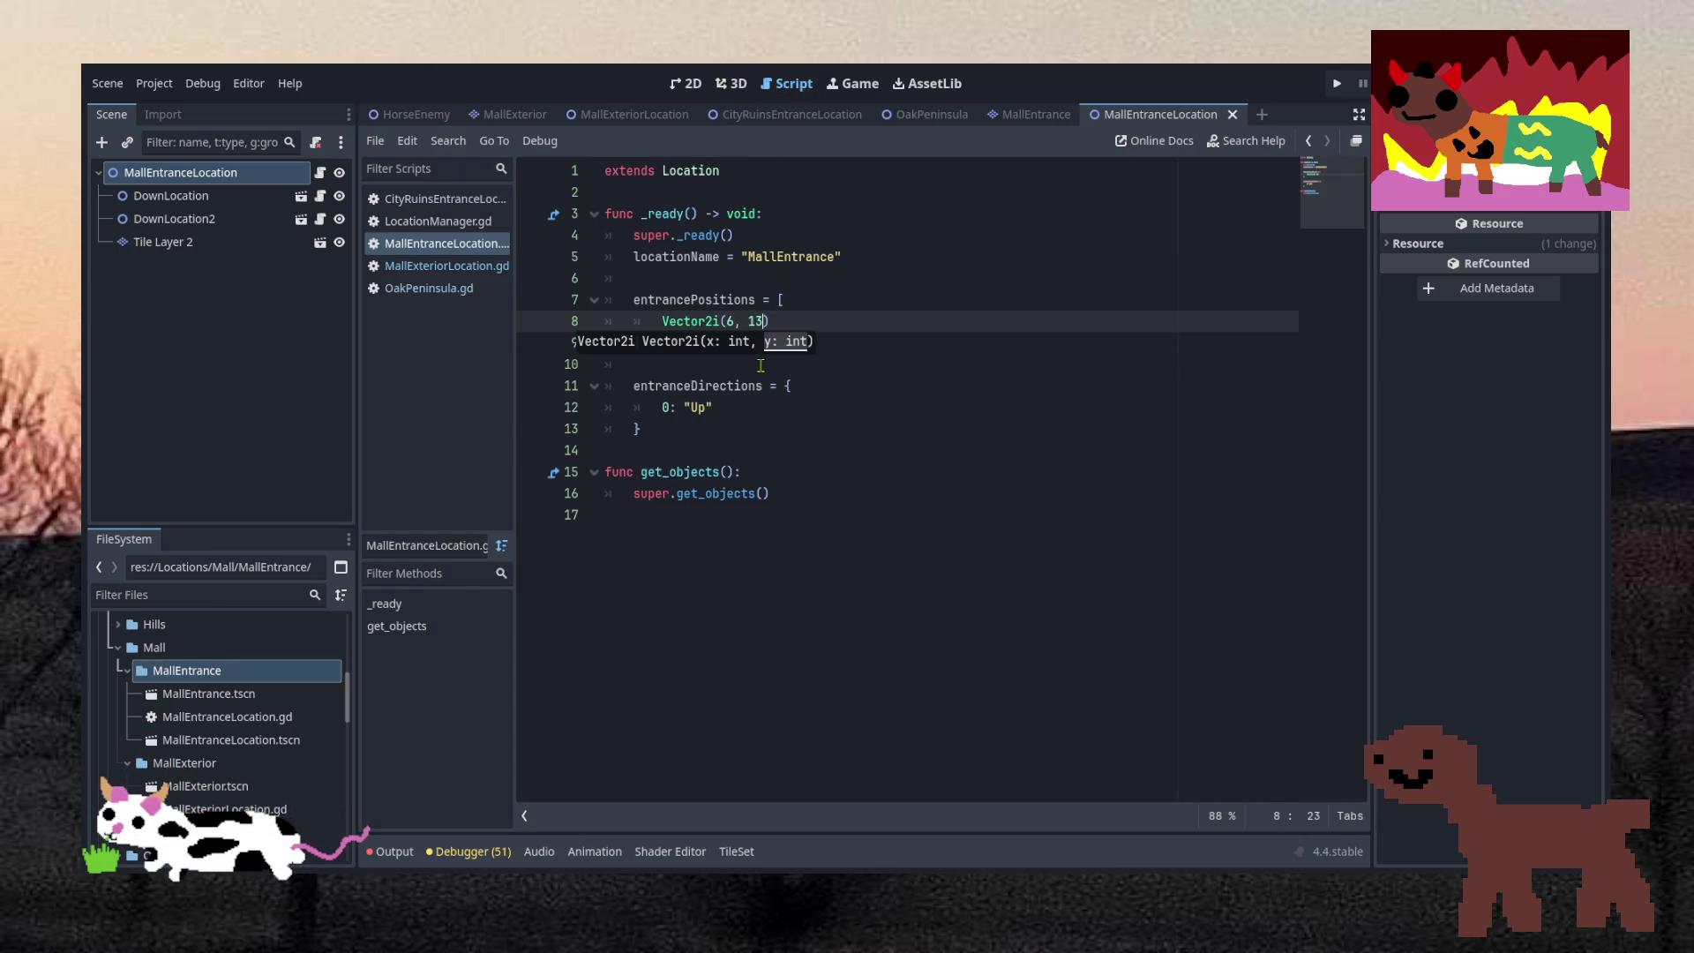
{"action": "left_click", "coordinate": [761, 365]}
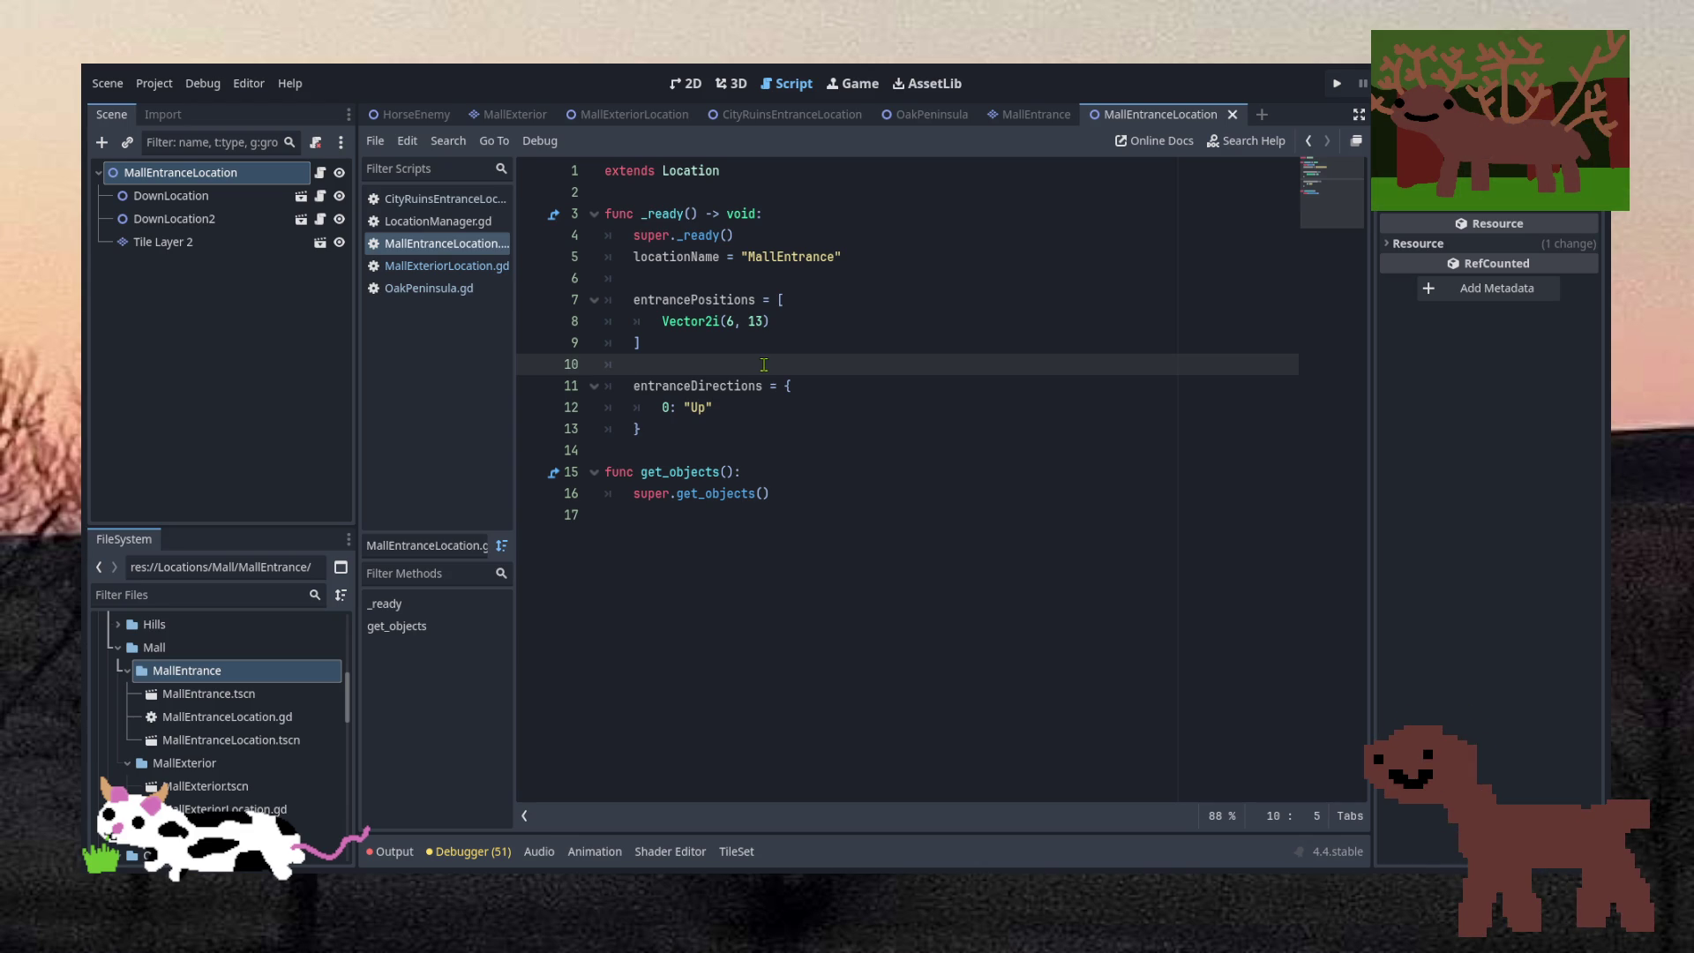
Move DownLocation and DownLocation2 together to the bottom edge of the corridor
{"action": "left_click", "coordinate": [684, 83]}
{"action": "scroll", "coordinate": [717, 306], "scroll_direction": "down", "scroll_amount": 3}
{"action": "scroll", "coordinate": [798, 368], "scroll_direction": "up", "scroll_amount": 2}
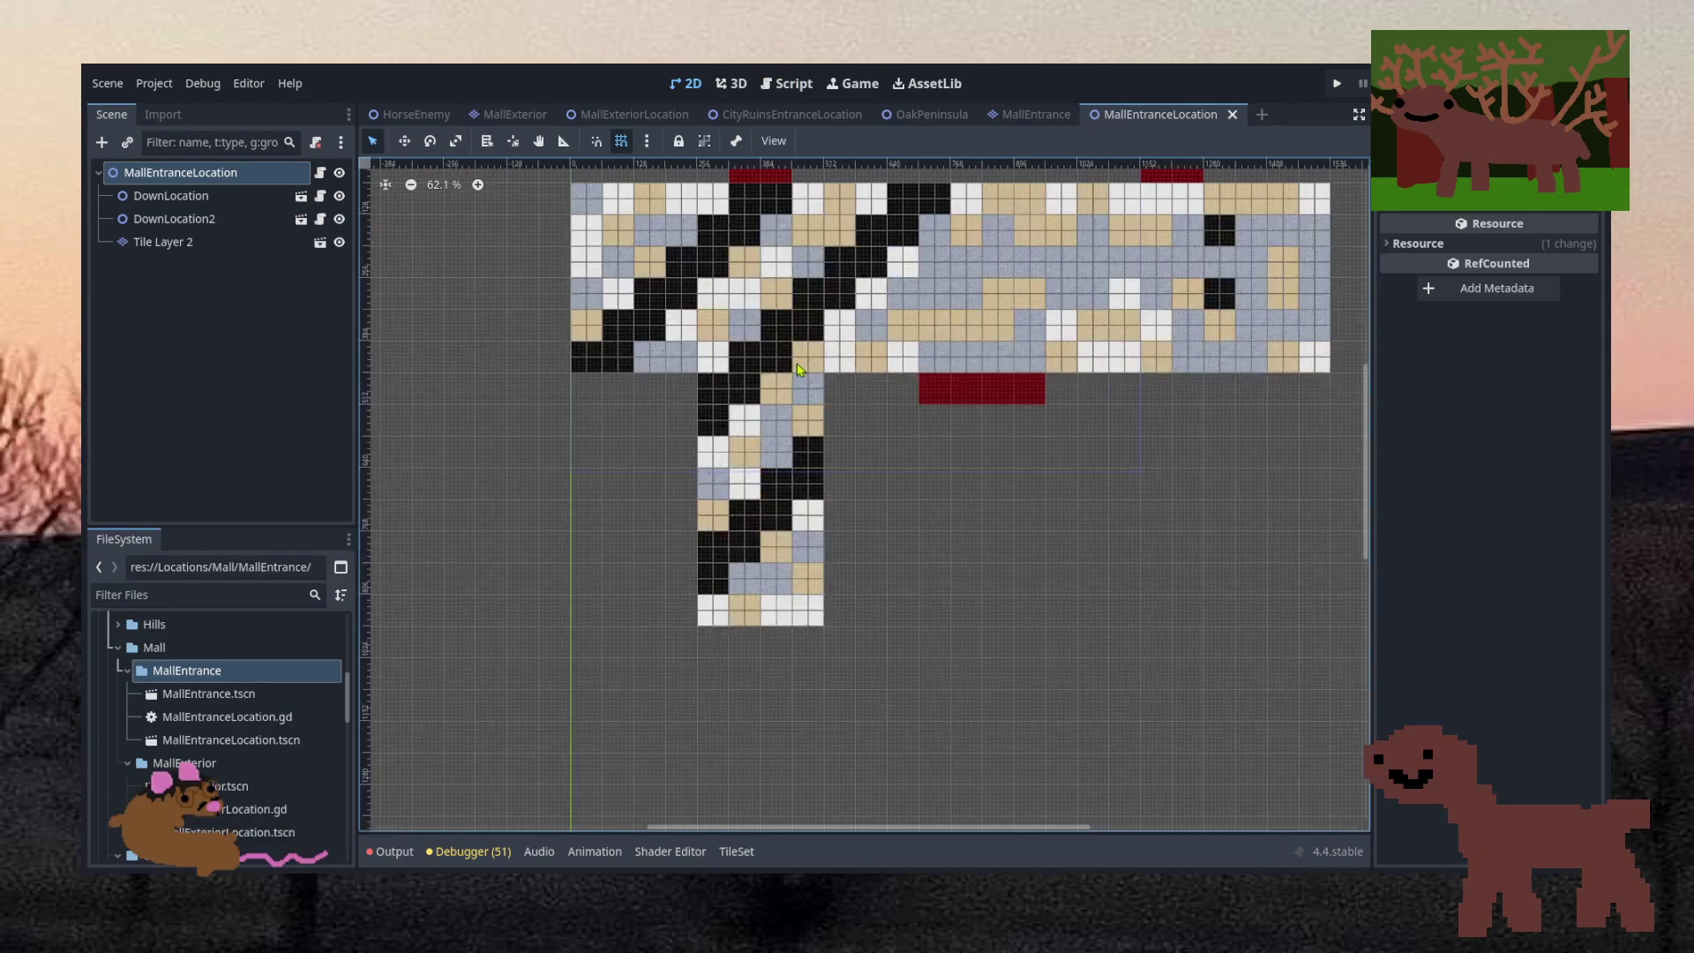
{"action": "left_click", "coordinate": [188, 216]}
{"action": "left_click", "coordinate": [170, 195], "text": "shift"}
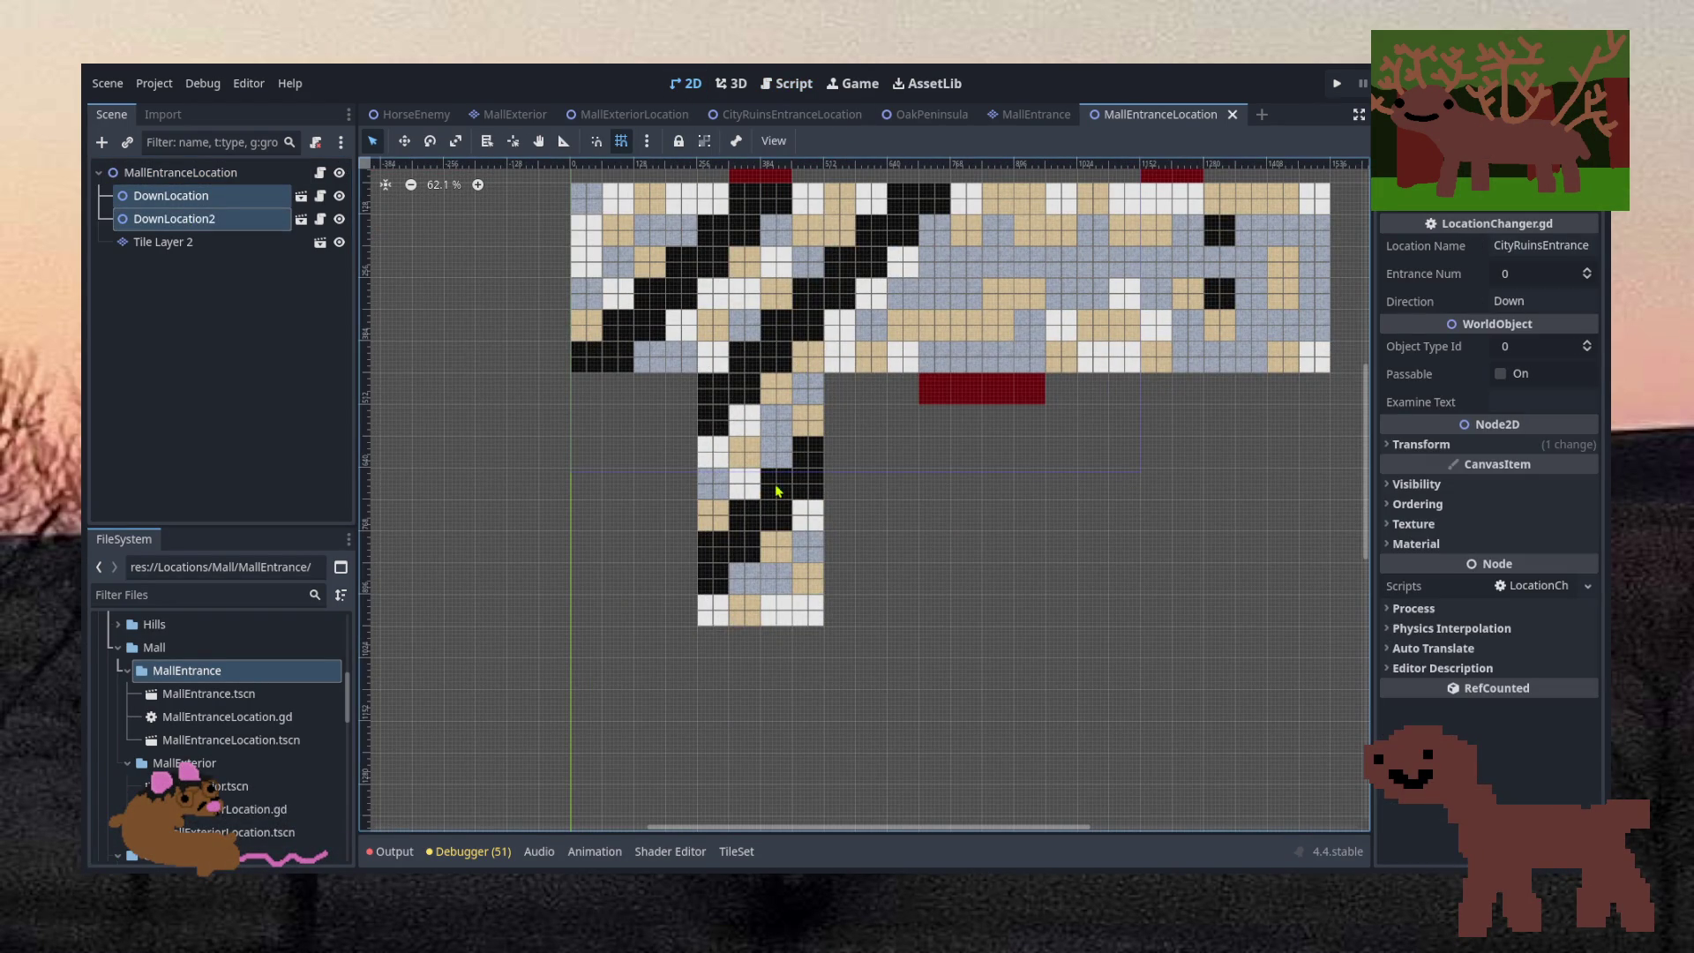
{"action": "left_click_drag", "start_coordinate": [842, 550], "coordinate": [788, 406]}
{"action": "scroll", "coordinate": [788, 406], "scroll_direction": "down", "scroll_amount": 3}
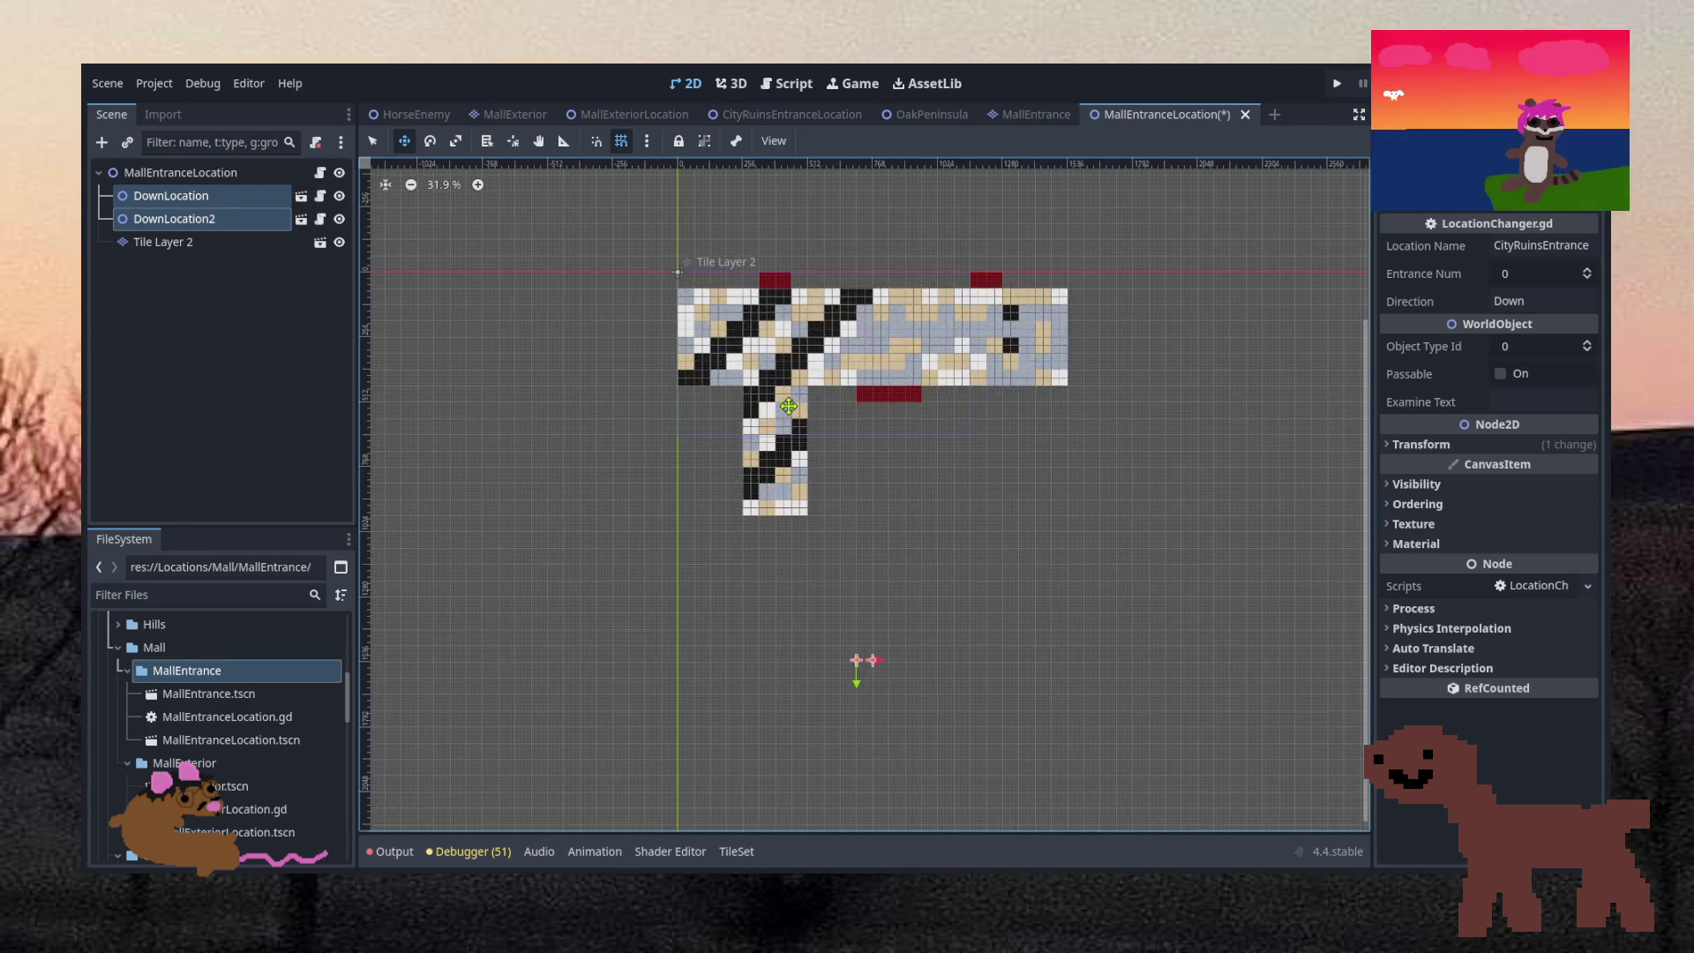
{"action": "scroll", "coordinate": [851, 394], "scroll_direction": "up", "scroll_amount": 6}
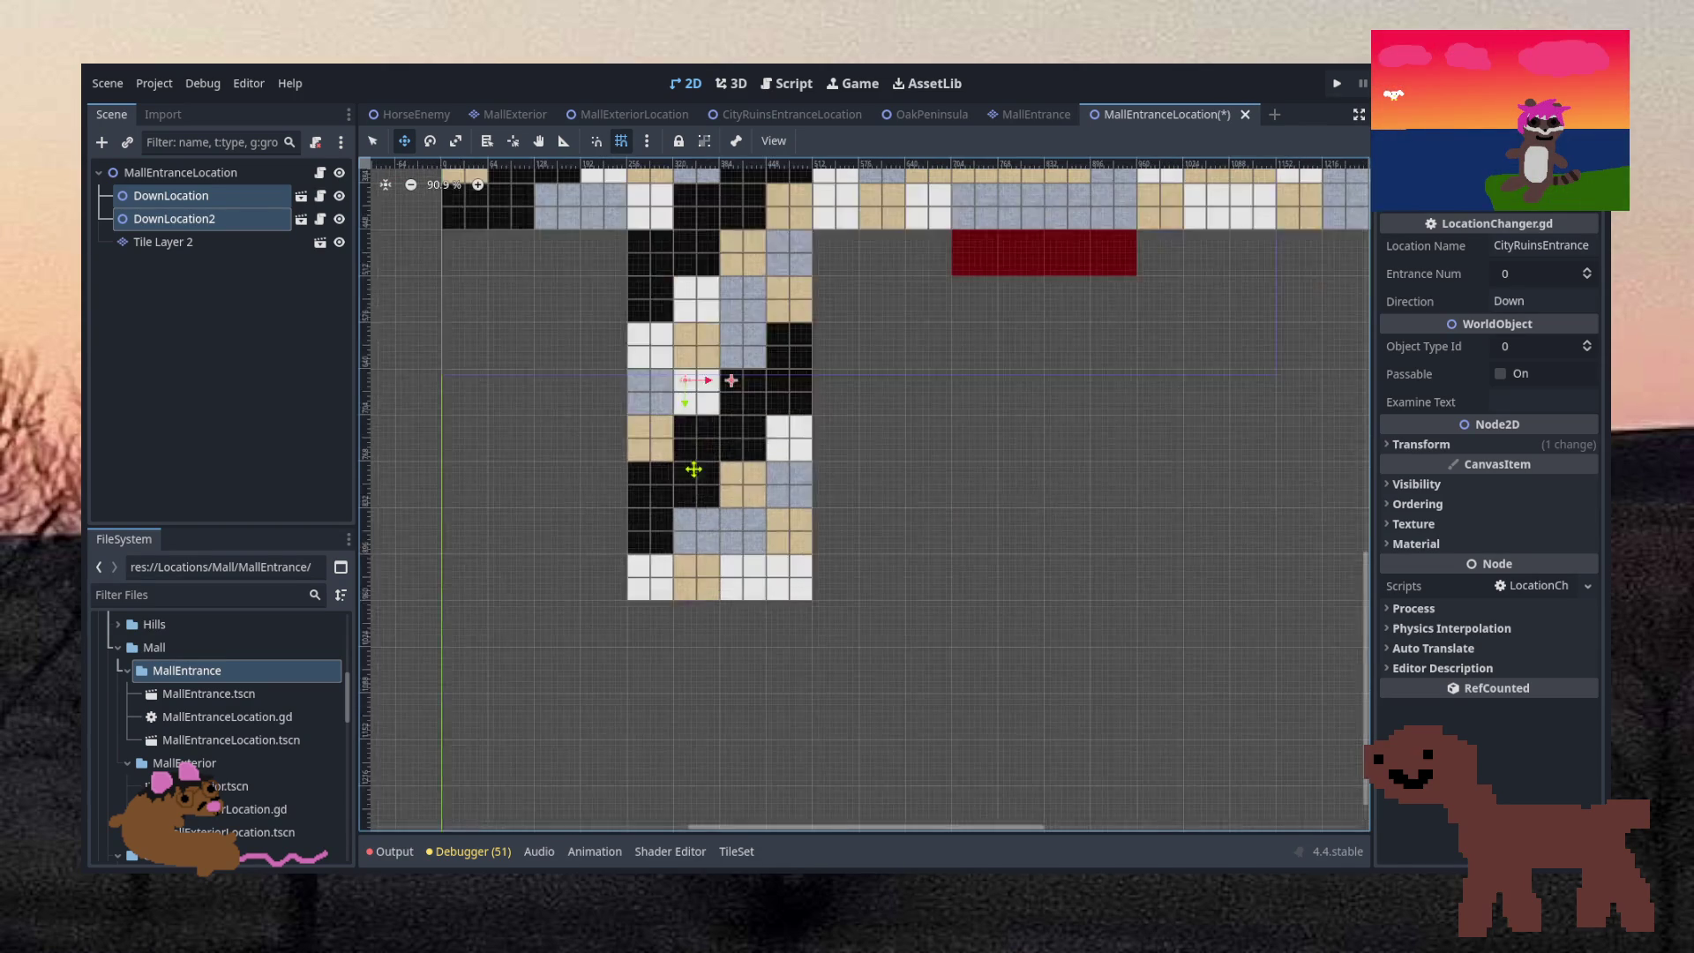
{"action": "left_click_drag", "start_coordinate": [889, 694], "coordinate": [866, 762]}
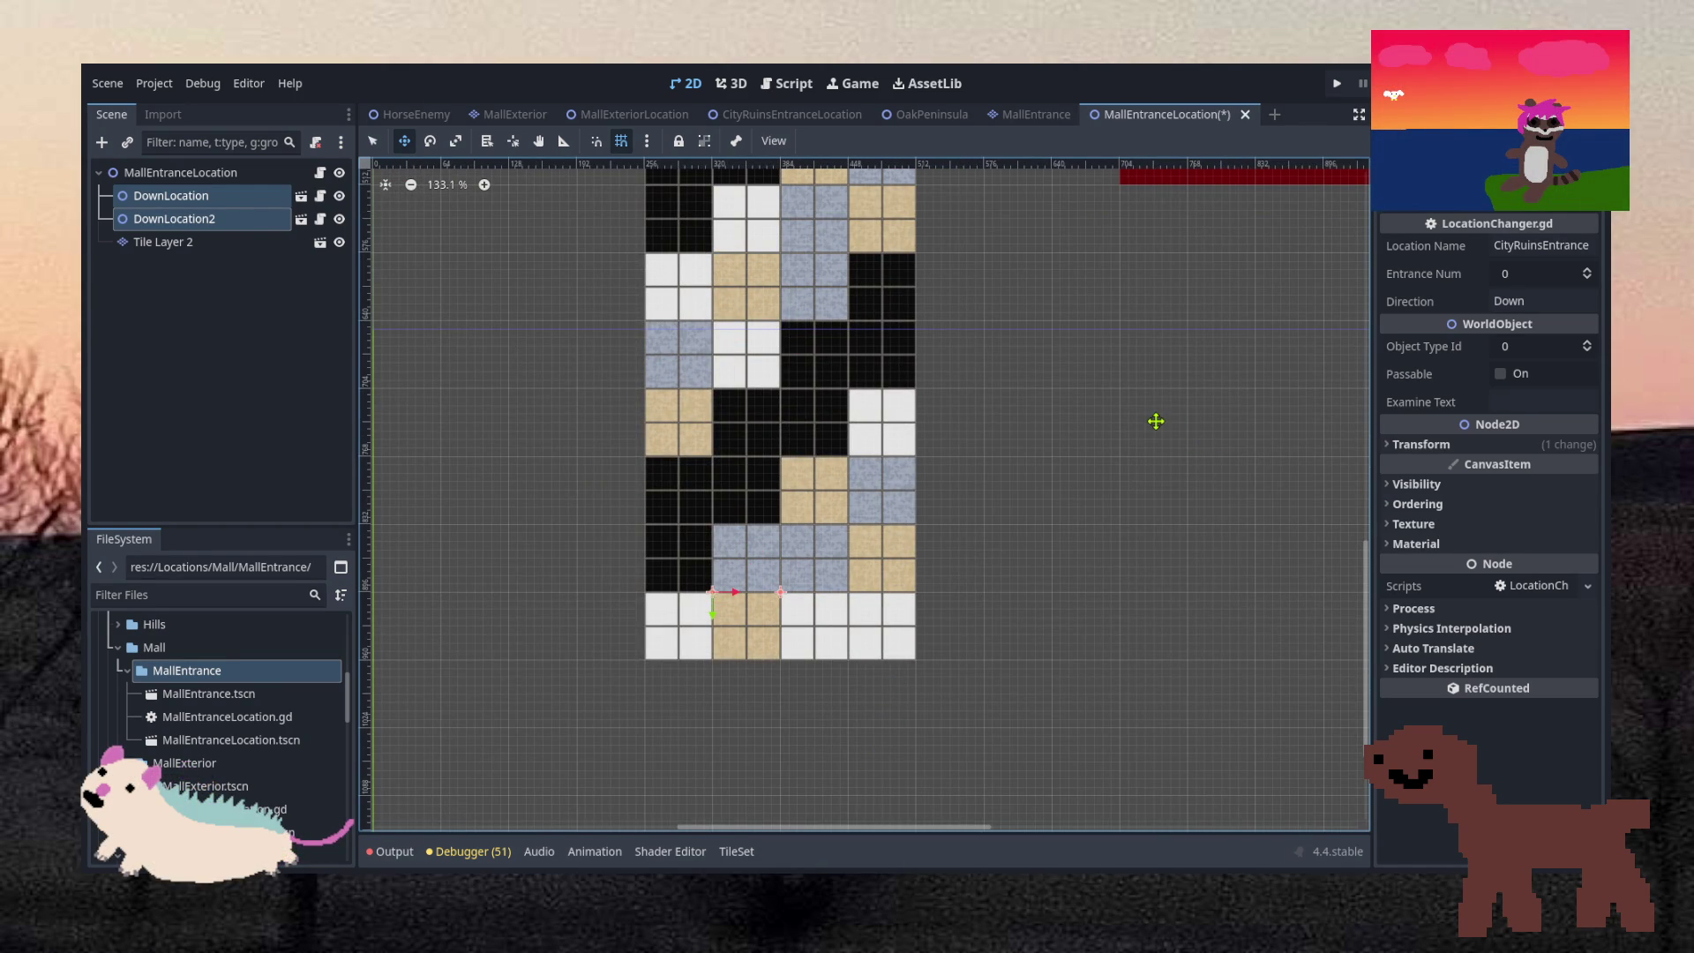
{"action": "key", "text": "q"}
{"action": "left_click", "coordinate": [1168, 421]}
Set DownLocation2's Location Name to MallExterior and save the scene
{"action": "left_click", "coordinate": [203, 218]}
{"action": "left_click", "coordinate": [1529, 247]}
{"action": "type", "text": "MallE"}
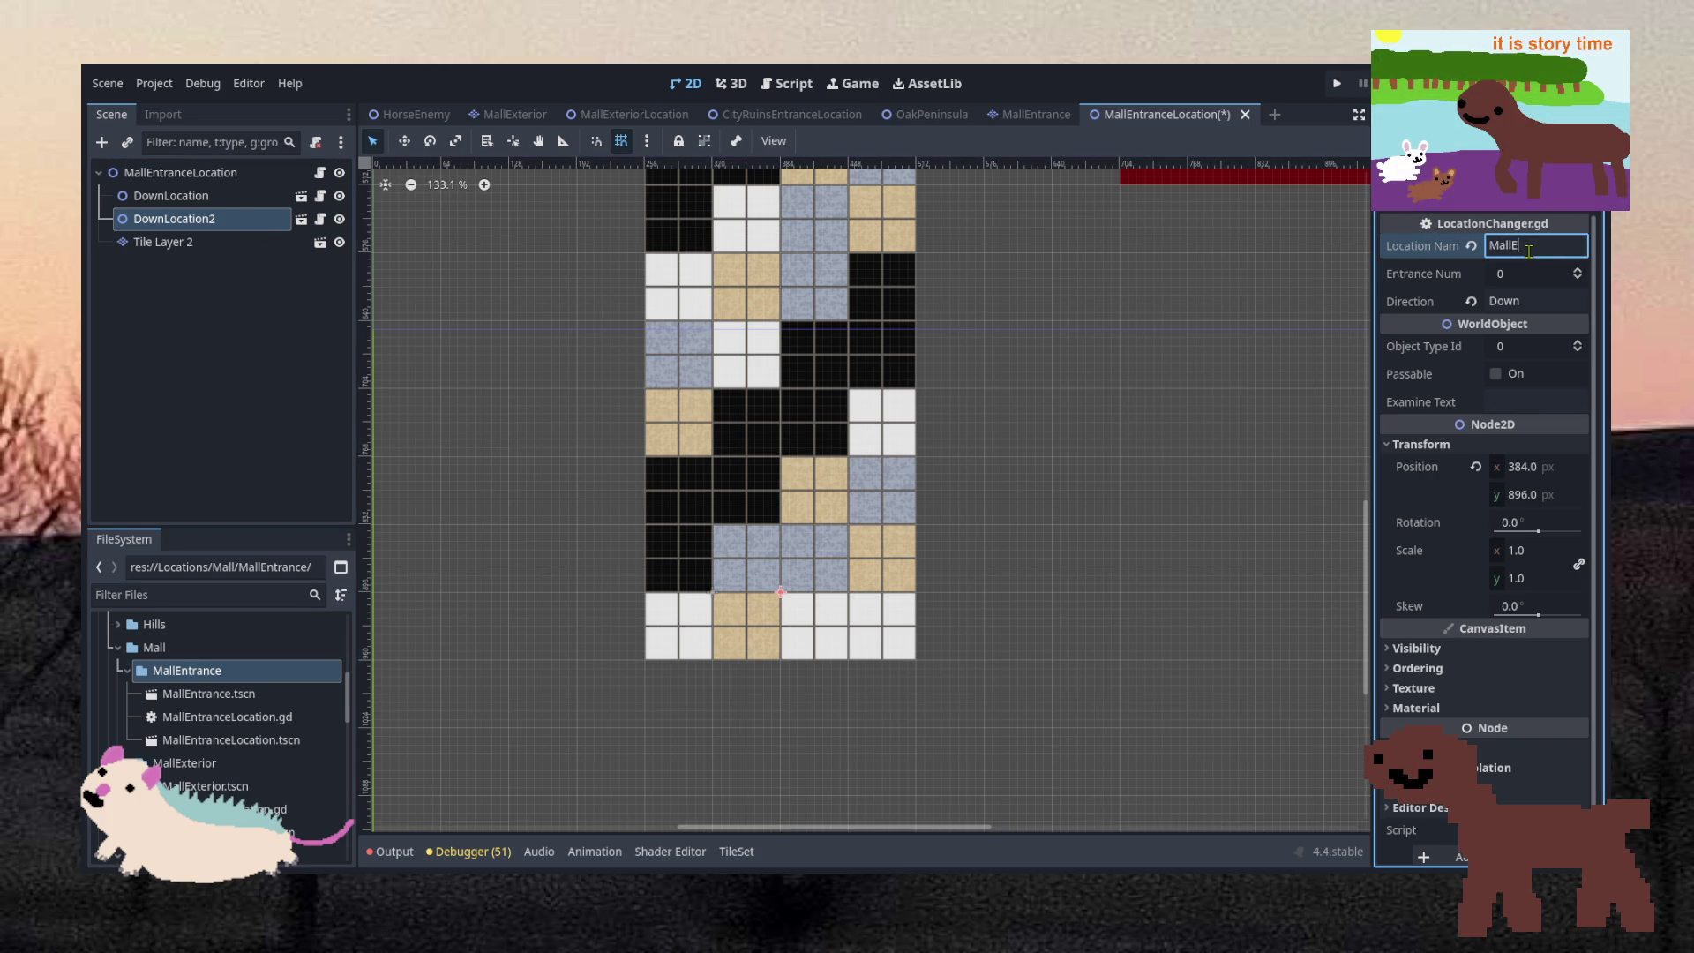
{"action": "type", "text": "xterior"}
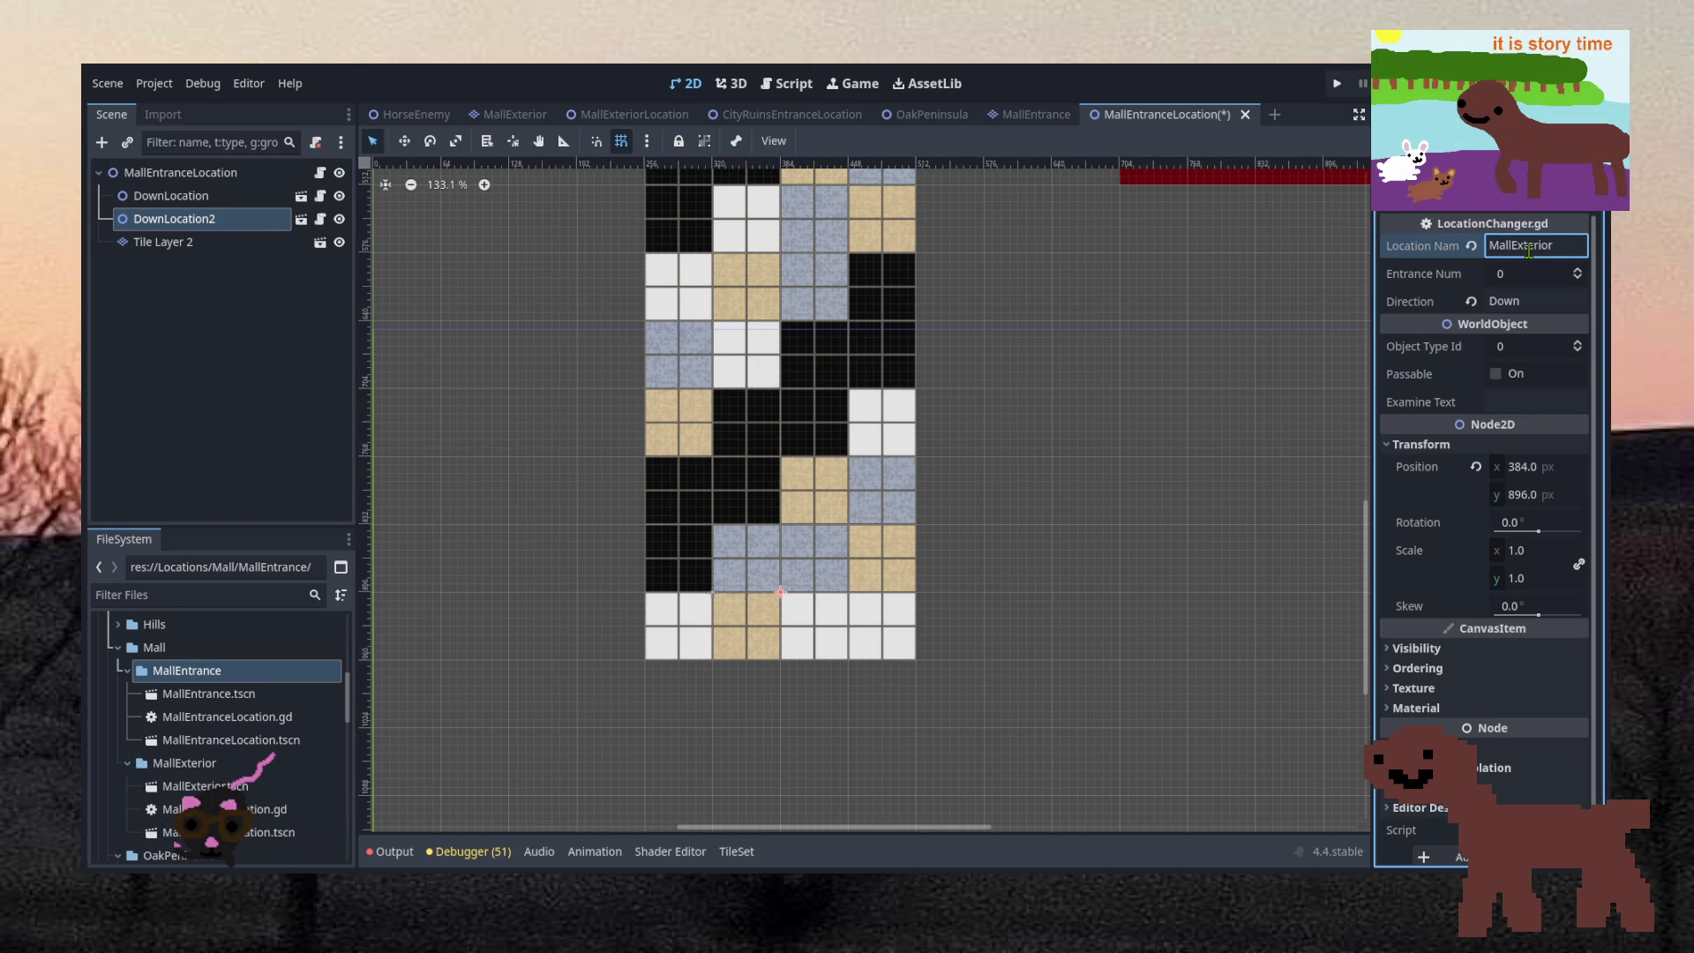
{"action": "key", "text": "ctrl+s"}
Verify both DownLocation and DownLocation2 lead to MallExterior in the Inspector
{"action": "left_click", "coordinate": [170, 196]}
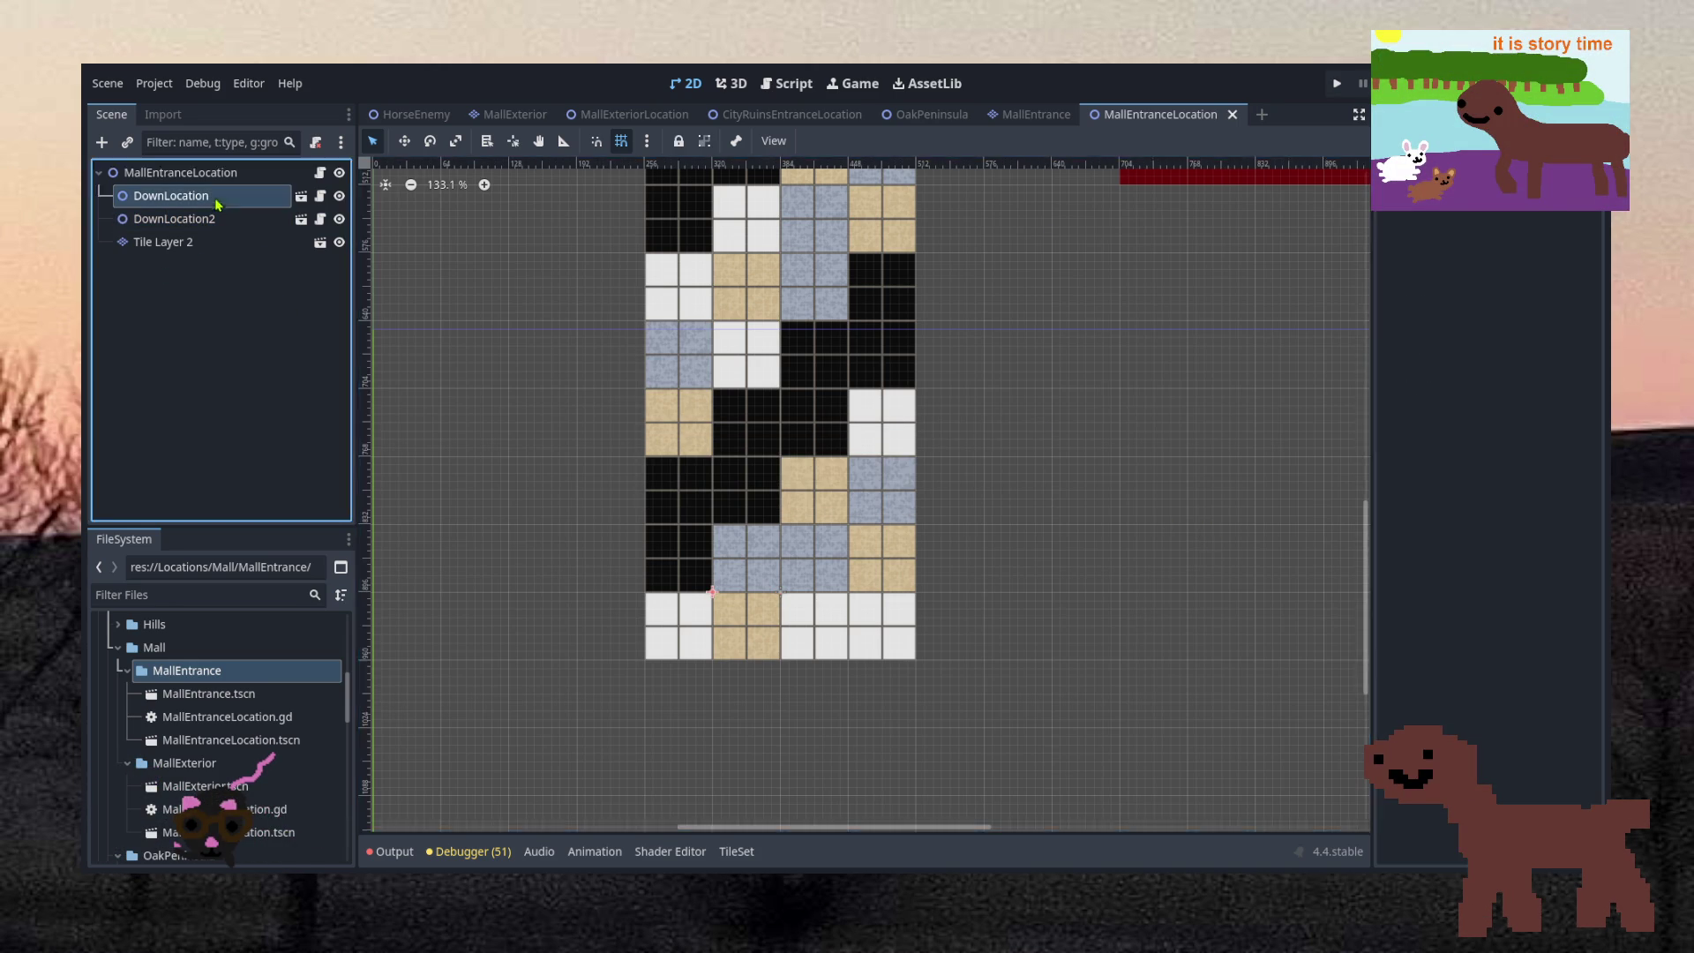
{"action": "left_click", "coordinate": [1535, 244]}
{"action": "type", "text": "MallExterior"}
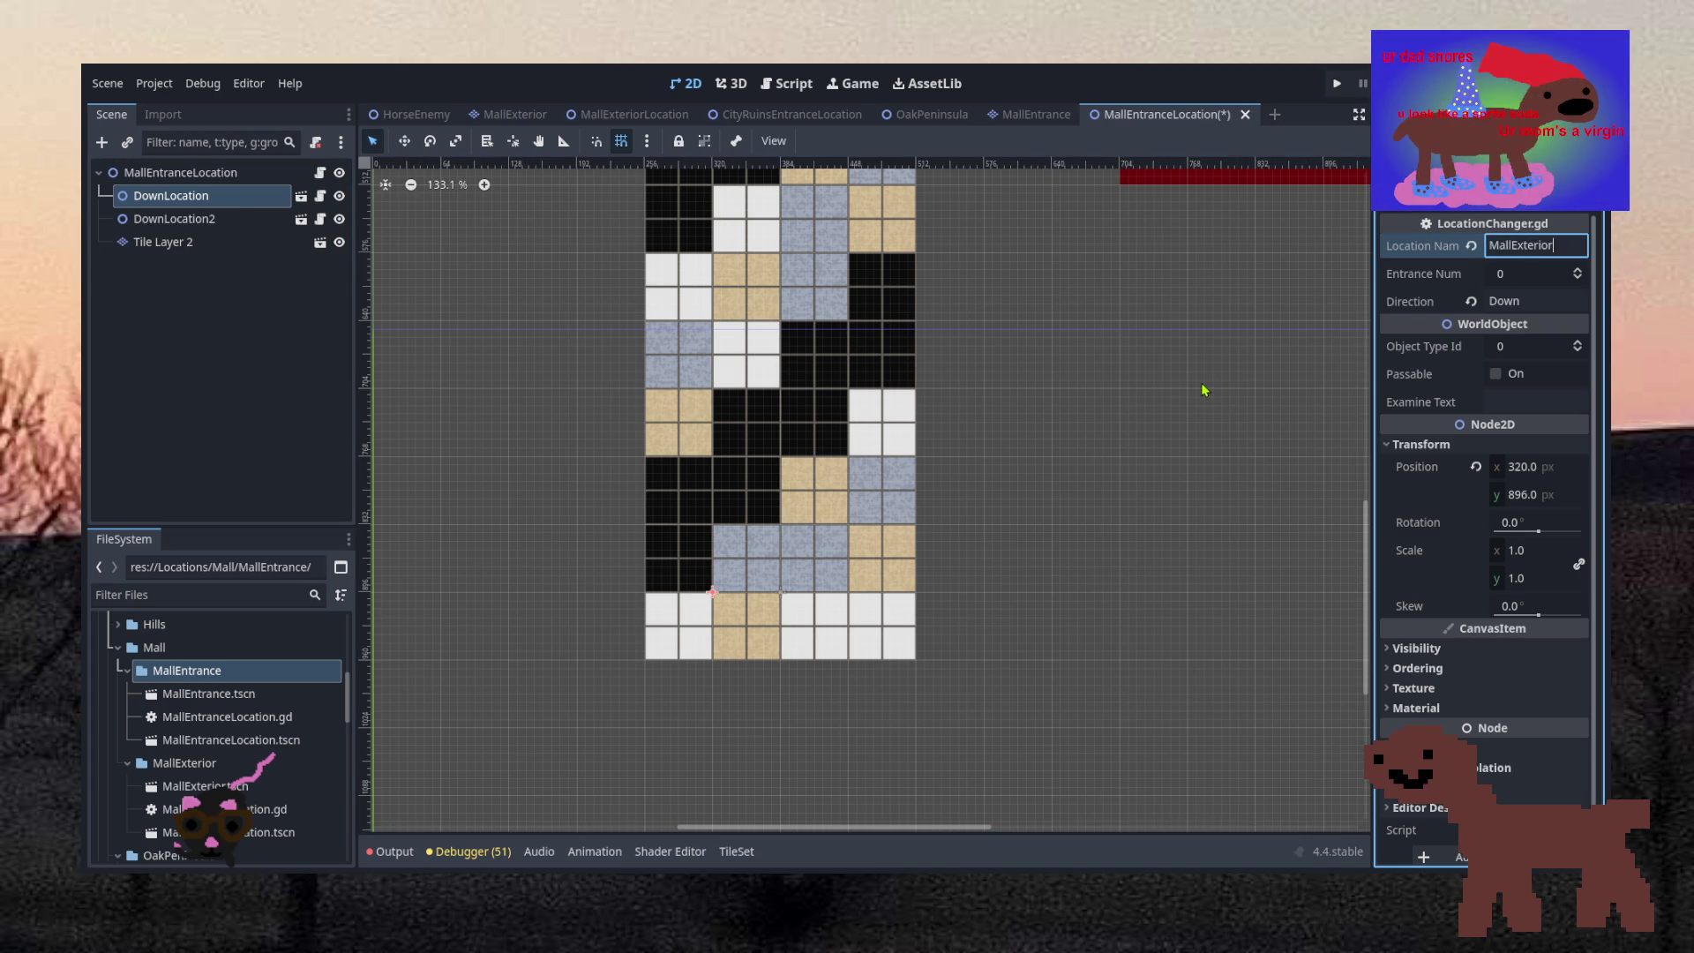
{"action": "left_click", "coordinate": [1204, 389]}
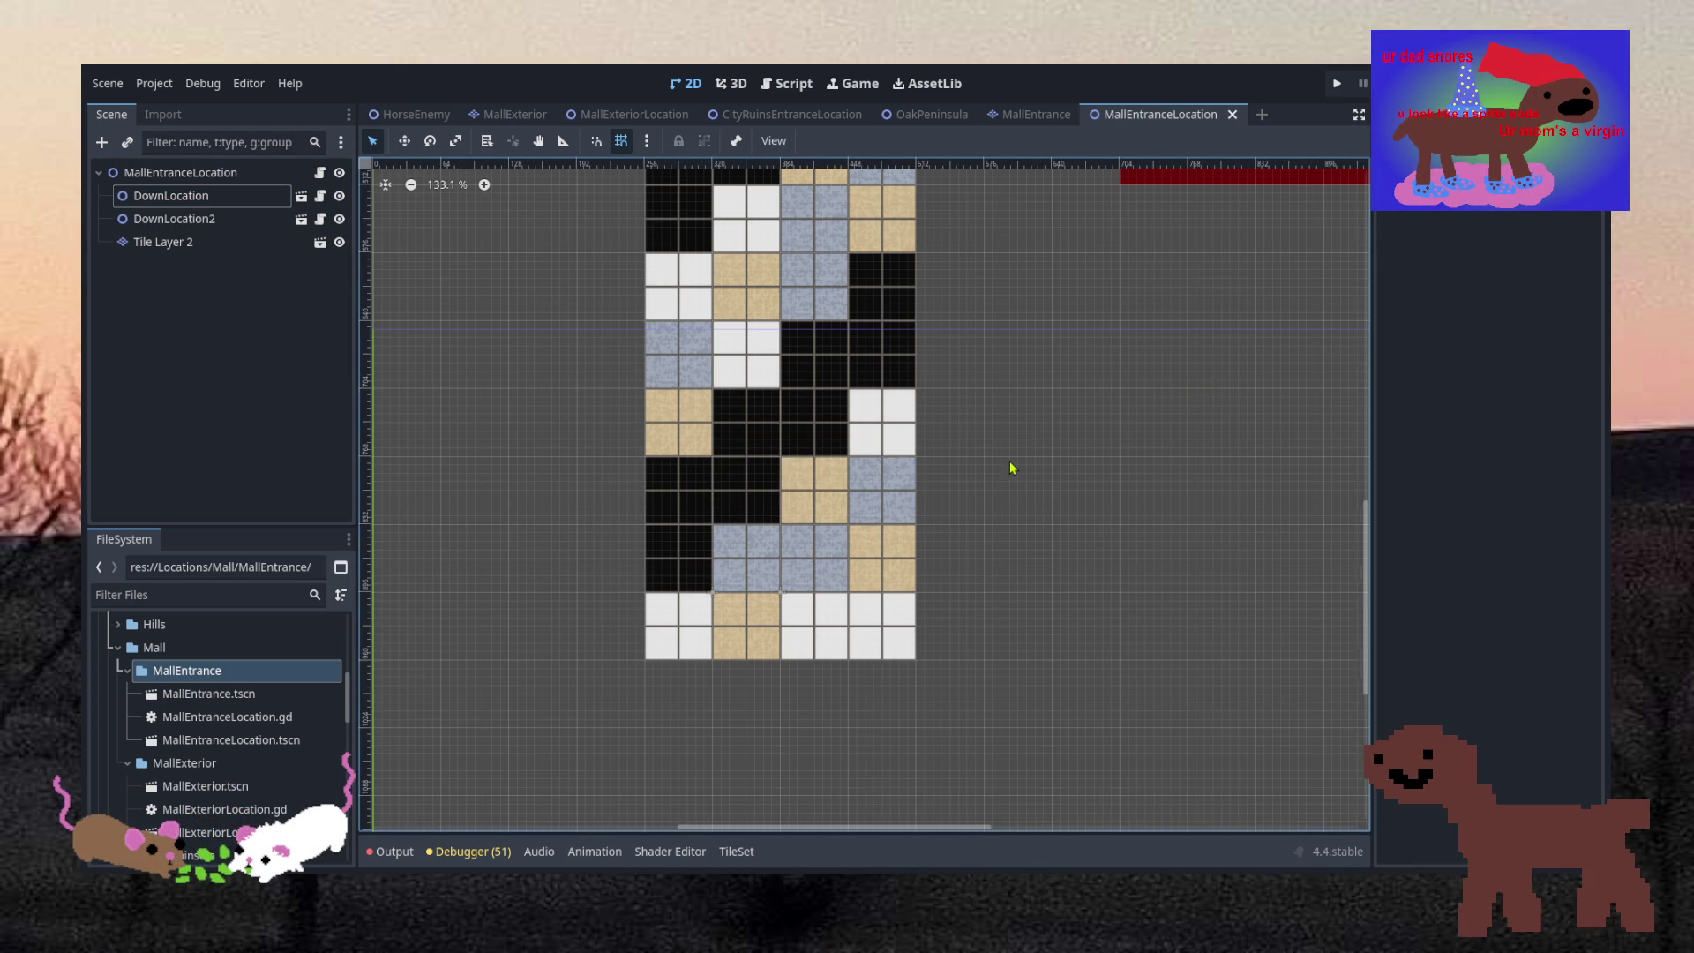
{"action": "scroll", "coordinate": [1012, 468], "scroll_direction": "down", "scroll_amount": 8}
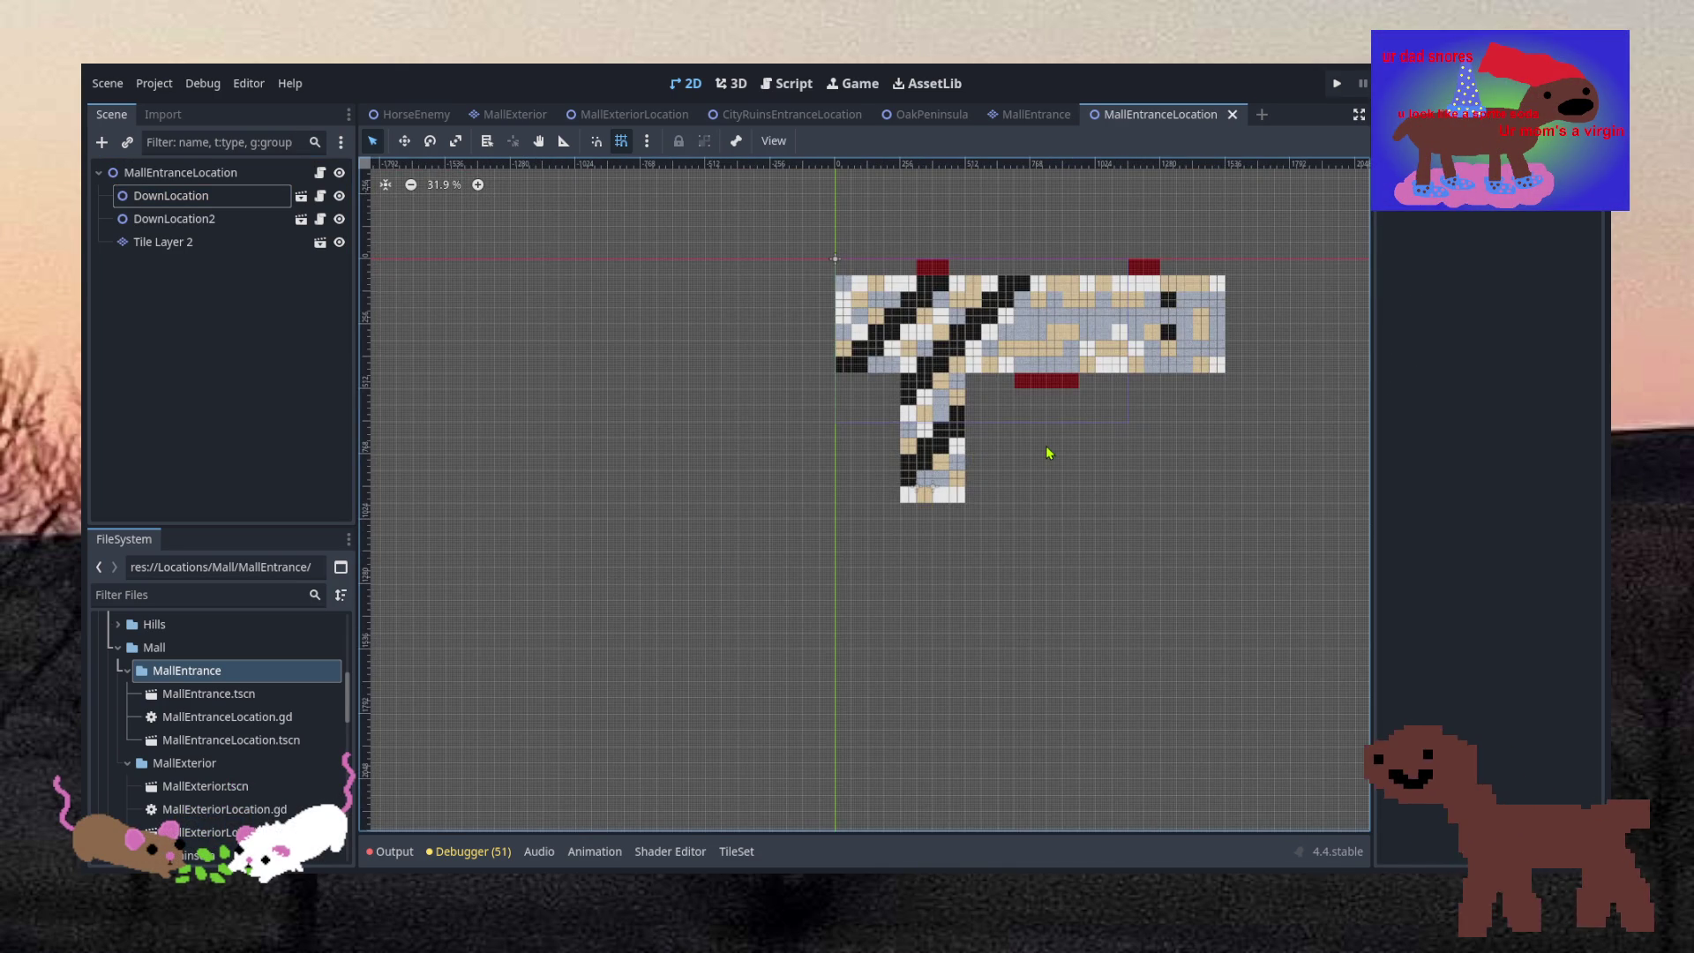
{"action": "scroll", "coordinate": [1147, 468], "scroll_direction": "up", "scroll_amount": 5}
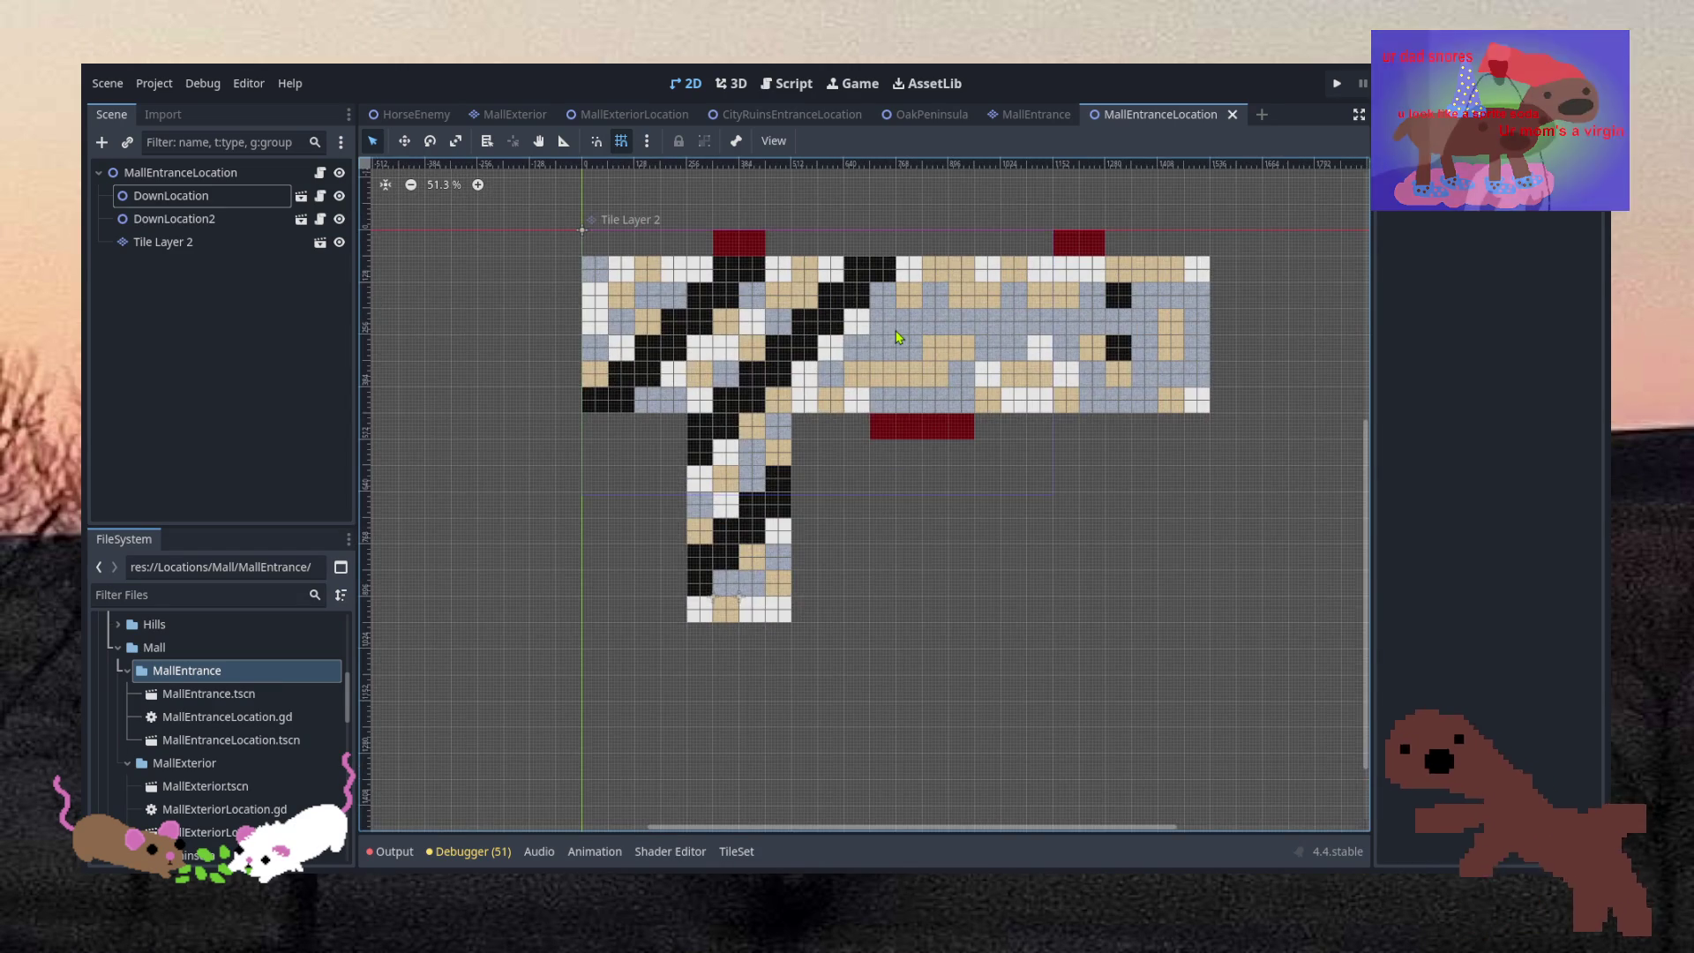
{"action": "scroll", "coordinate": [897, 337], "scroll_direction": "up", "scroll_amount": 2}
{"action": "scroll", "coordinate": [895, 370], "scroll_direction": "down", "scroll_amount": 4}
{"action": "scroll", "coordinate": [892, 410], "scroll_direction": "up", "scroll_amount": 4}
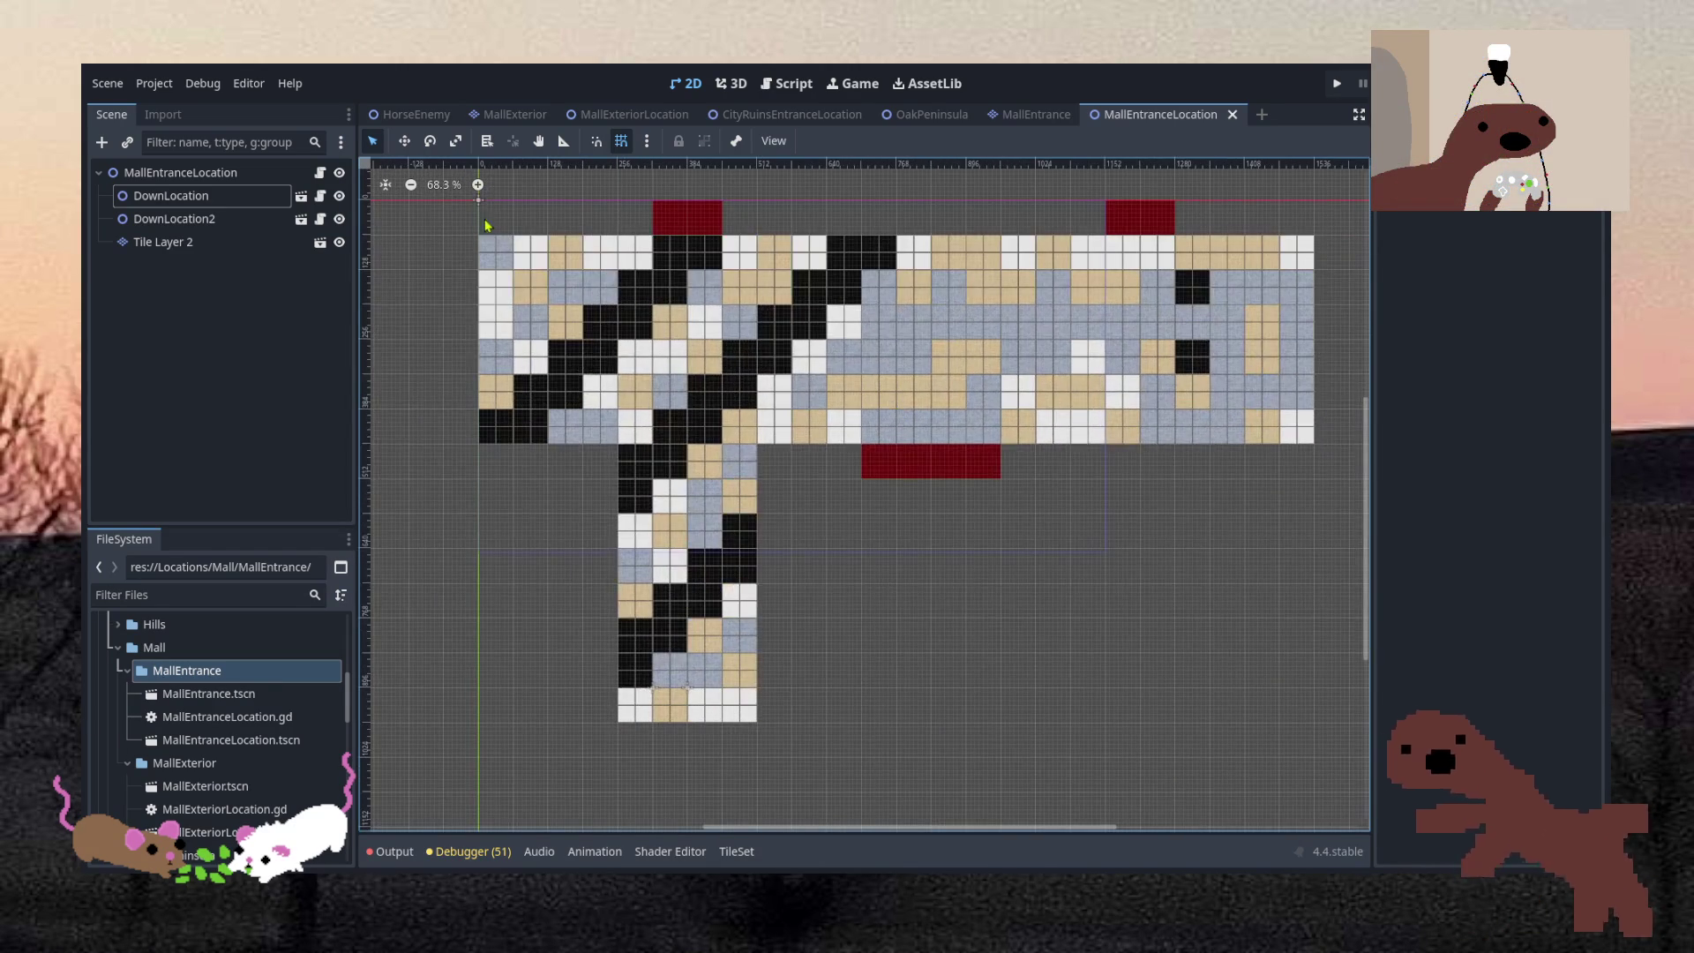
{"action": "left_click", "coordinate": [277, 202]}
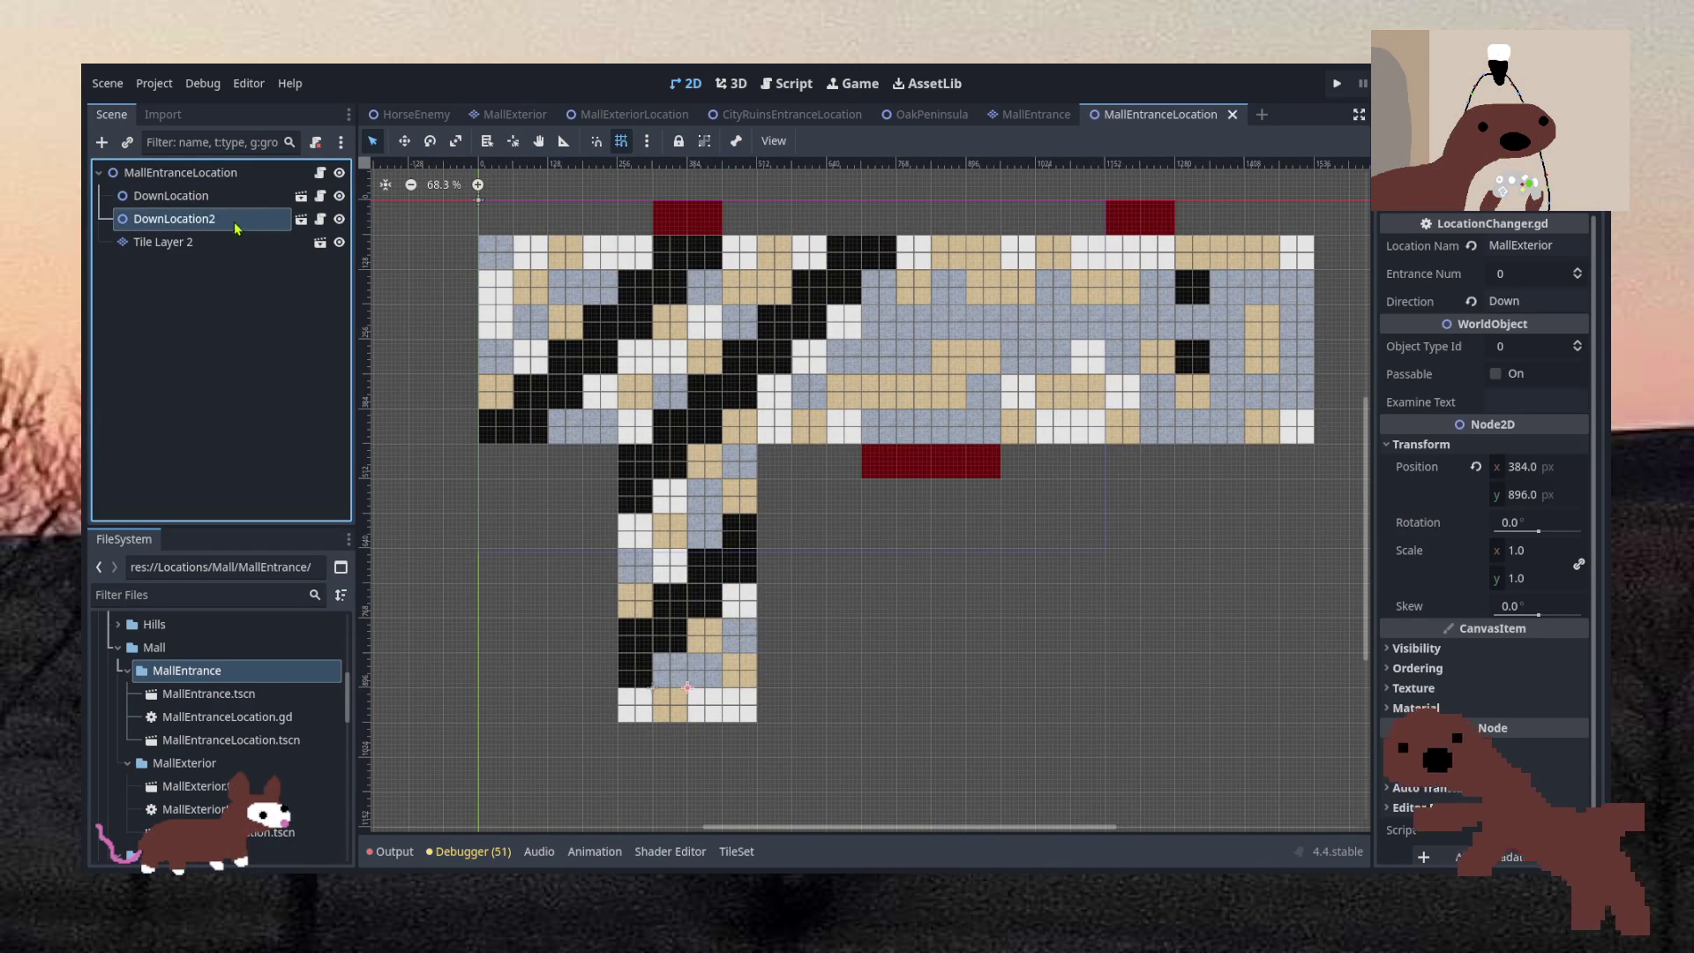
{"action": "left_click", "coordinate": [188, 246]}
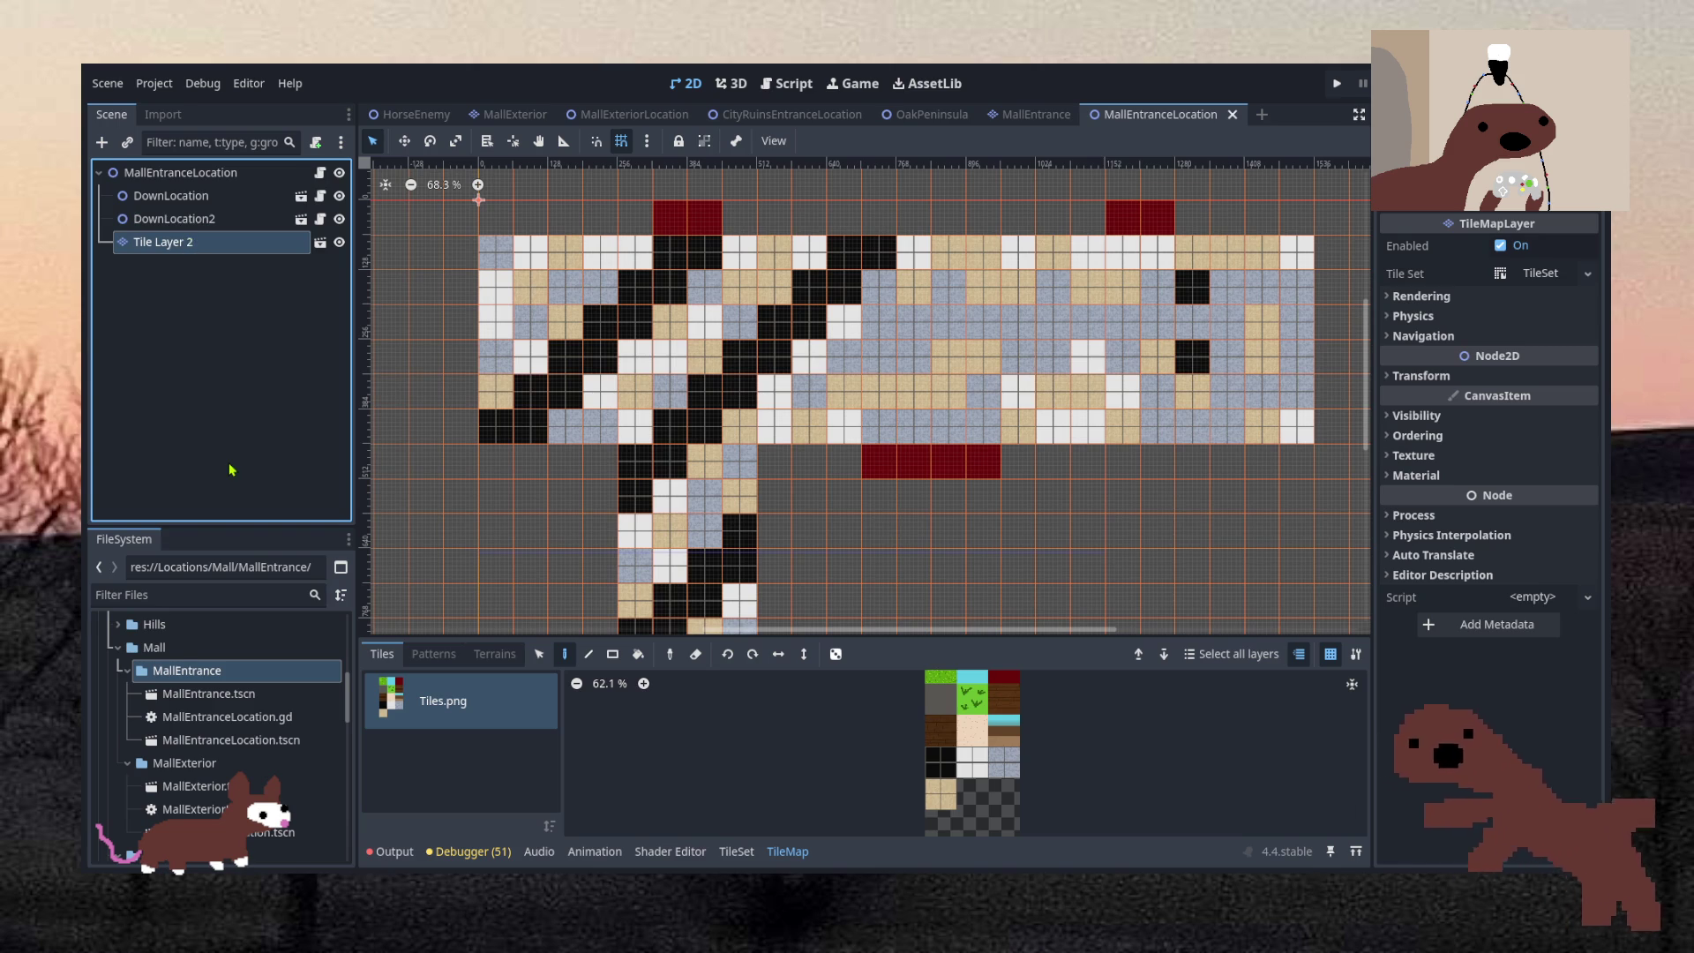
Drag Tile Layer 1 above DownLocation in the Scene dock and save MallEntranceLocation
{"action": "left_click_drag", "start_coordinate": [212, 242], "coordinate": [201, 197]}
{"action": "scroll", "coordinate": [912, 555], "scroll_direction": "down", "scroll_amount": 2}
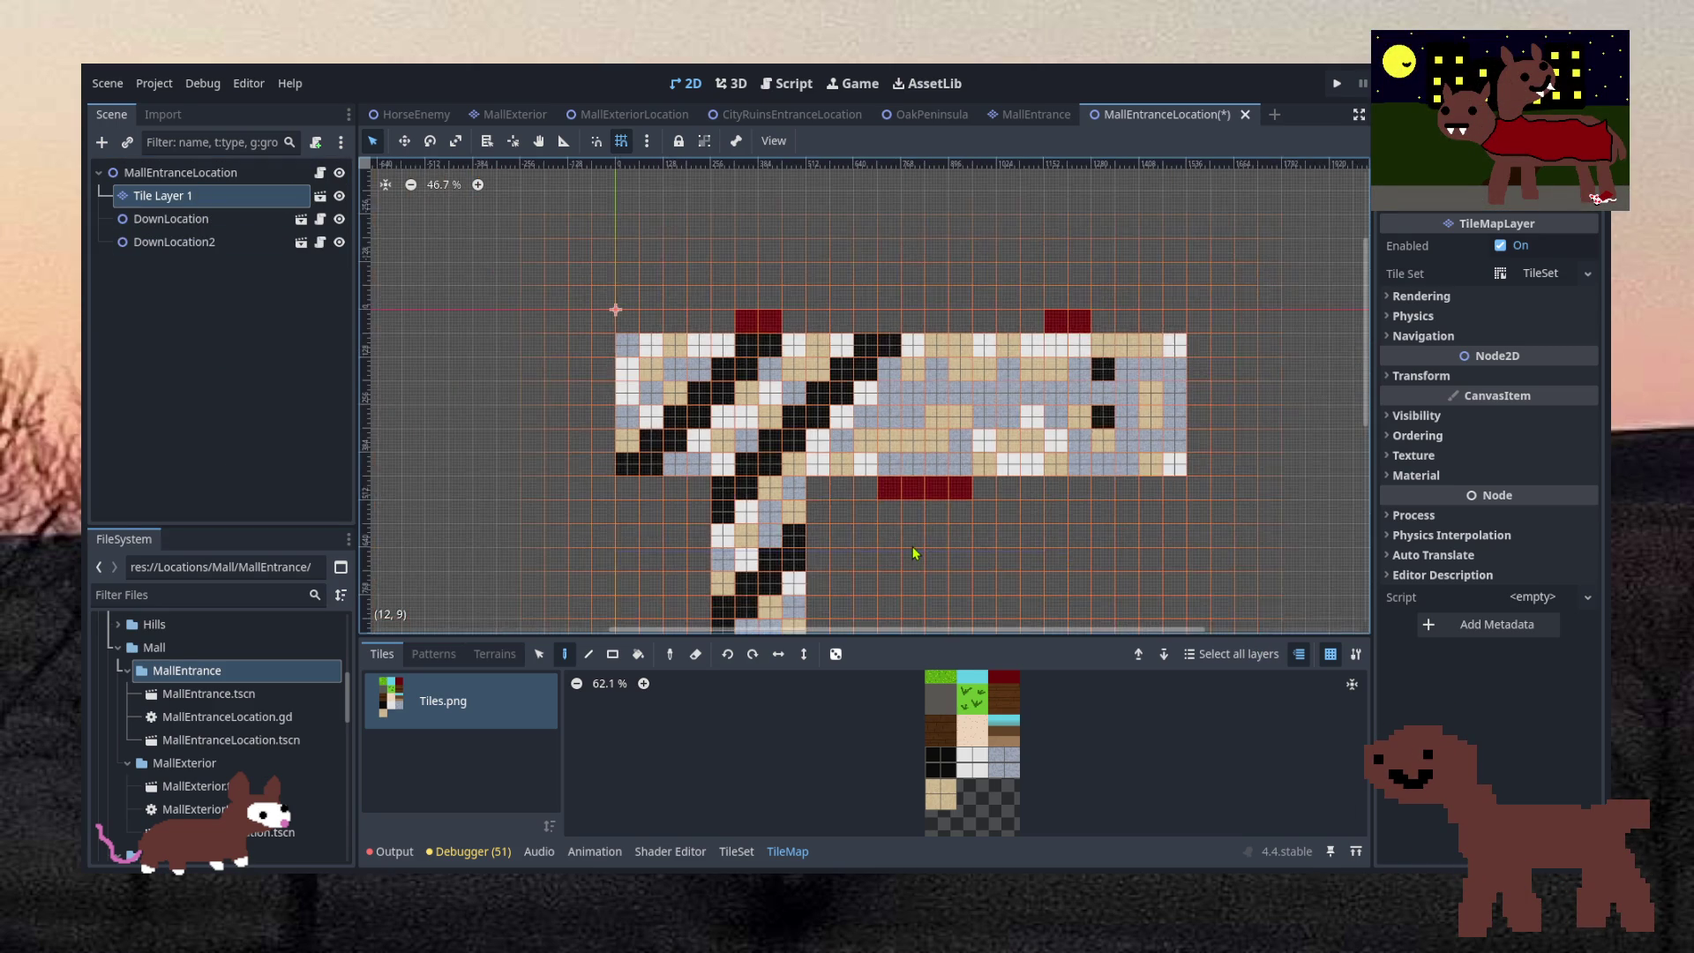
{"action": "scroll", "coordinate": [911, 552], "scroll_direction": "up", "scroll_amount": 4}
{"action": "scroll", "coordinate": [649, 316], "scroll_direction": "down", "scroll_amount": 1}
{"action": "scroll", "coordinate": [706, 396], "scroll_direction": "down", "scroll_amount": 4}
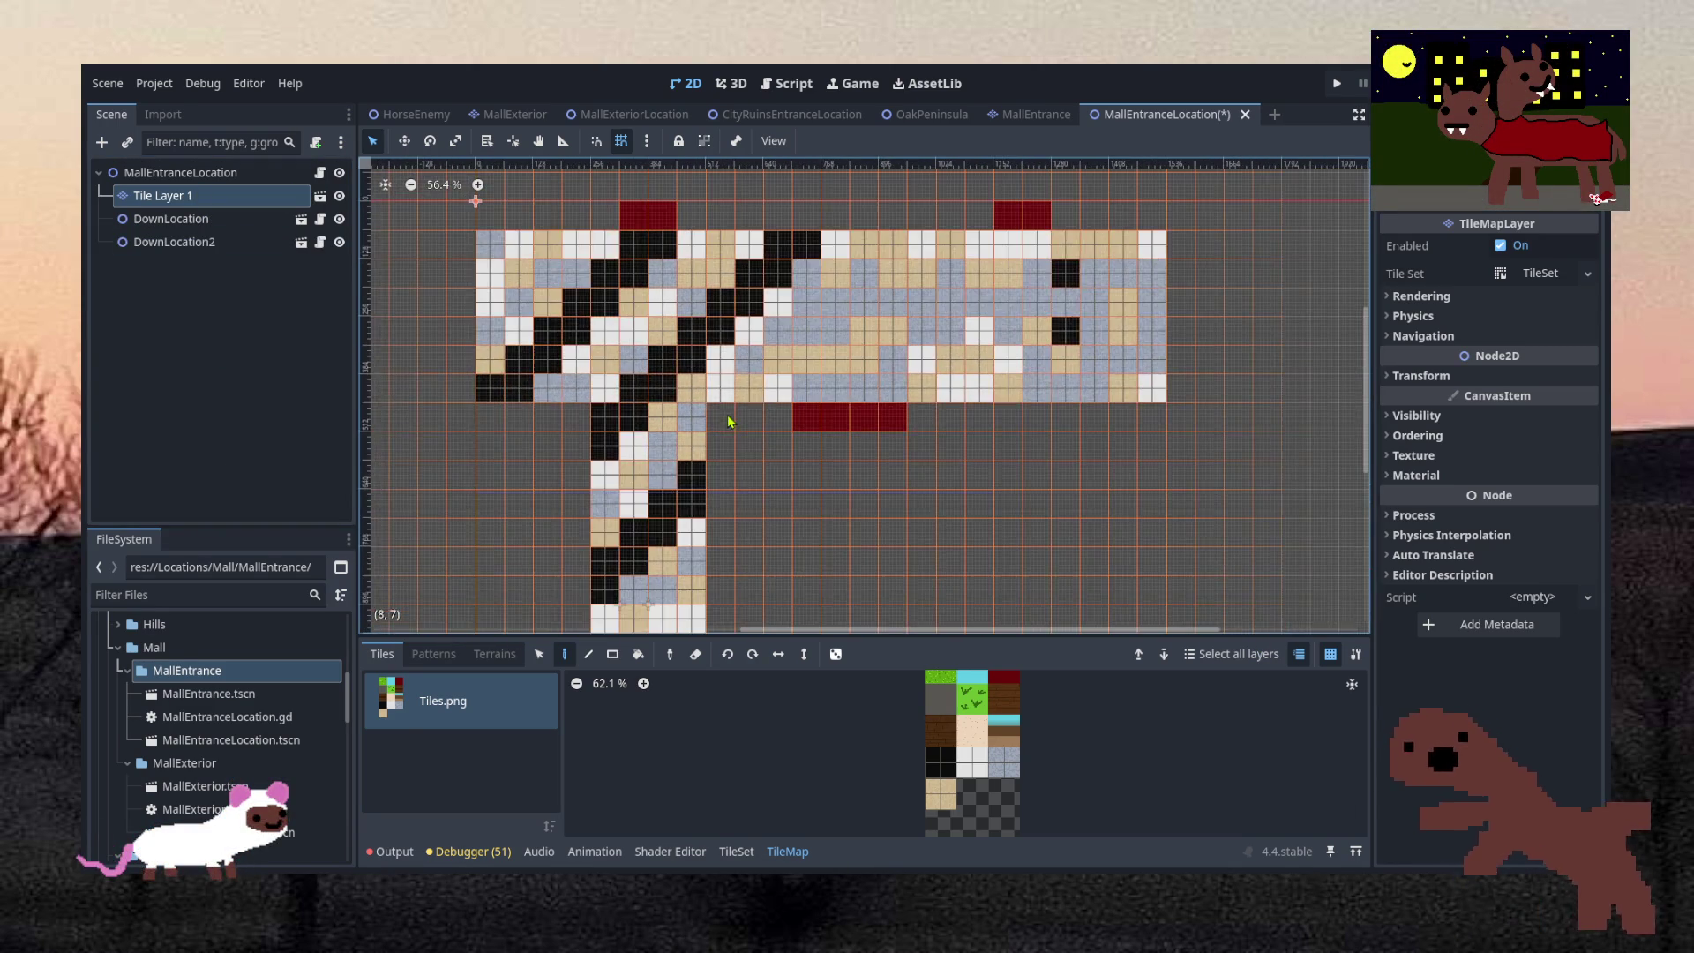
{"action": "scroll", "coordinate": [763, 494], "scroll_direction": "up", "scroll_amount": 2}
{"action": "key", "text": "ctrl+s"}
{"action": "scroll", "coordinate": [768, 497], "scroll_direction": "down", "scroll_amount": 2}
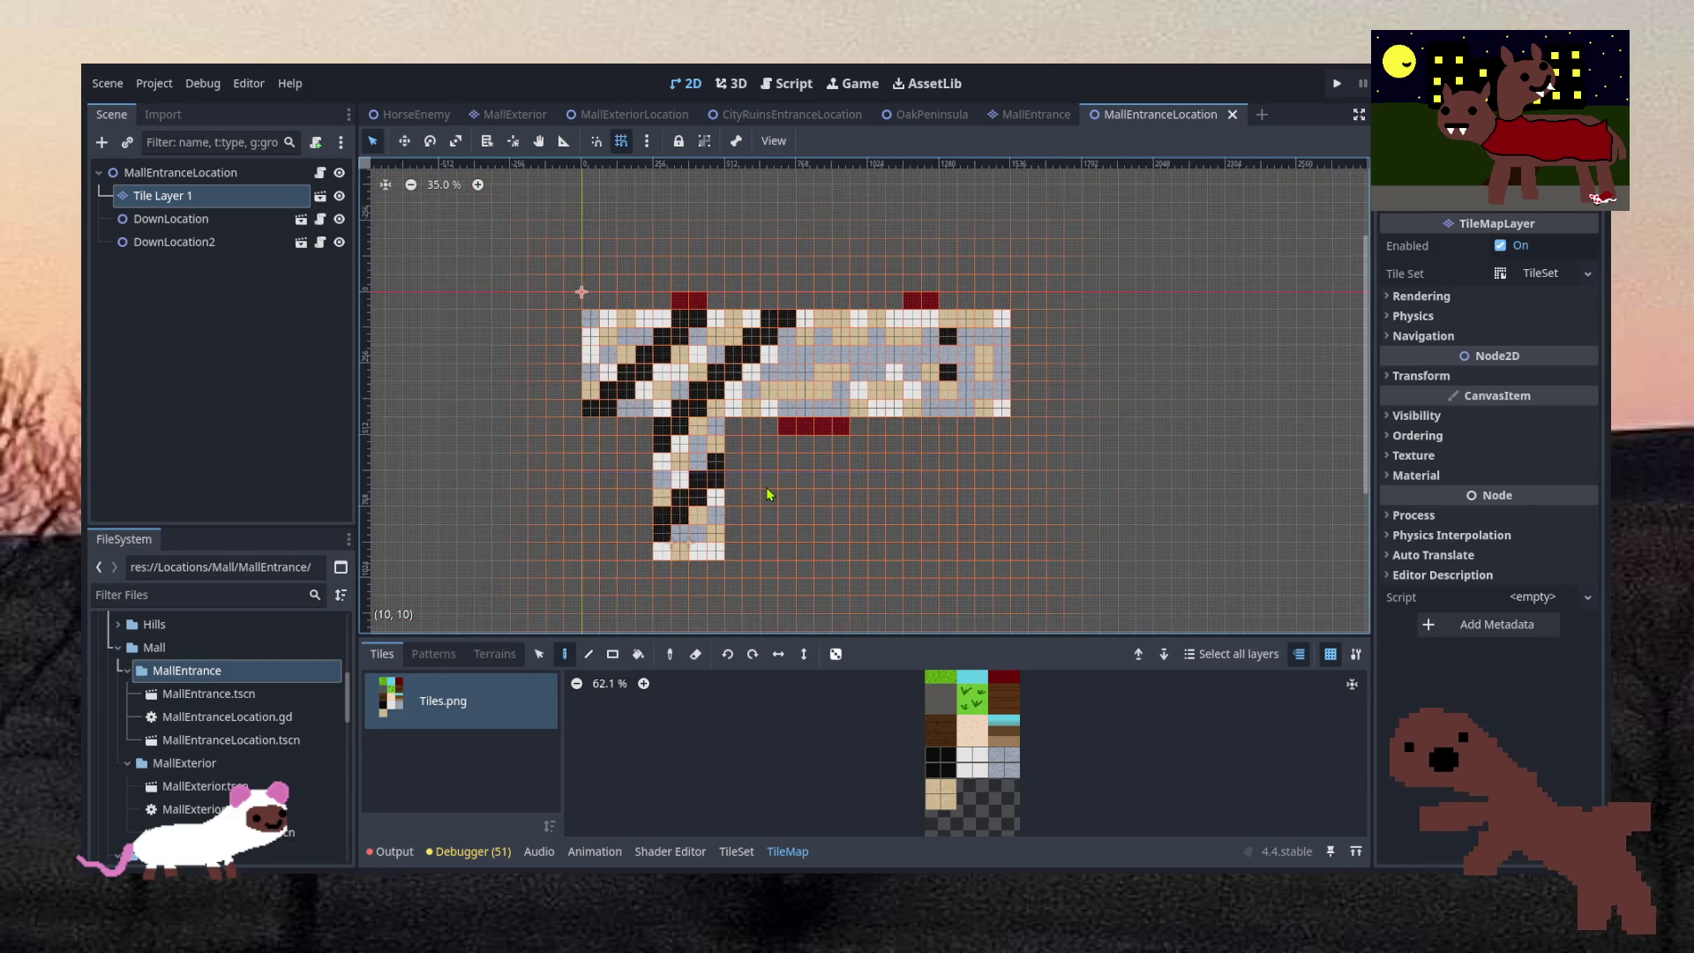
{"action": "scroll", "coordinate": [759, 520], "scroll_direction": "up", "scroll_amount": 3}
{"action": "scroll", "coordinate": [600, 575], "scroll_direction": "down", "scroll_amount": 2}
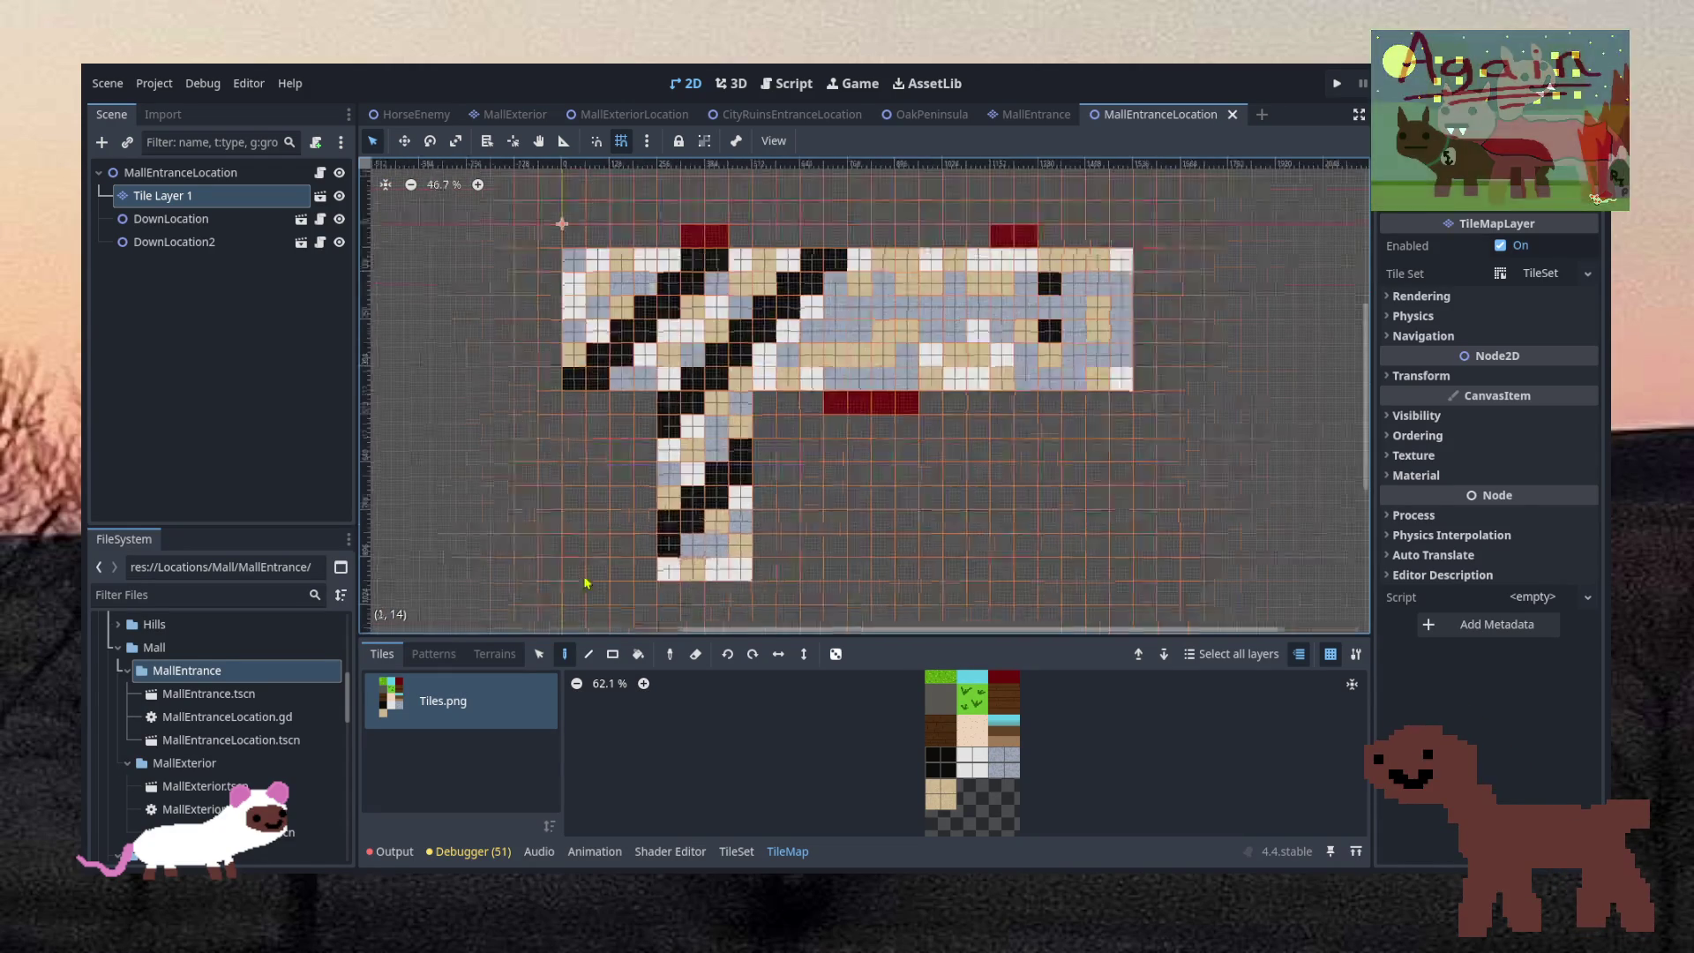
{"action": "scroll", "coordinate": [574, 565], "scroll_direction": "up", "scroll_amount": 3}
{"action": "scroll", "coordinate": [593, 553], "scroll_direction": "down", "scroll_amount": 2}
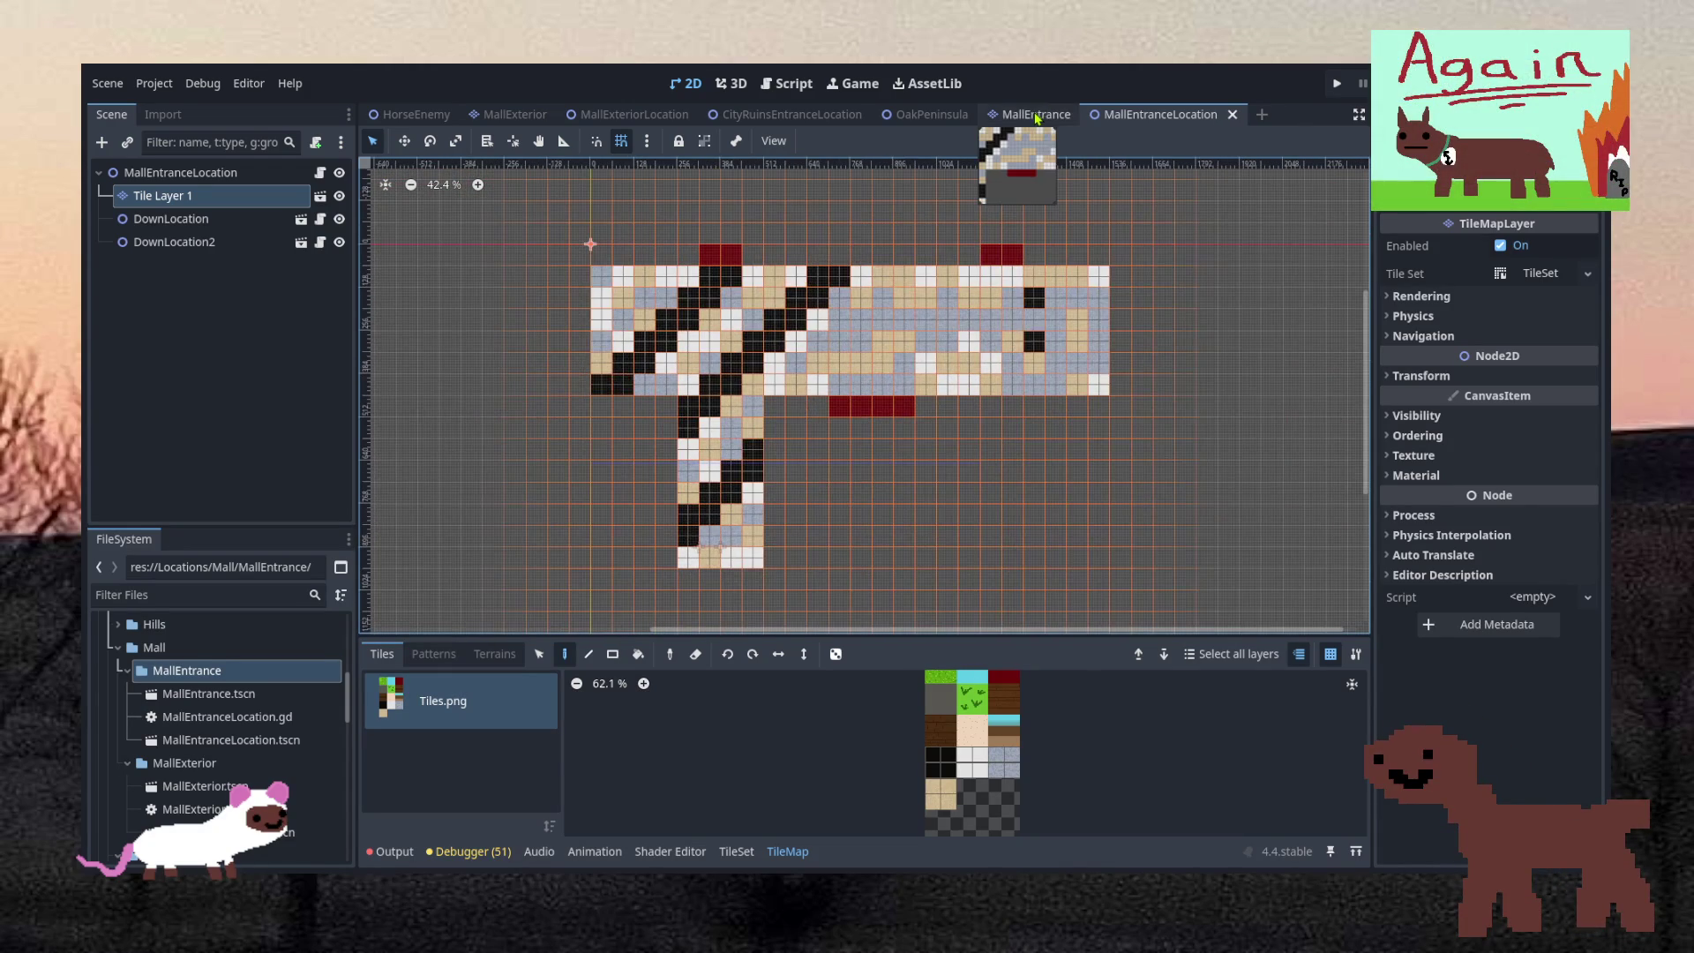
{"action": "scroll", "coordinate": [238, 741], "scroll_direction": "down", "scroll_amount": 10}
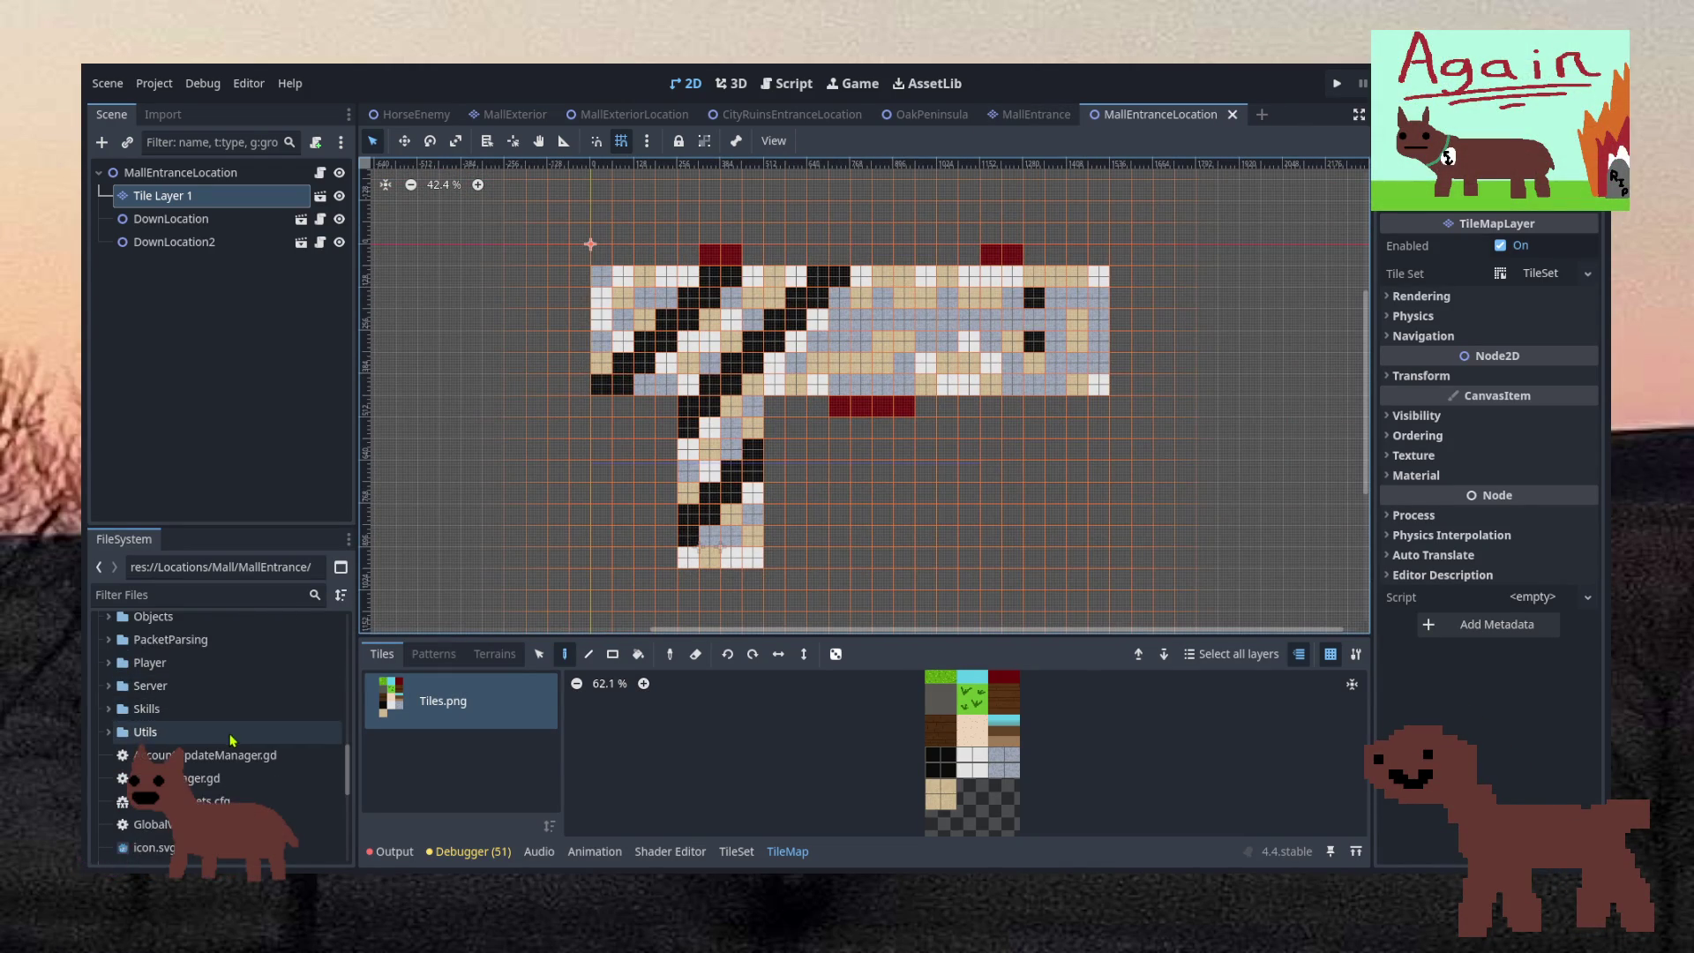
{"action": "scroll", "coordinate": [226, 748], "scroll_direction": "down", "scroll_amount": 1}
In LocationManager.gd, duplicate the MallExterior entry and rename the copy "MallEntrance"
{"action": "double_click", "coordinate": [217, 743]}
{"action": "scroll", "coordinate": [791, 594], "scroll_direction": "down", "scroll_amount": 4}
{"action": "scroll", "coordinate": [791, 593], "scroll_direction": "up", "scroll_amount": 2}
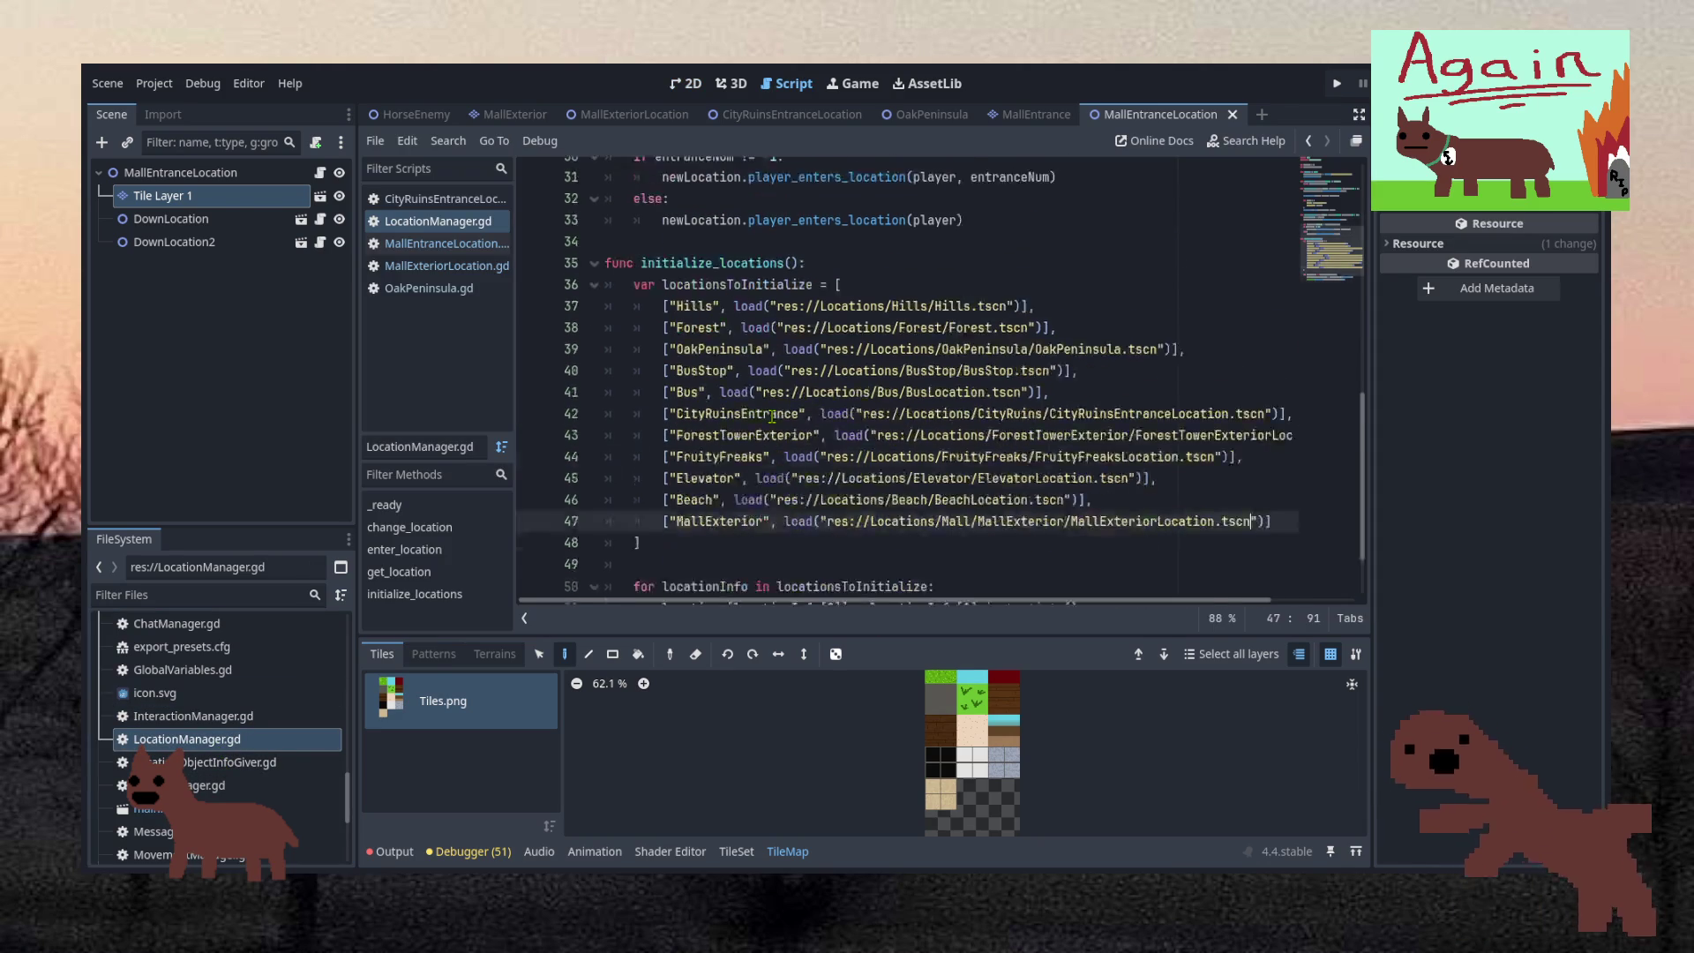
{"action": "scroll", "coordinate": [791, 594], "scroll_direction": "down", "scroll_amount": 2}
{"action": "scroll", "coordinate": [882, 529], "scroll_direction": "right", "scroll_amount": 1}
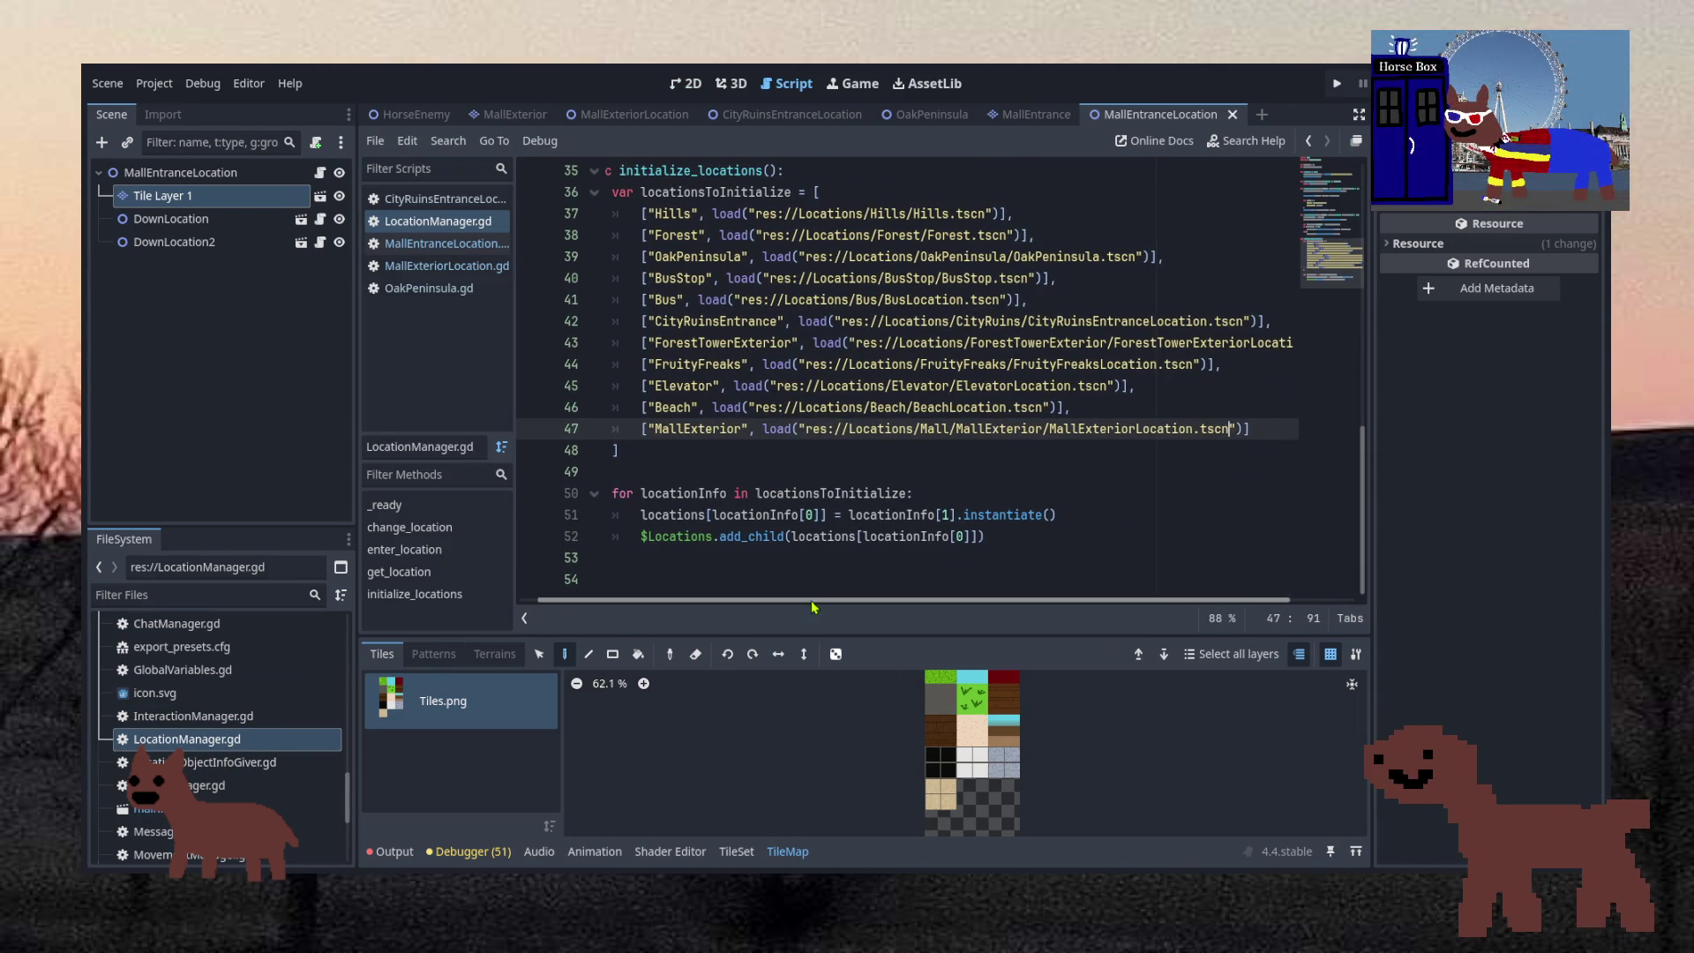
{"action": "left_click", "coordinate": [1238, 415]}
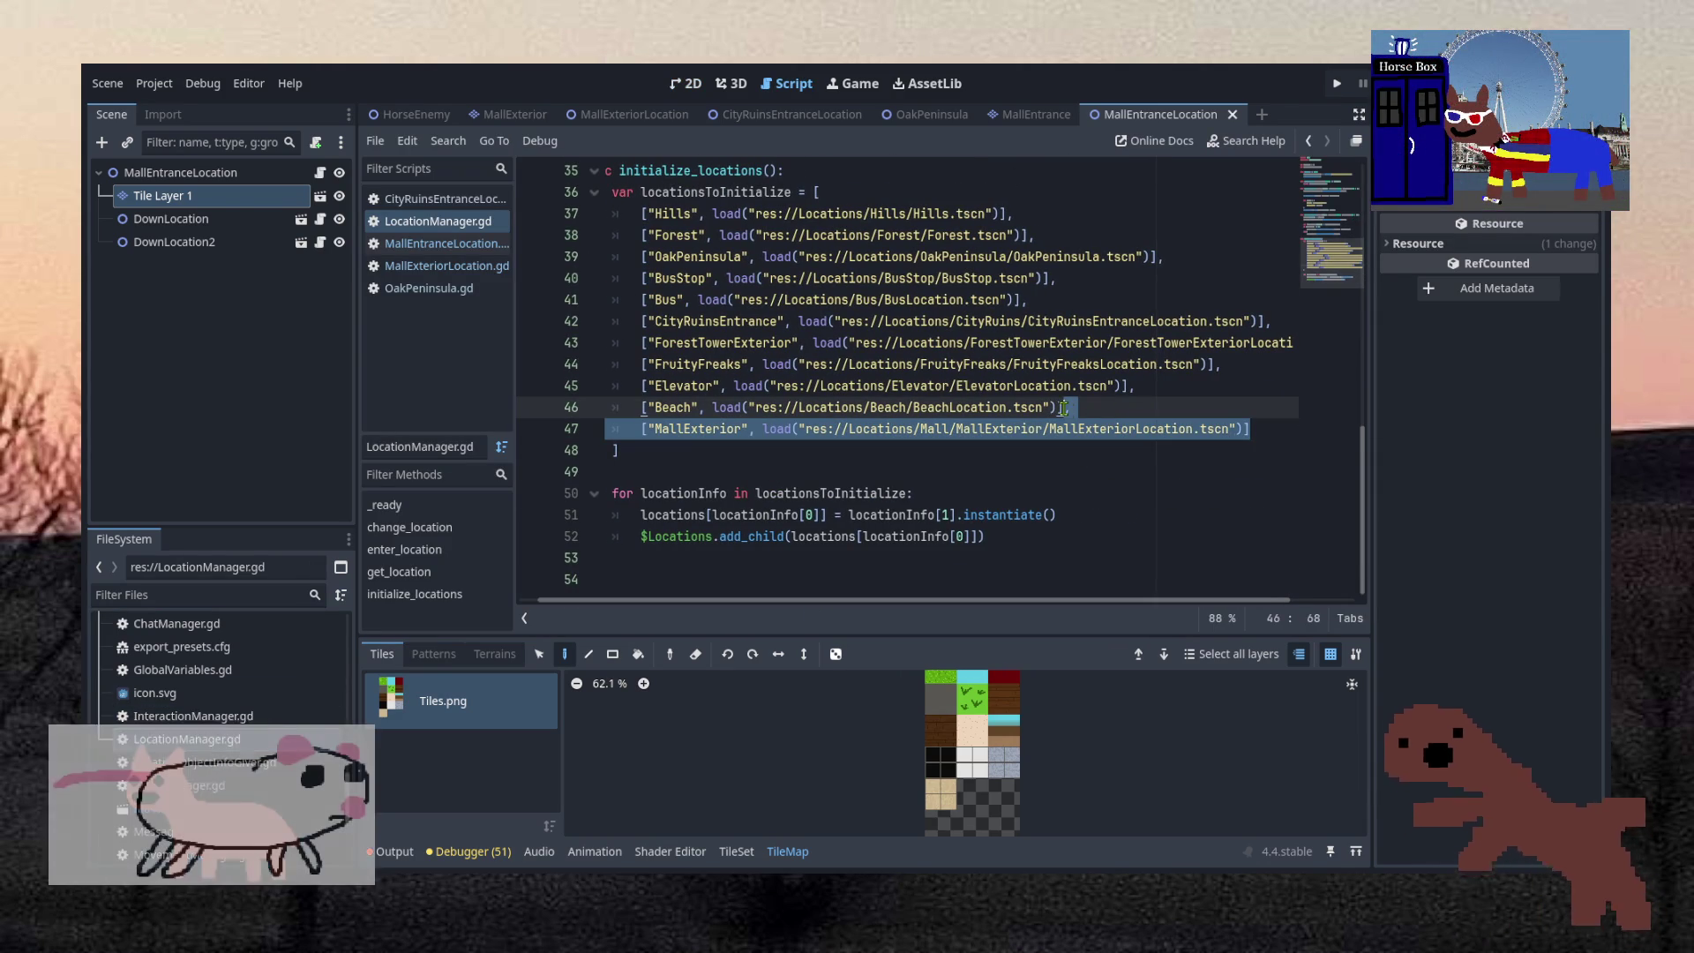
{"action": "left_click", "coordinate": [1260, 429]}
{"action": "type", "text": ","}
{"action": "key", "text": "Return"}
{"action": "type", "text": "[\"MallExterior\", load(\"res://Locations/Mall/MallExterior/MallExteriorLocation.tscn\")]"}
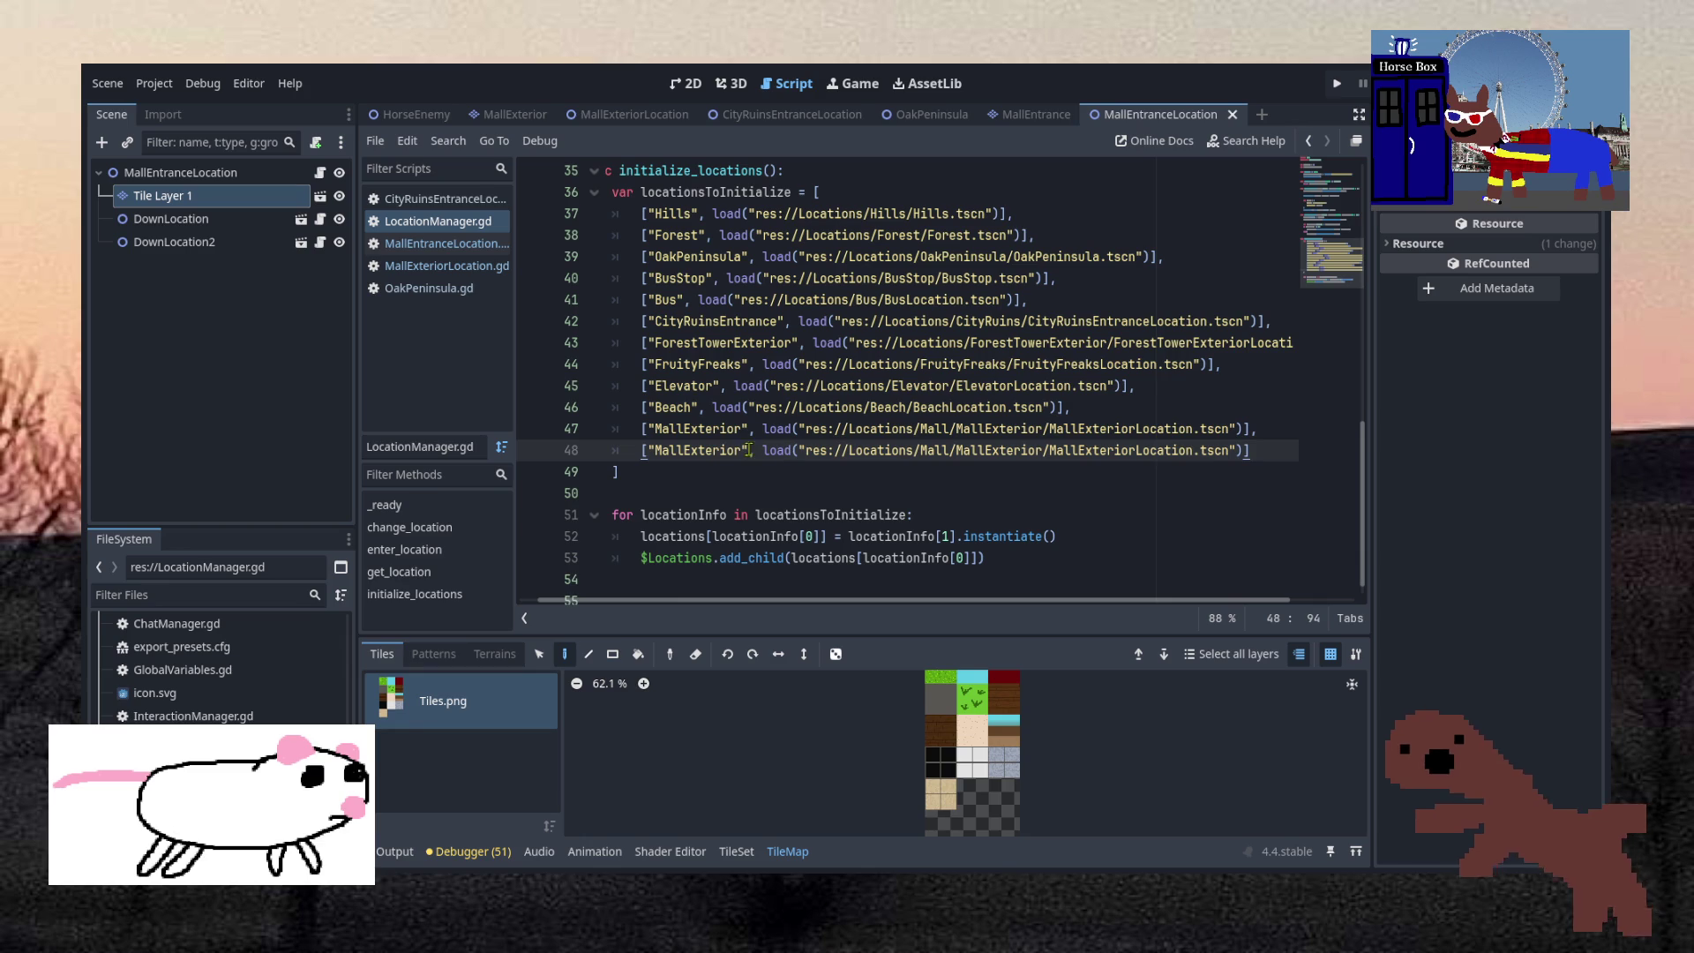
{"action": "type", "text": "ntrance"}
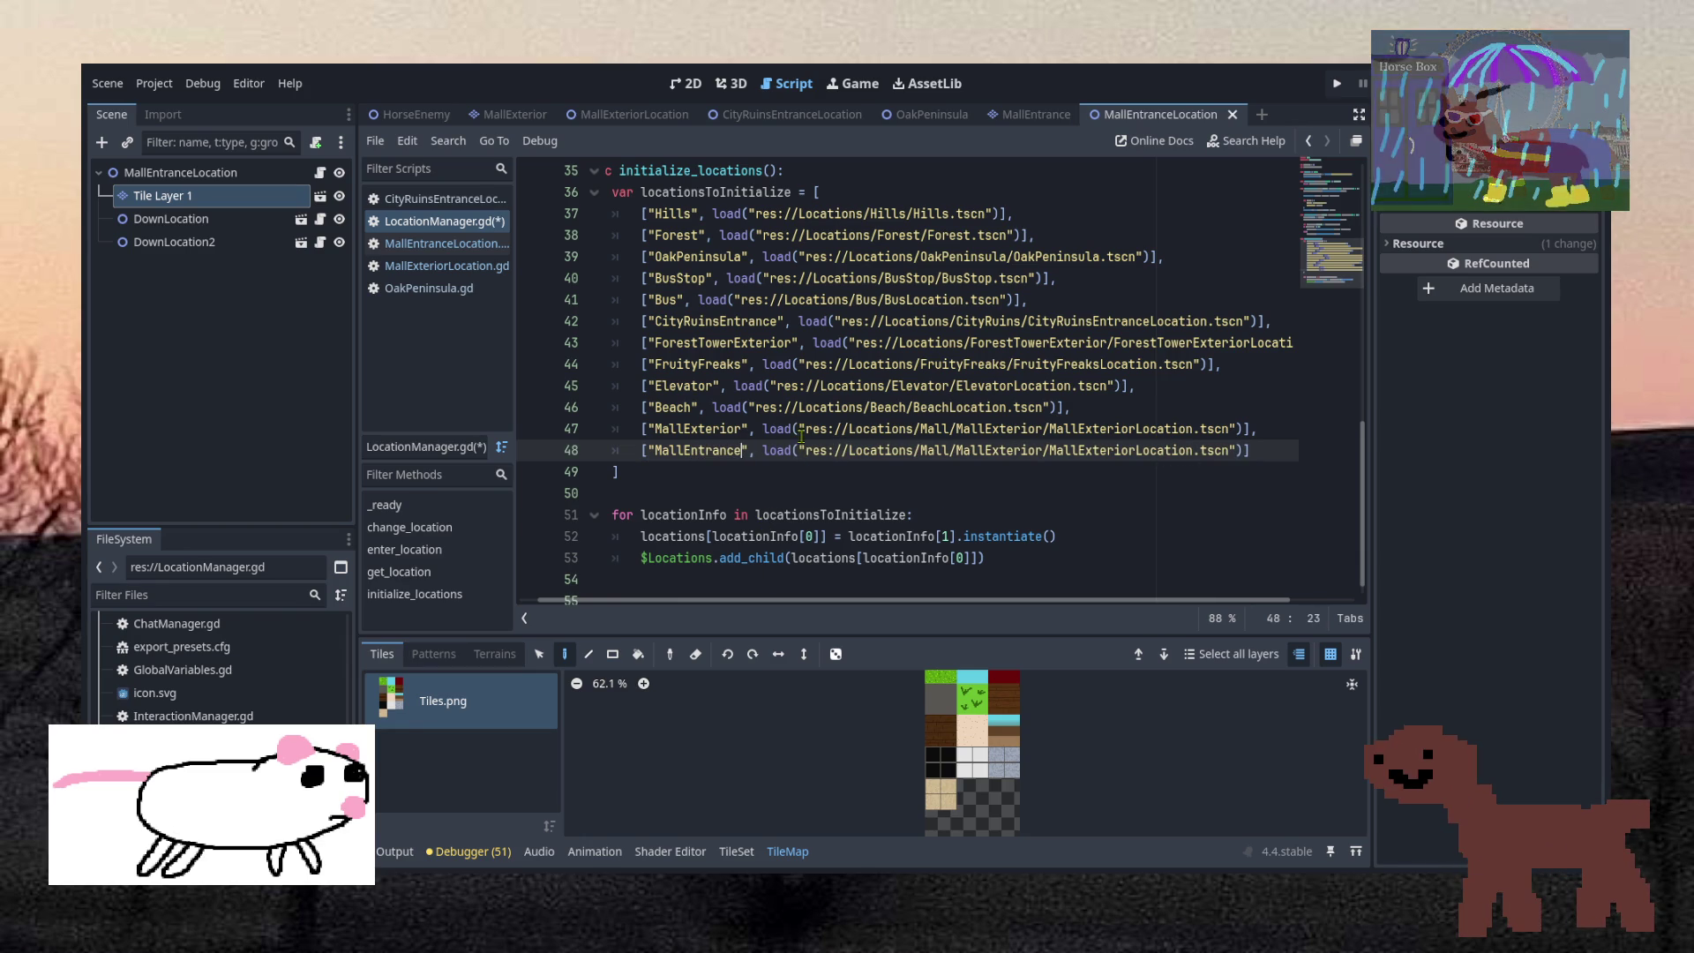
Replace the new entry's path with MallEntranceLocation.tscn and save the script
{"action": "scroll", "coordinate": [256, 710], "scroll_direction": "down", "scroll_amount": 10}
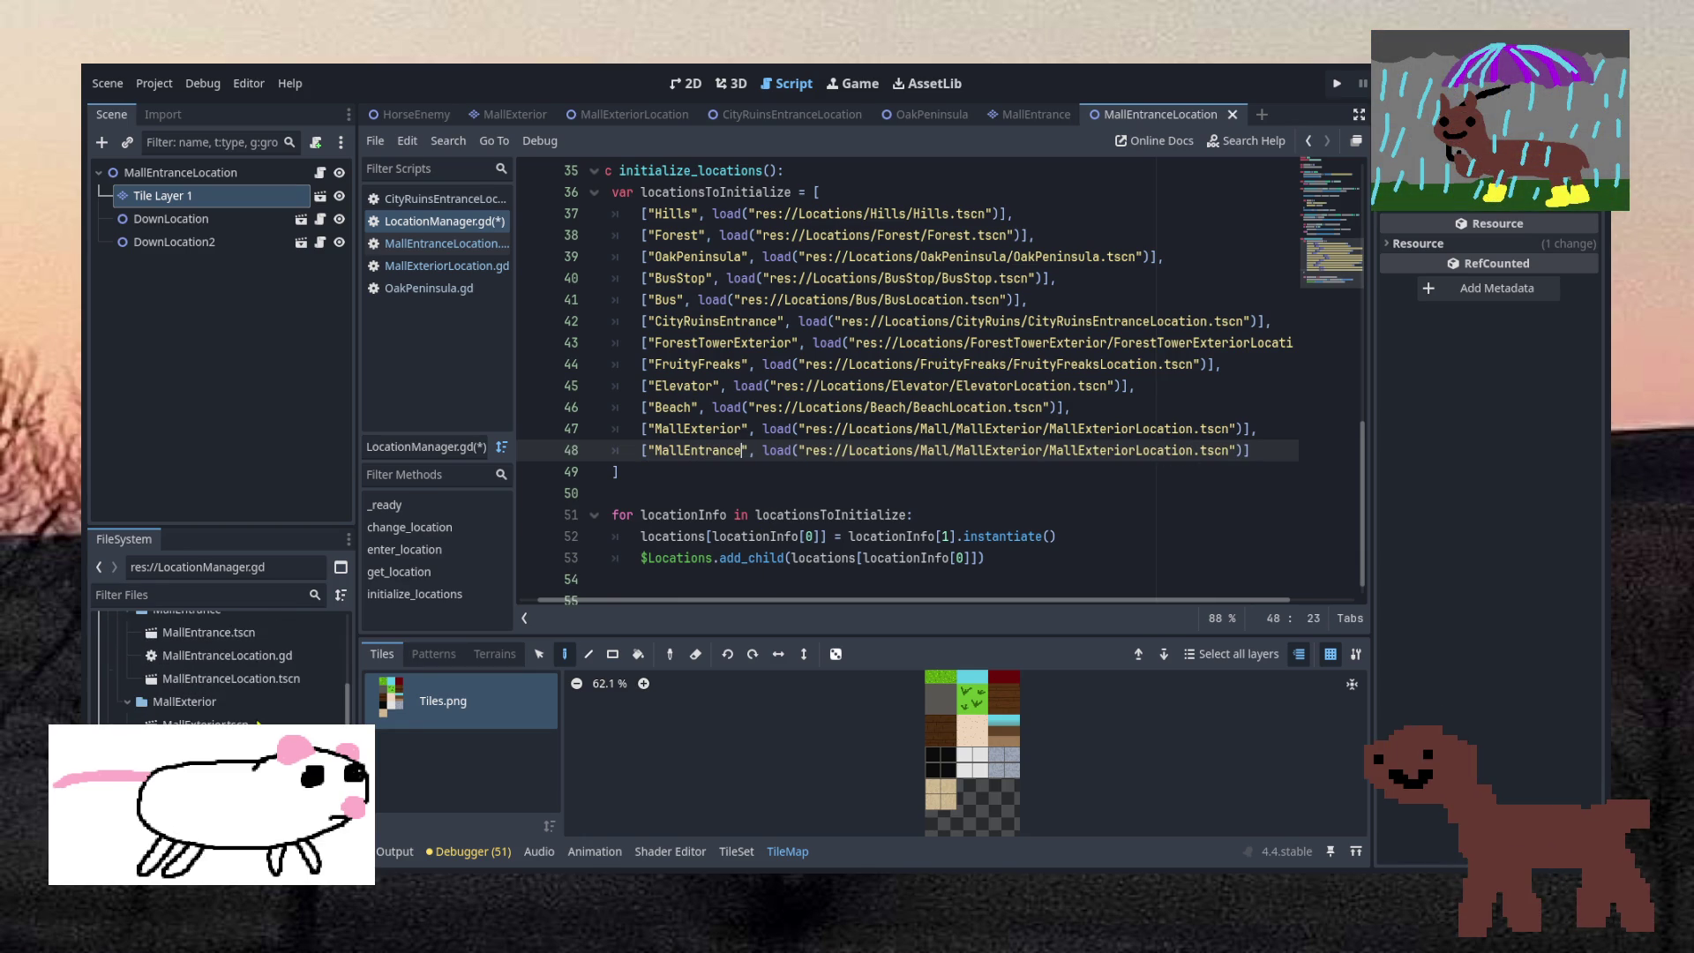
{"action": "left_click", "coordinate": [230, 680]}
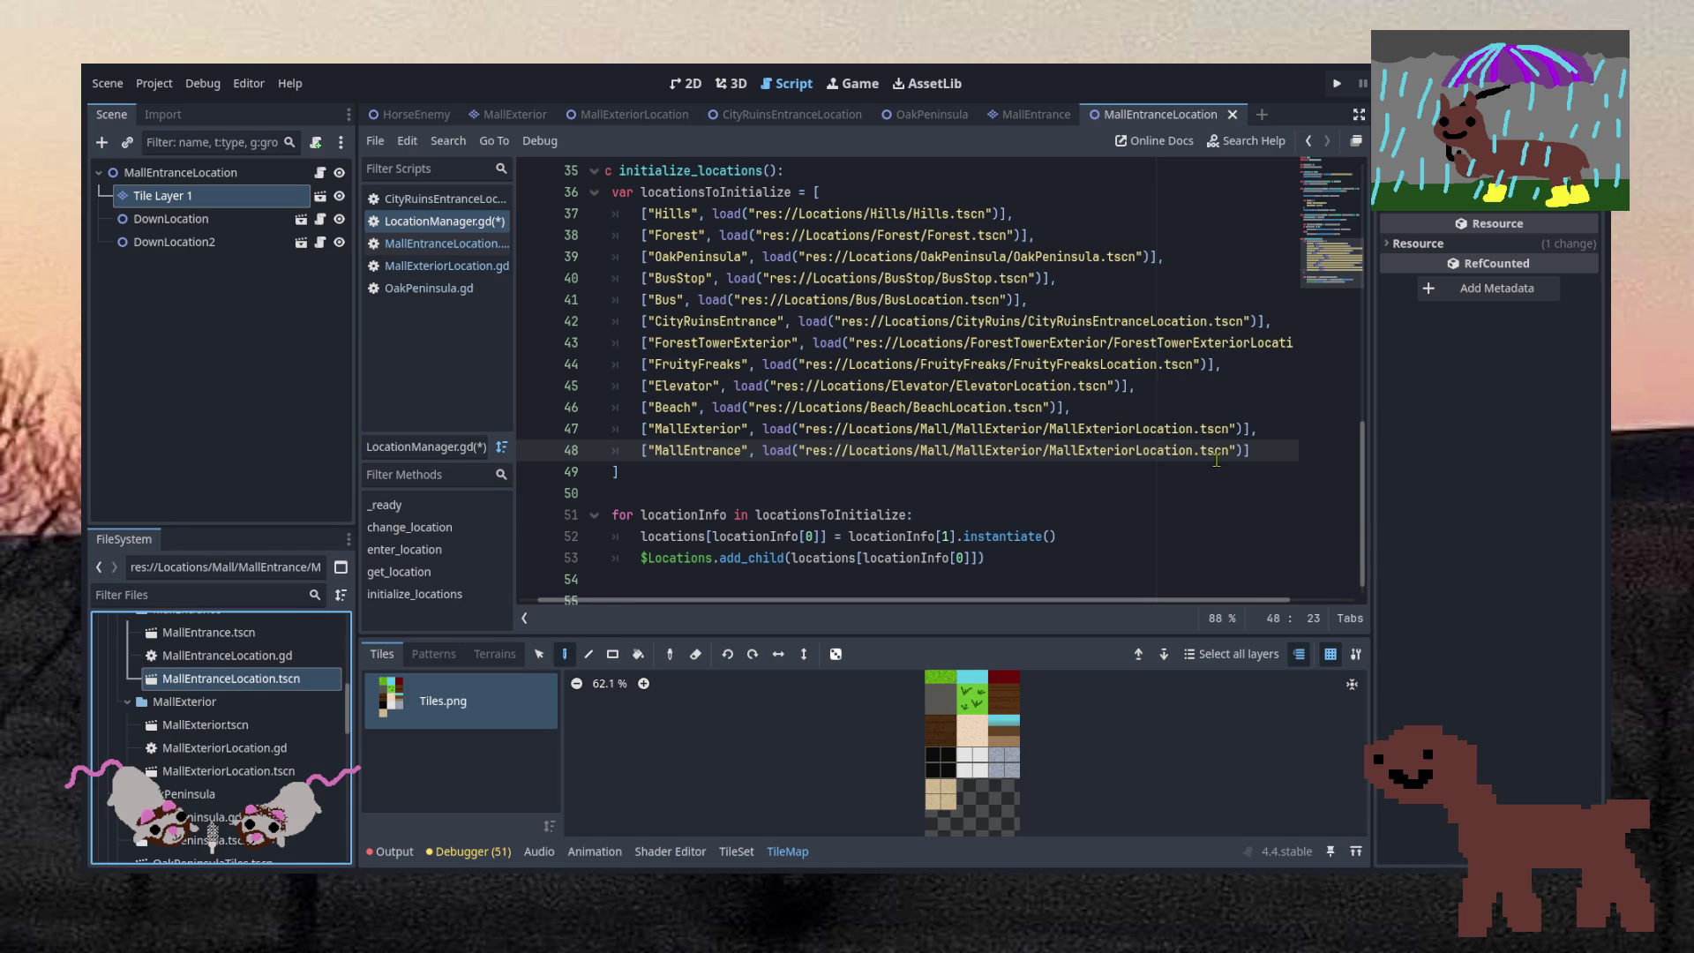
{"action": "left_click_drag", "start_coordinate": [1228, 452], "coordinate": [848, 454]}
{"action": "type", "text": "res://Locations/Mall/MallEntrance/MallEntranceLocation.tscn"}
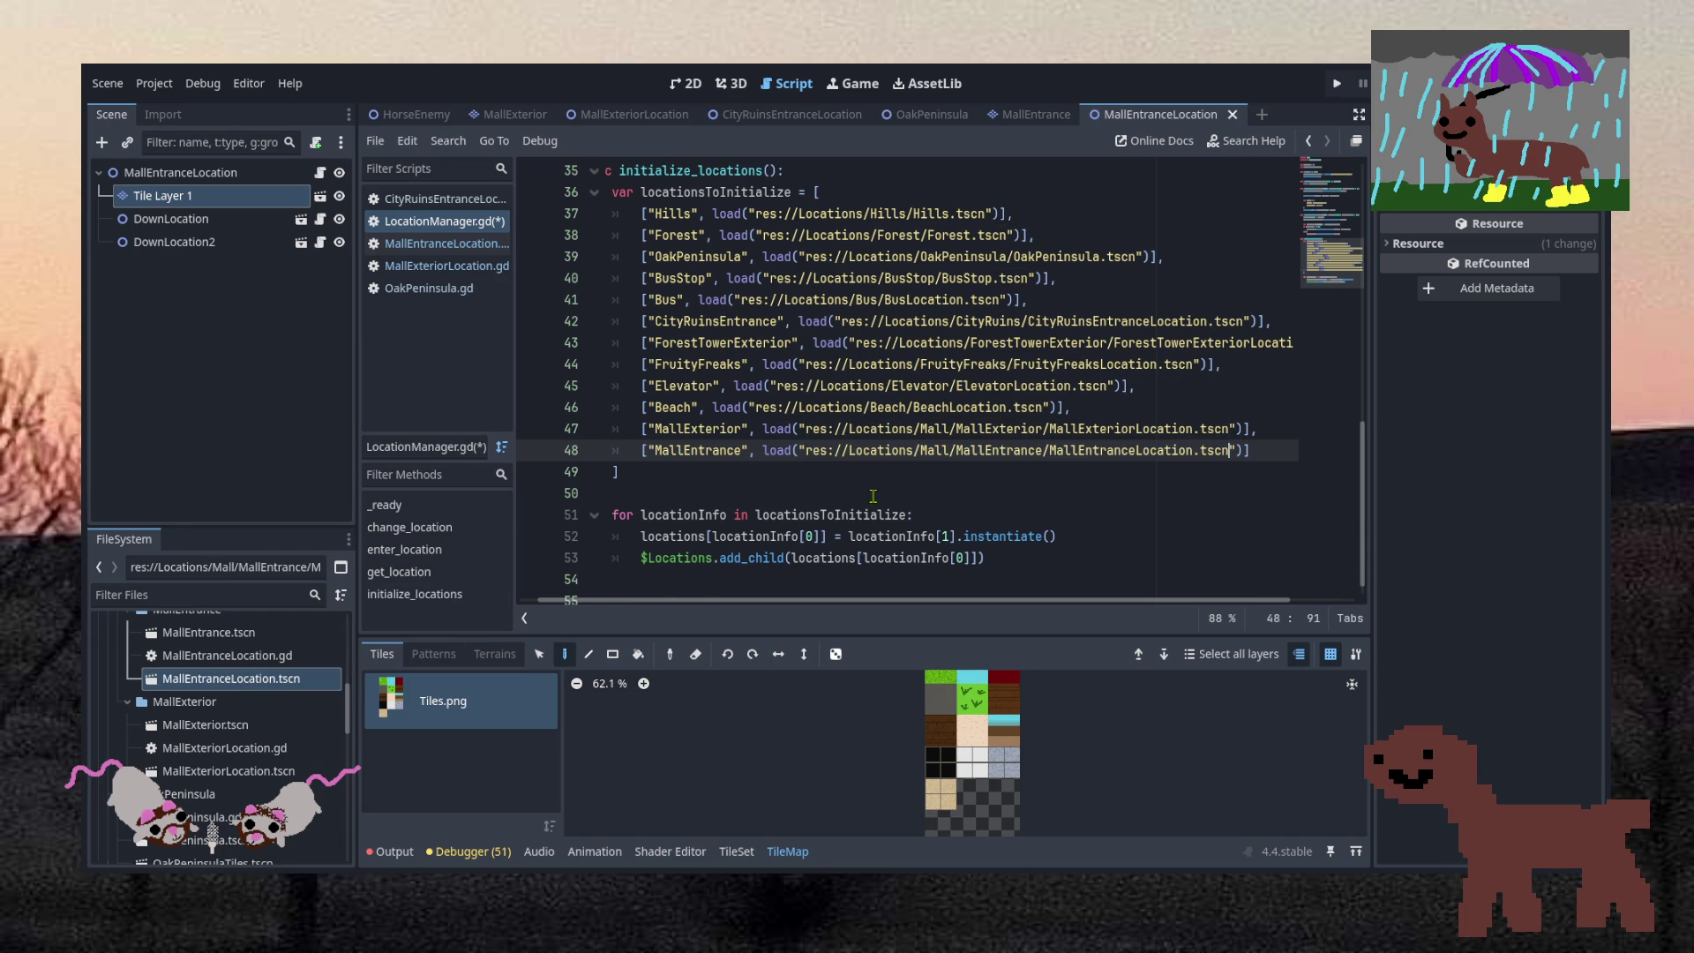
{"action": "key", "text": "ctrl+s"}
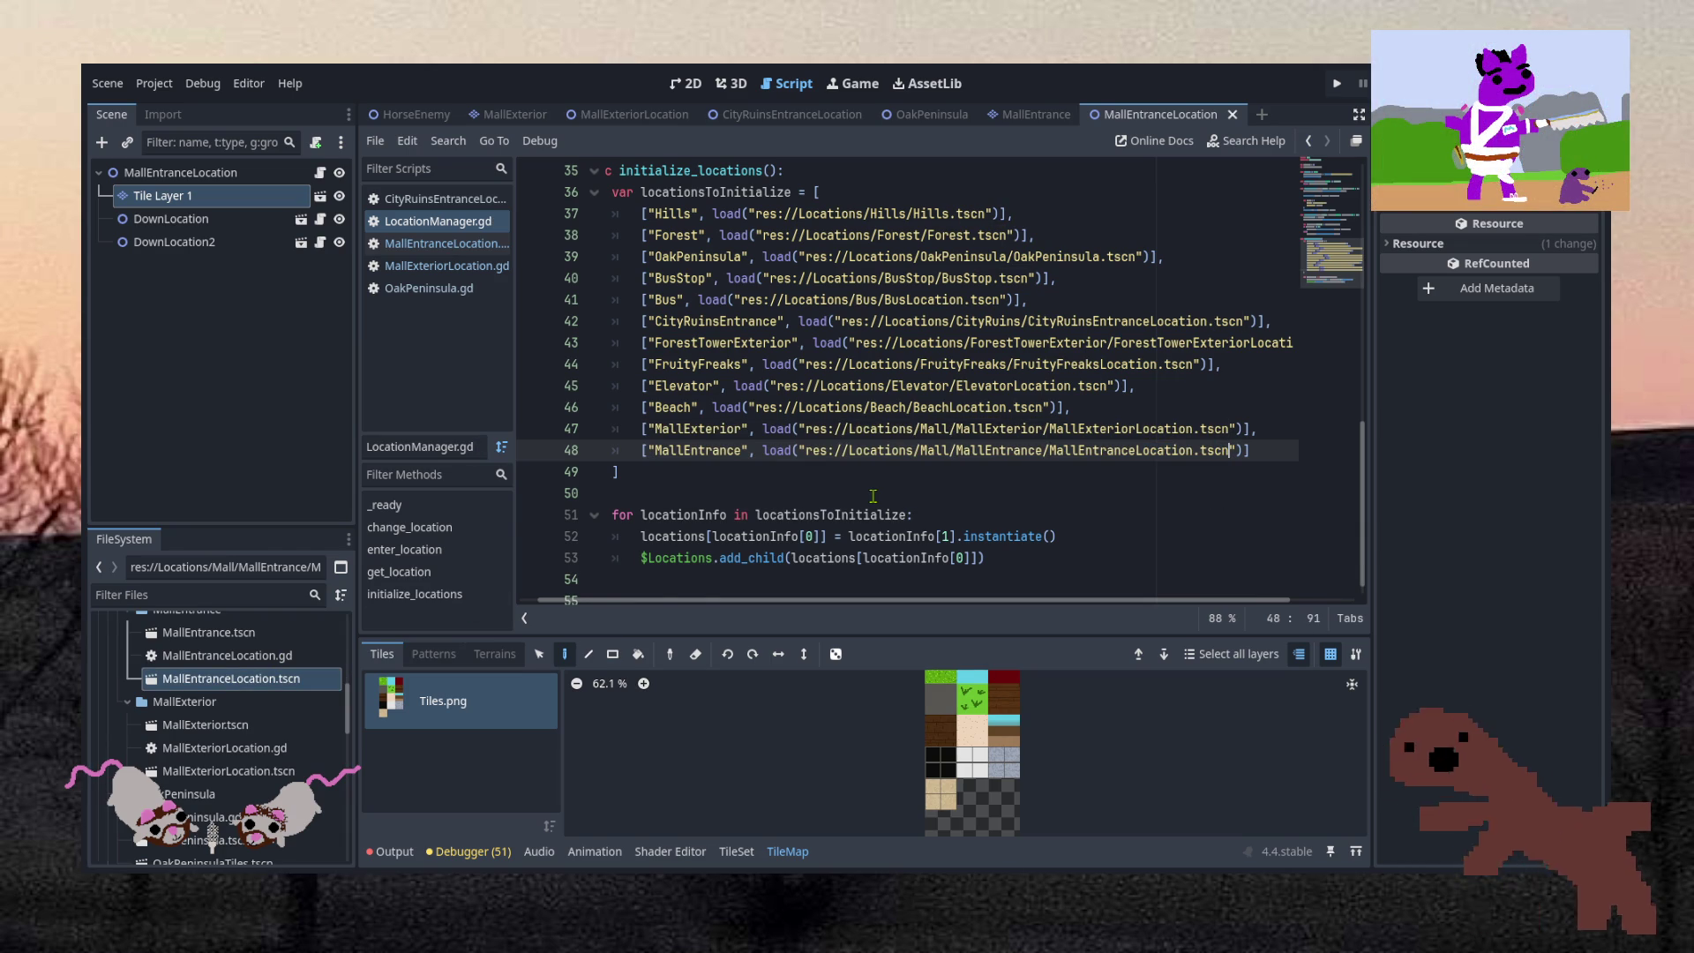
Return to the 2D view and select the MallEntrance scene file in FileSystem
{"action": "left_click", "coordinate": [685, 83]}
{"action": "scroll", "coordinate": [770, 333], "scroll_direction": "down", "scroll_amount": 2}
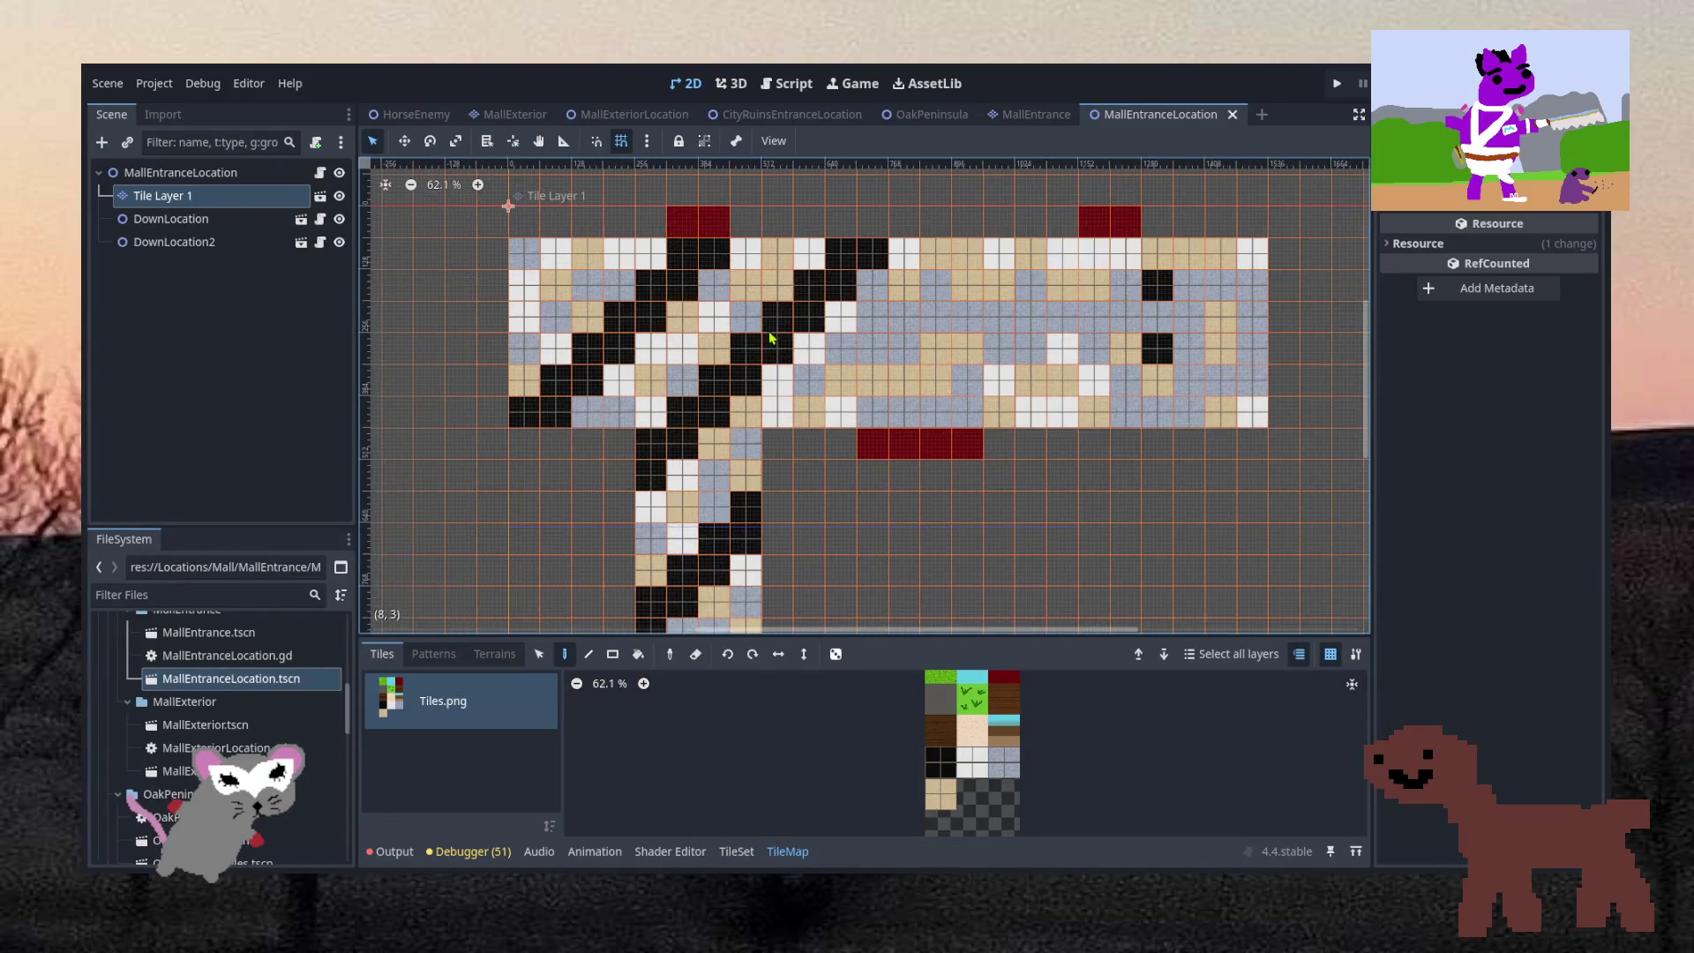
{"action": "scroll", "coordinate": [772, 331], "scroll_direction": "up", "scroll_amount": 1}
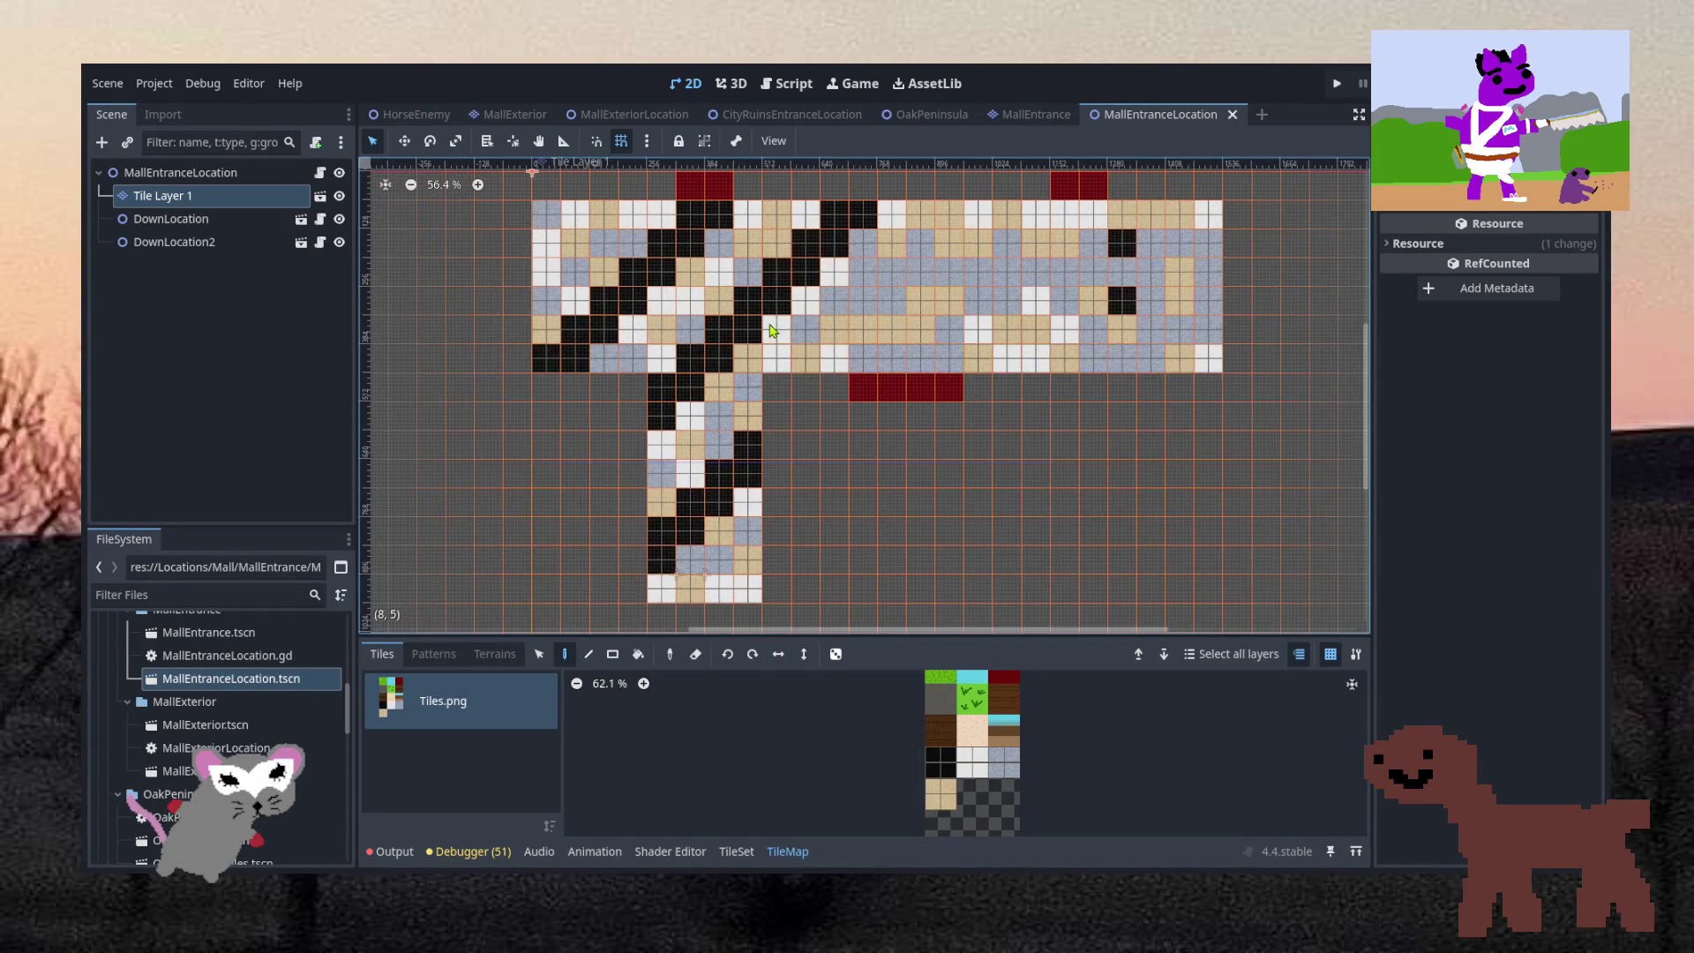
{"action": "scroll", "coordinate": [770, 331], "scroll_direction": "up", "scroll_amount": 1}
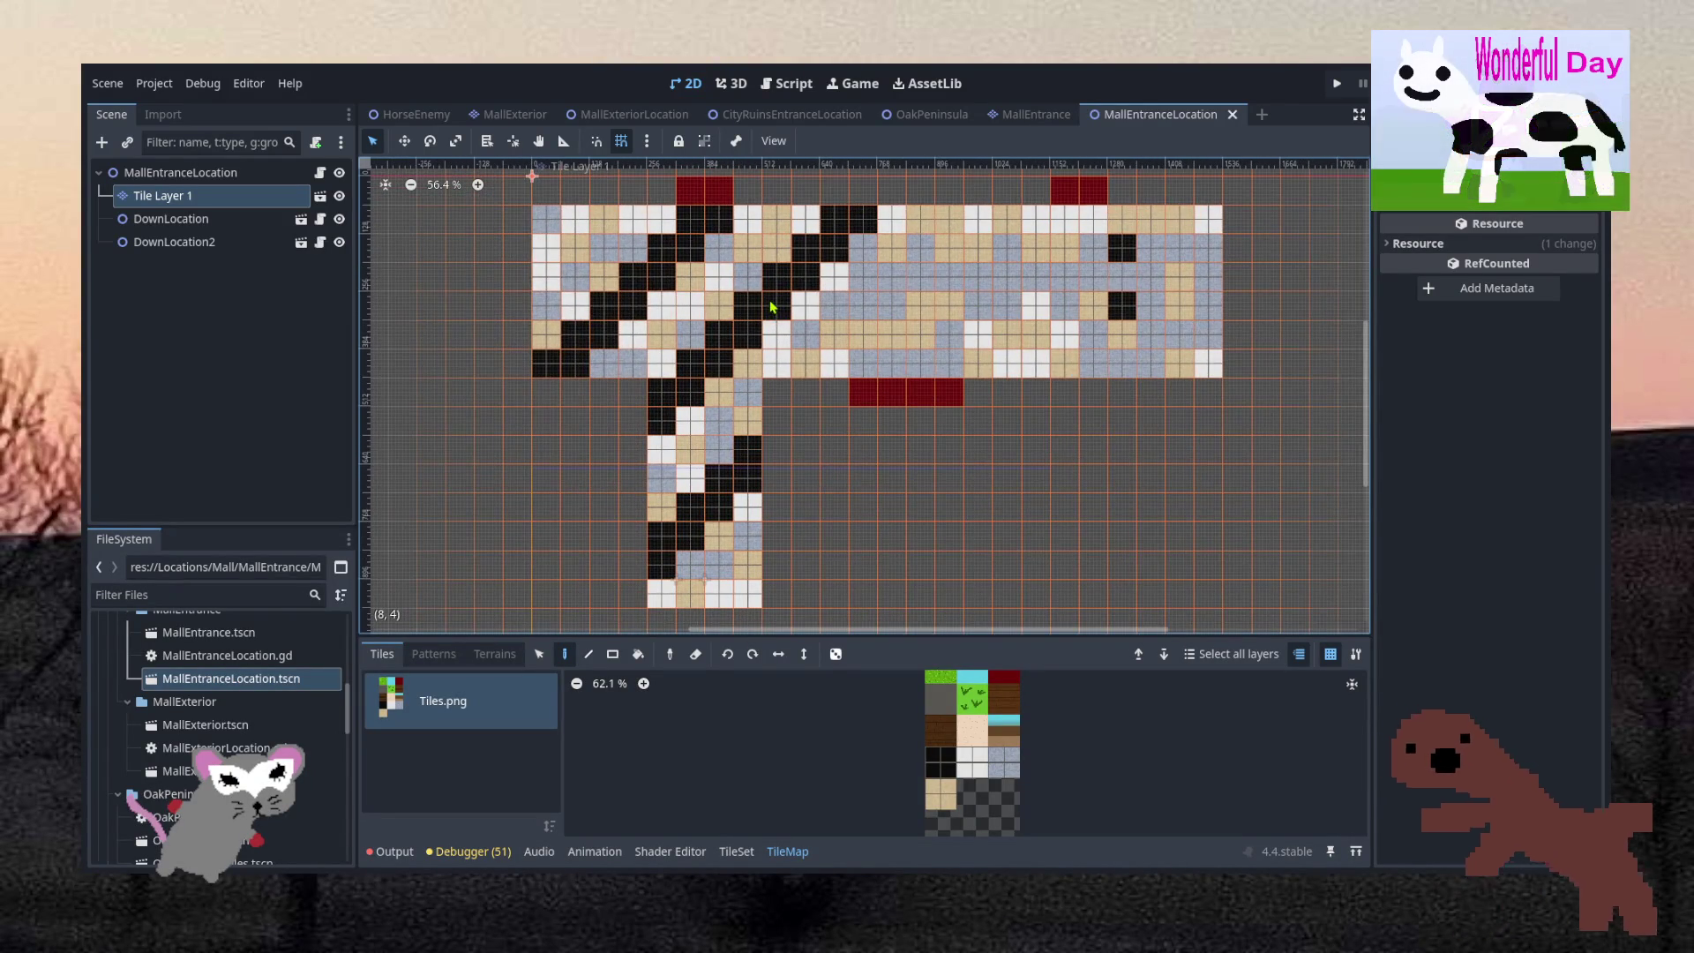
{"action": "scroll", "coordinate": [224, 706], "scroll_direction": "up", "scroll_amount": 2}
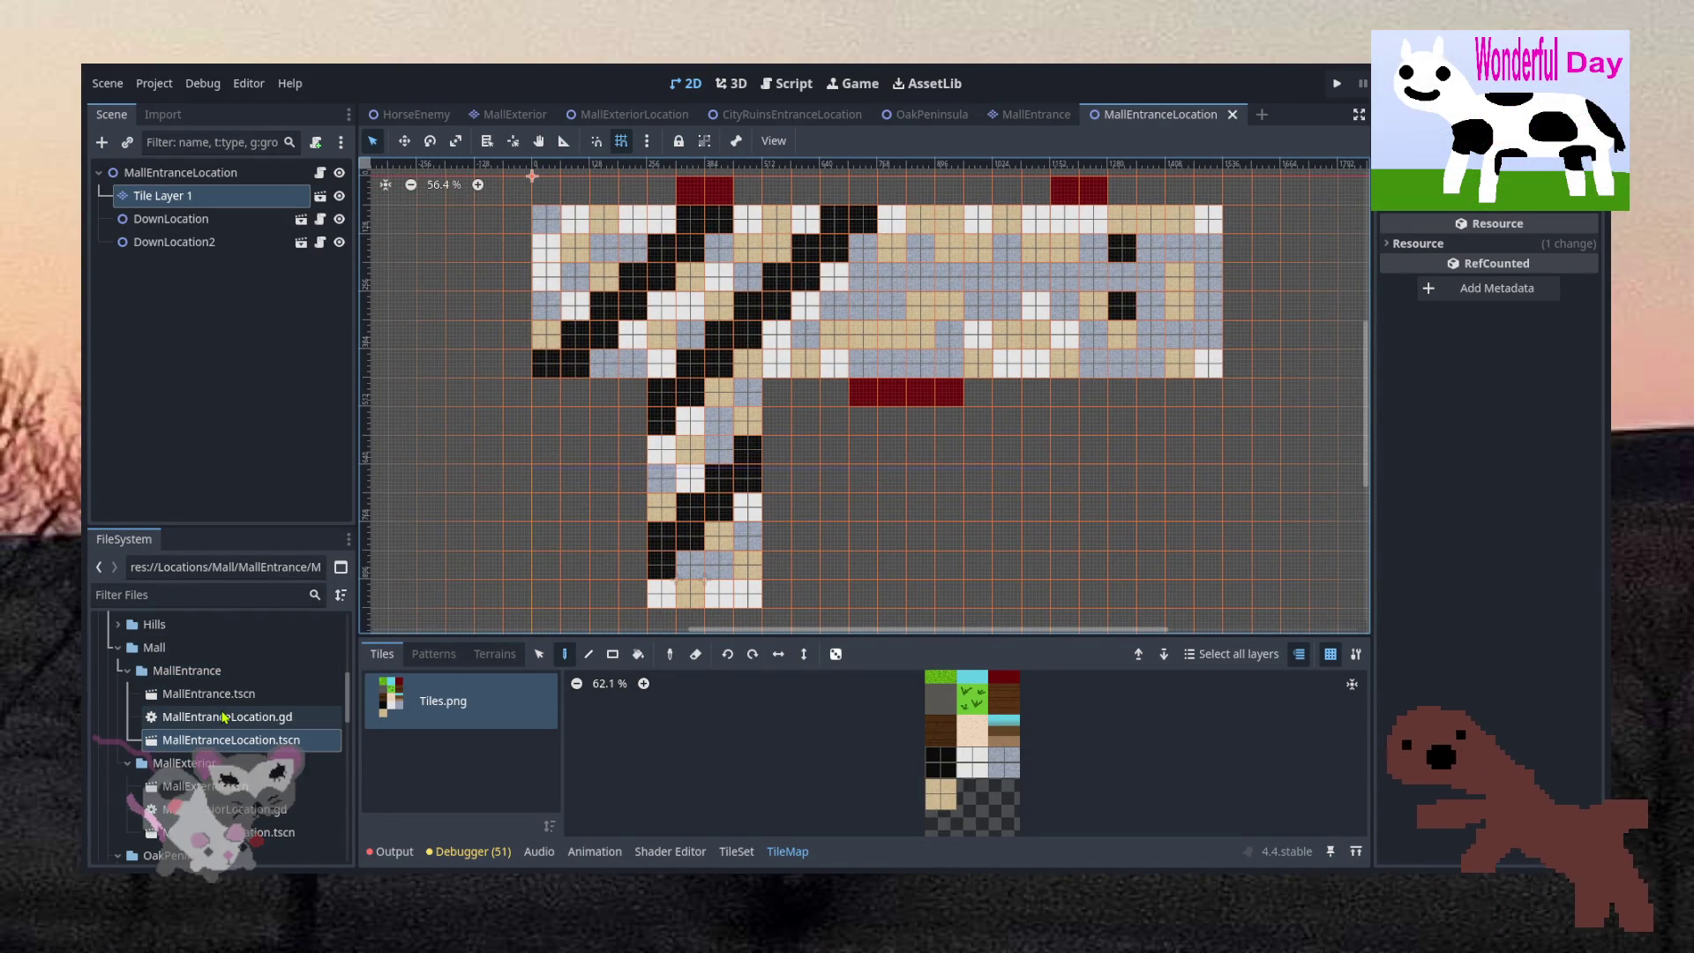
{"action": "left_click", "coordinate": [225, 693]}
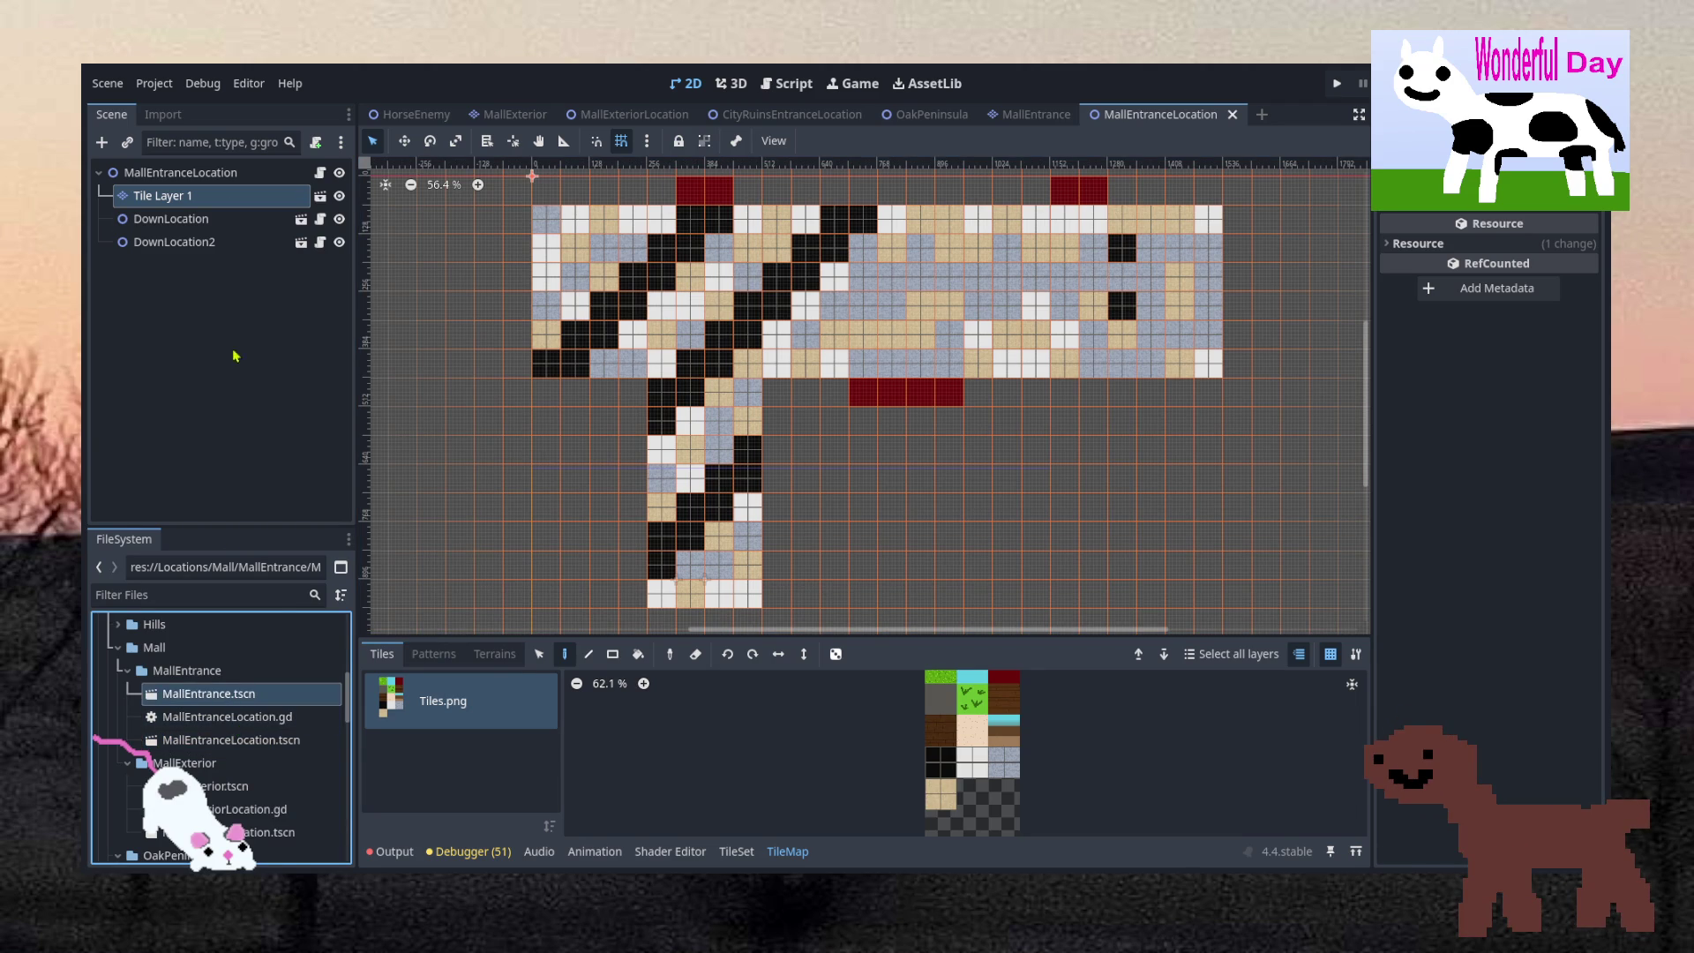
Review the DownLocation and DownLocation2 exits, then switch to the MallExteriorLocation scene
{"action": "left_click", "coordinate": [193, 225]}
{"action": "left_click", "coordinate": [191, 244]}
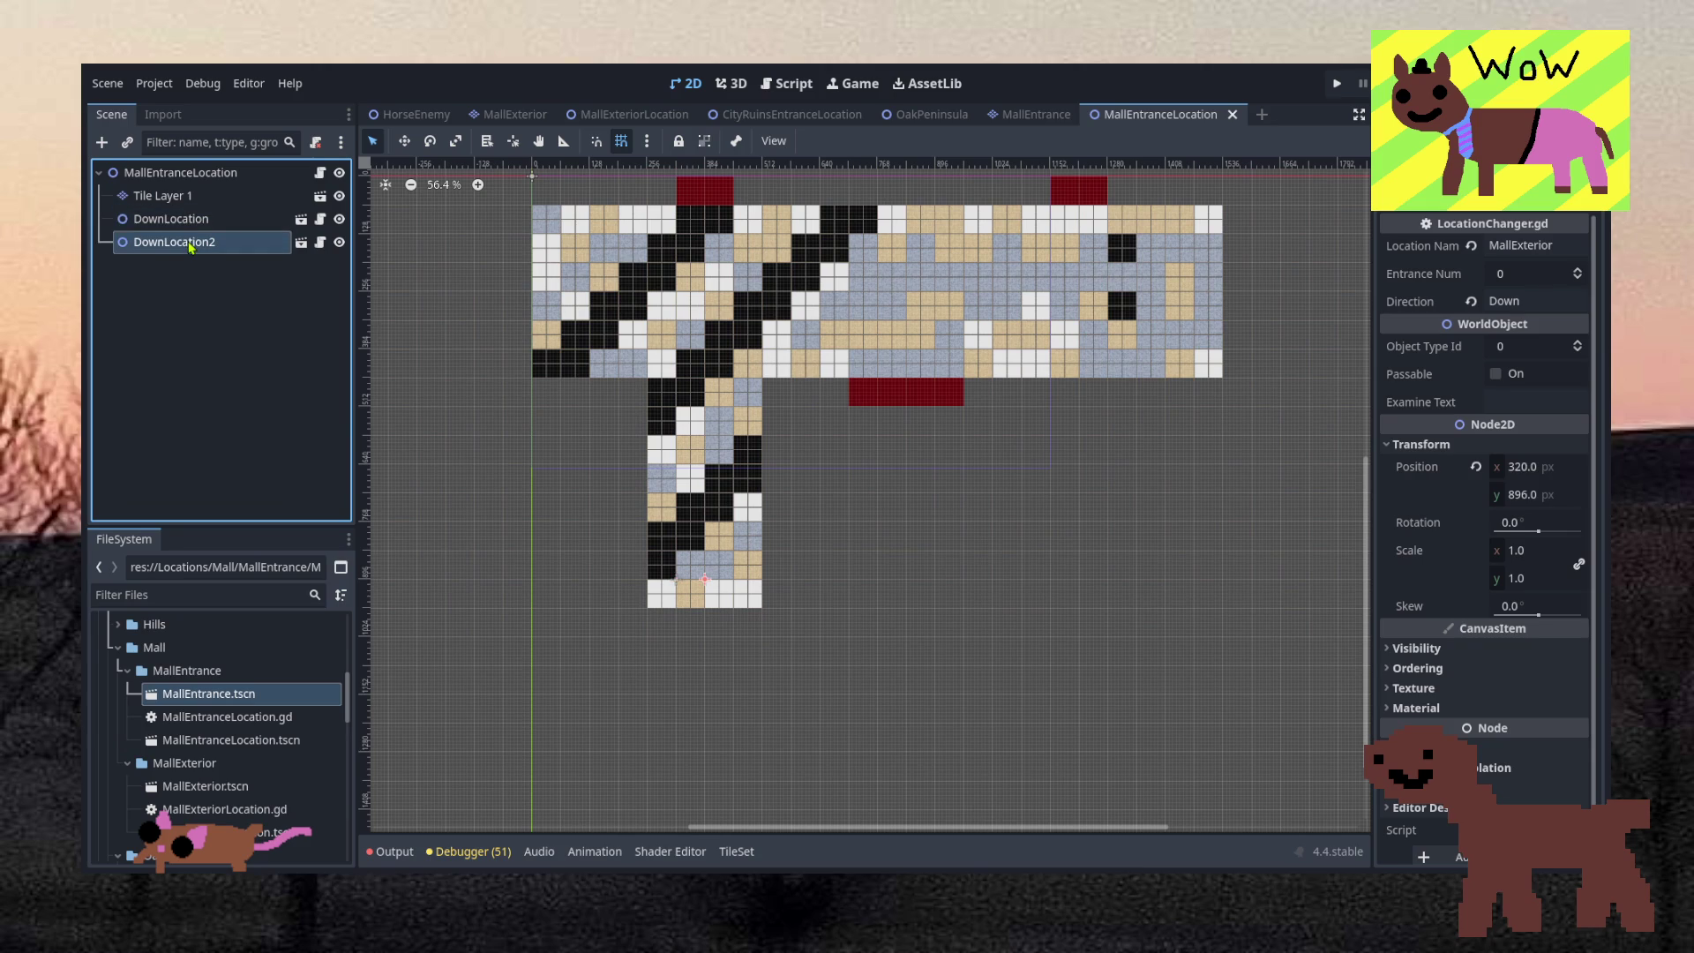
{"action": "left_click", "coordinate": [1007, 123]}
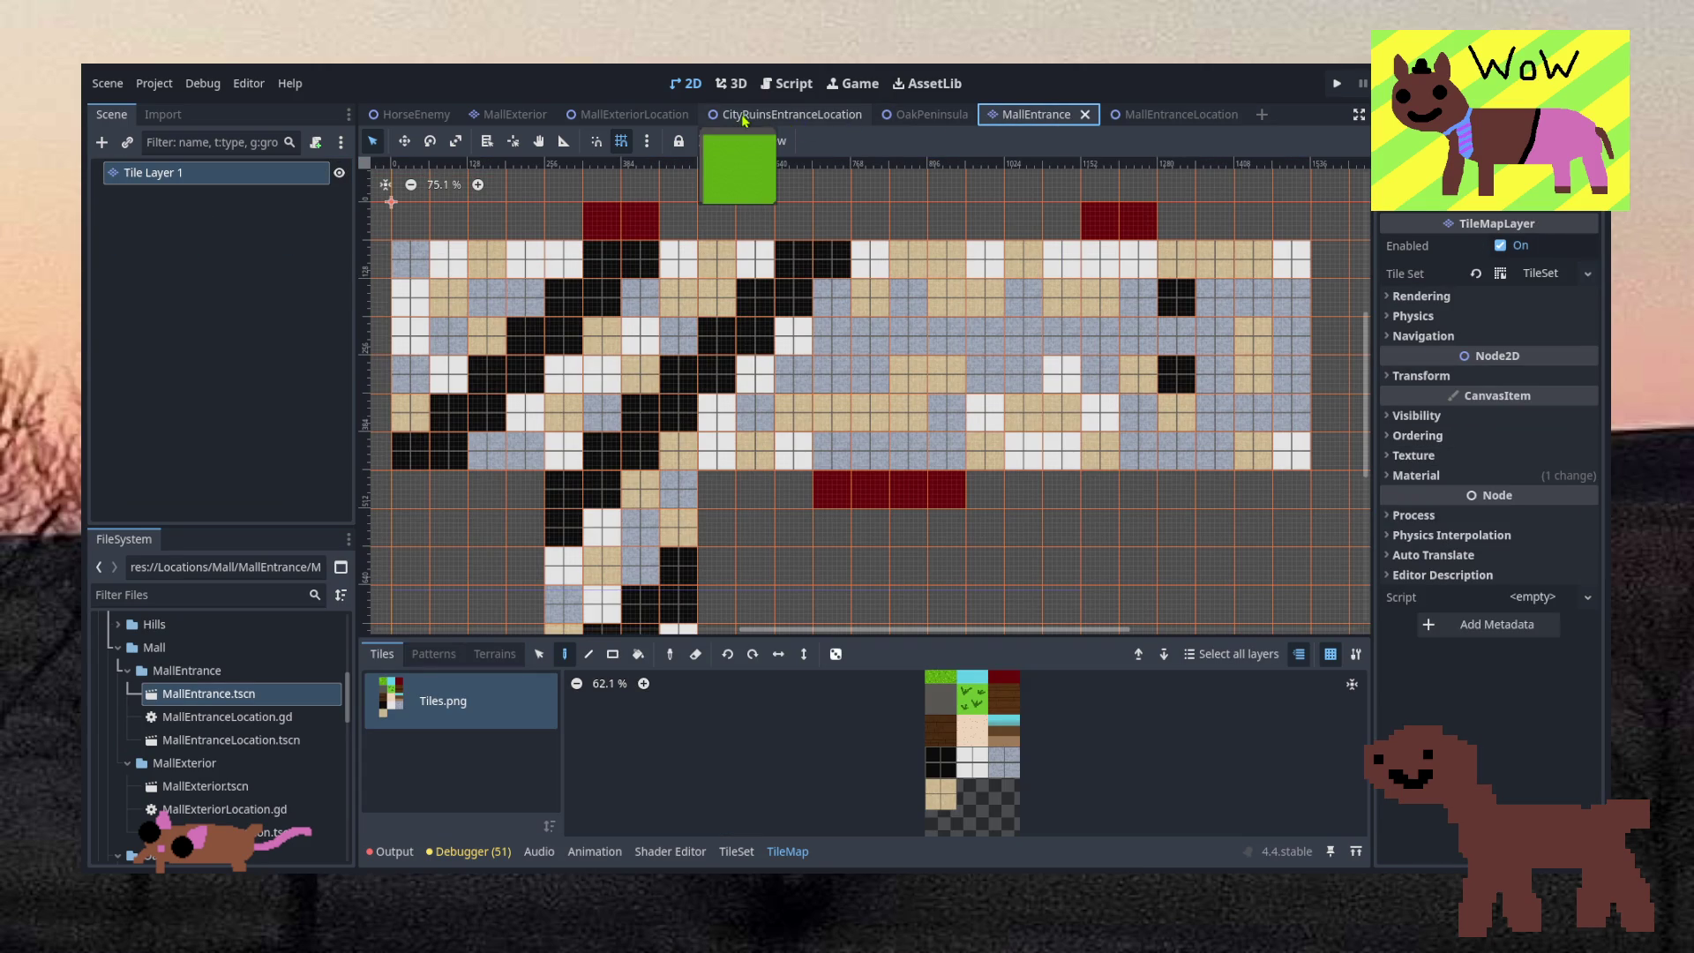
{"action": "left_click", "coordinate": [632, 122]}
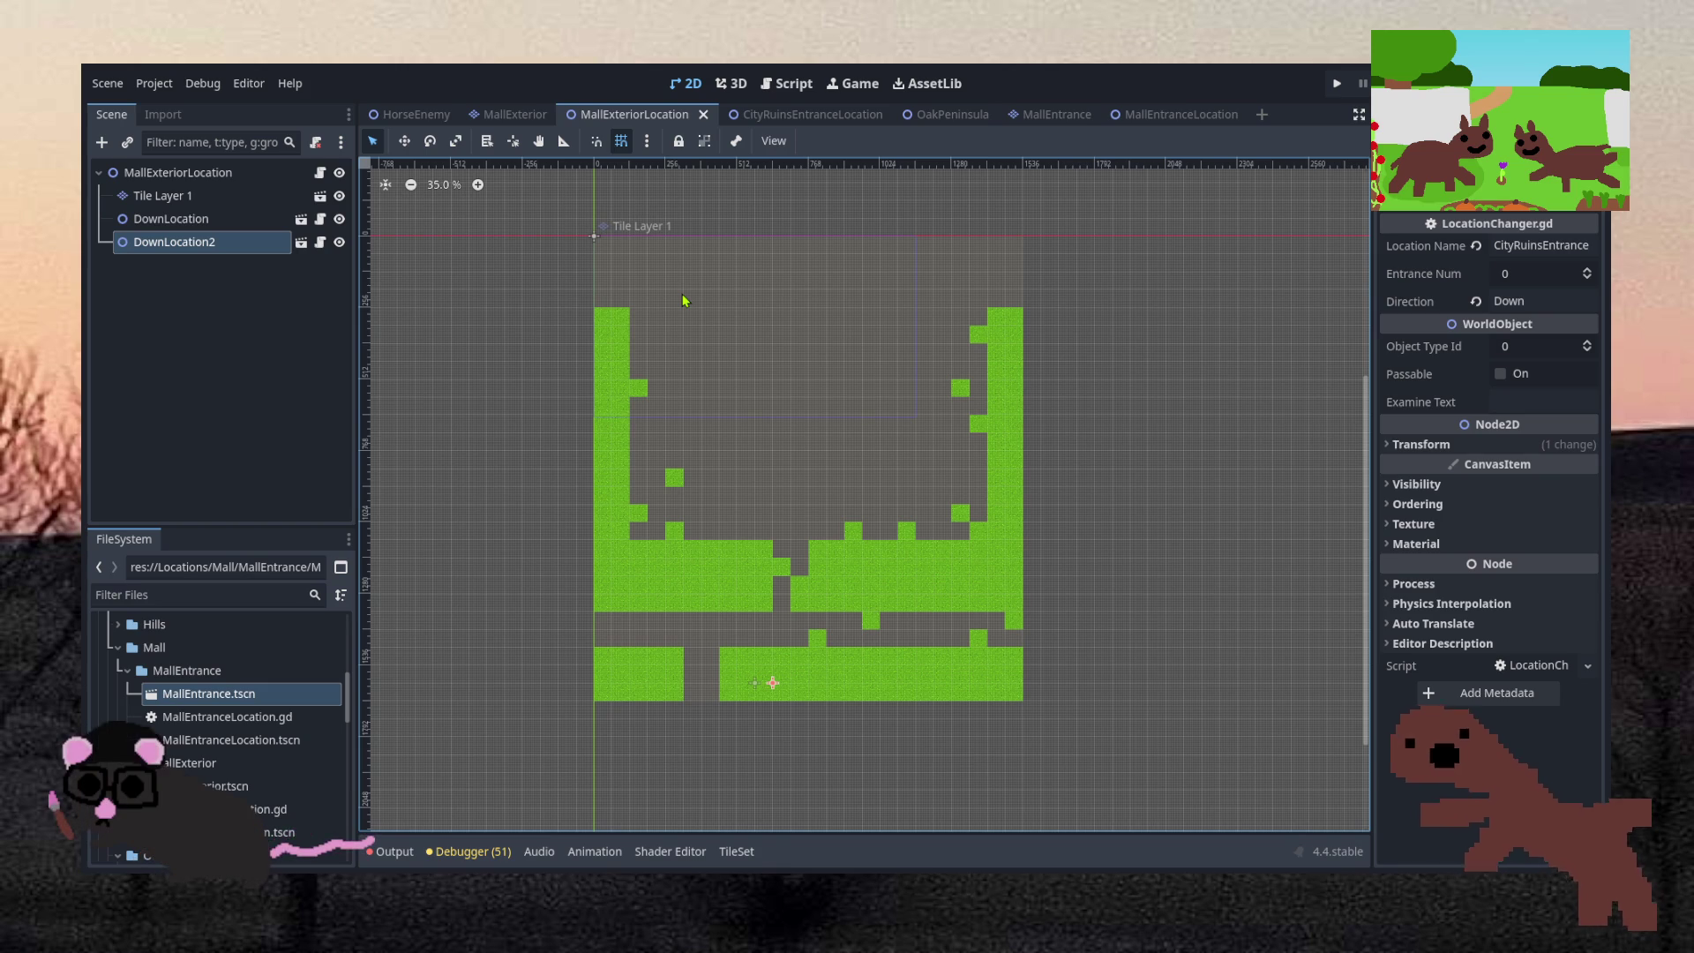
Duplicate DownLocation and DownLocation2 and move the copies to the map's top edge
{"action": "left_click", "coordinate": [177, 219]}
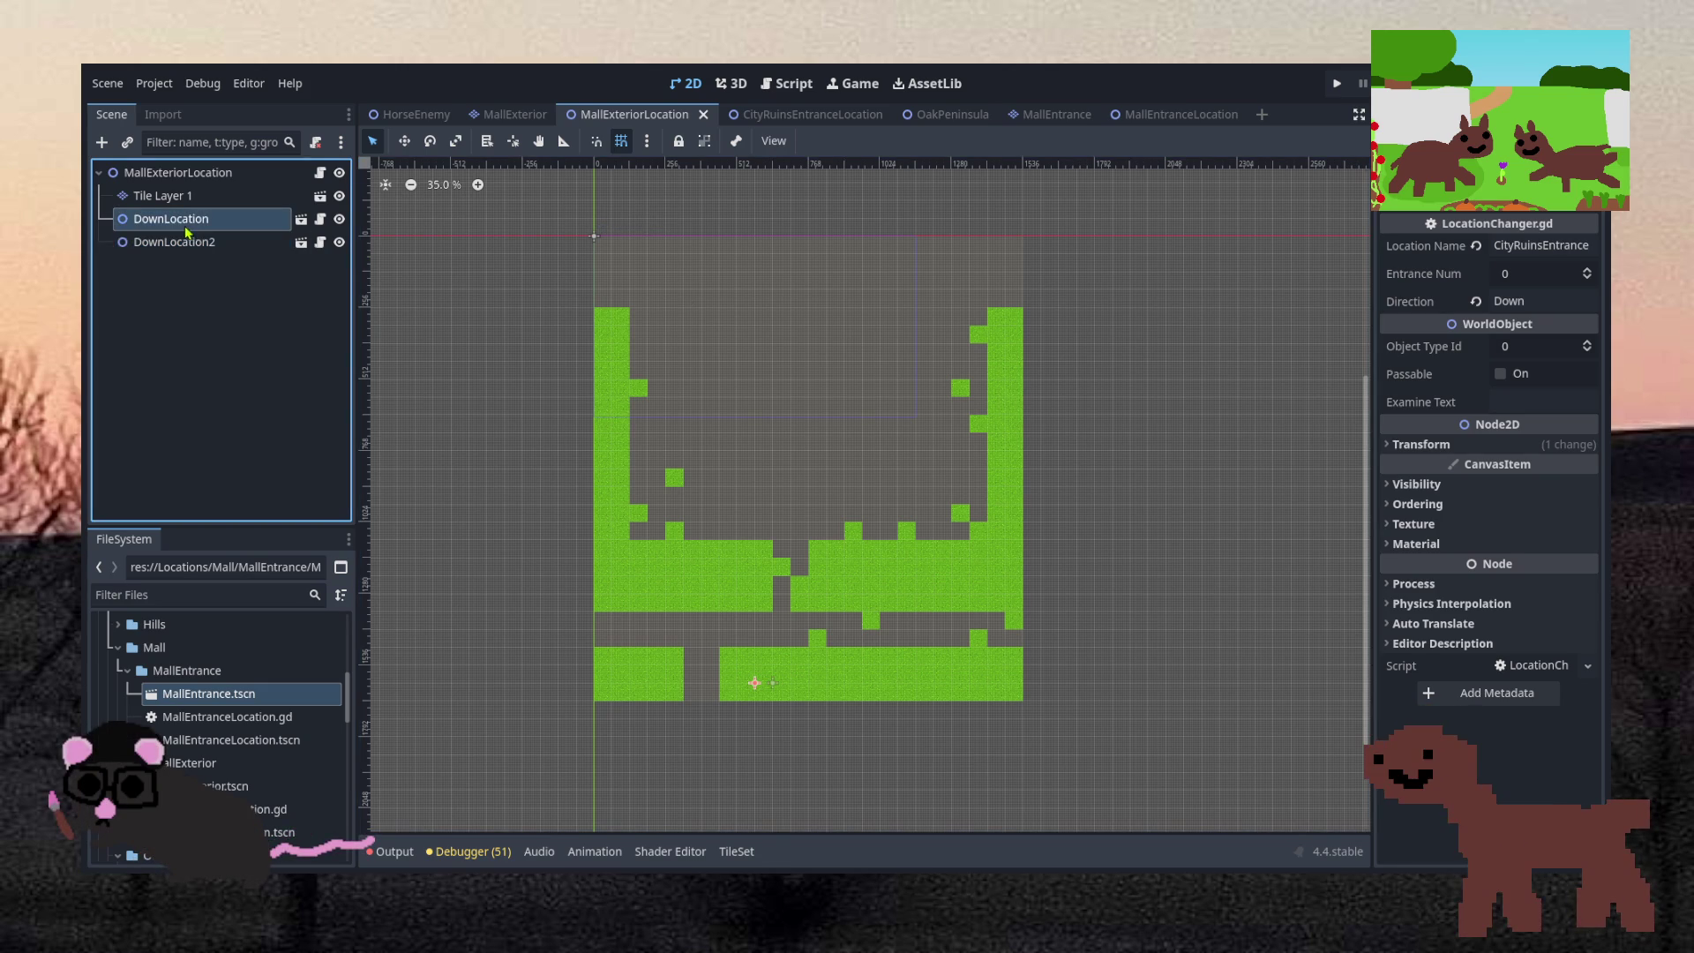
{"action": "left_click", "coordinate": [192, 241], "text": "shift"}
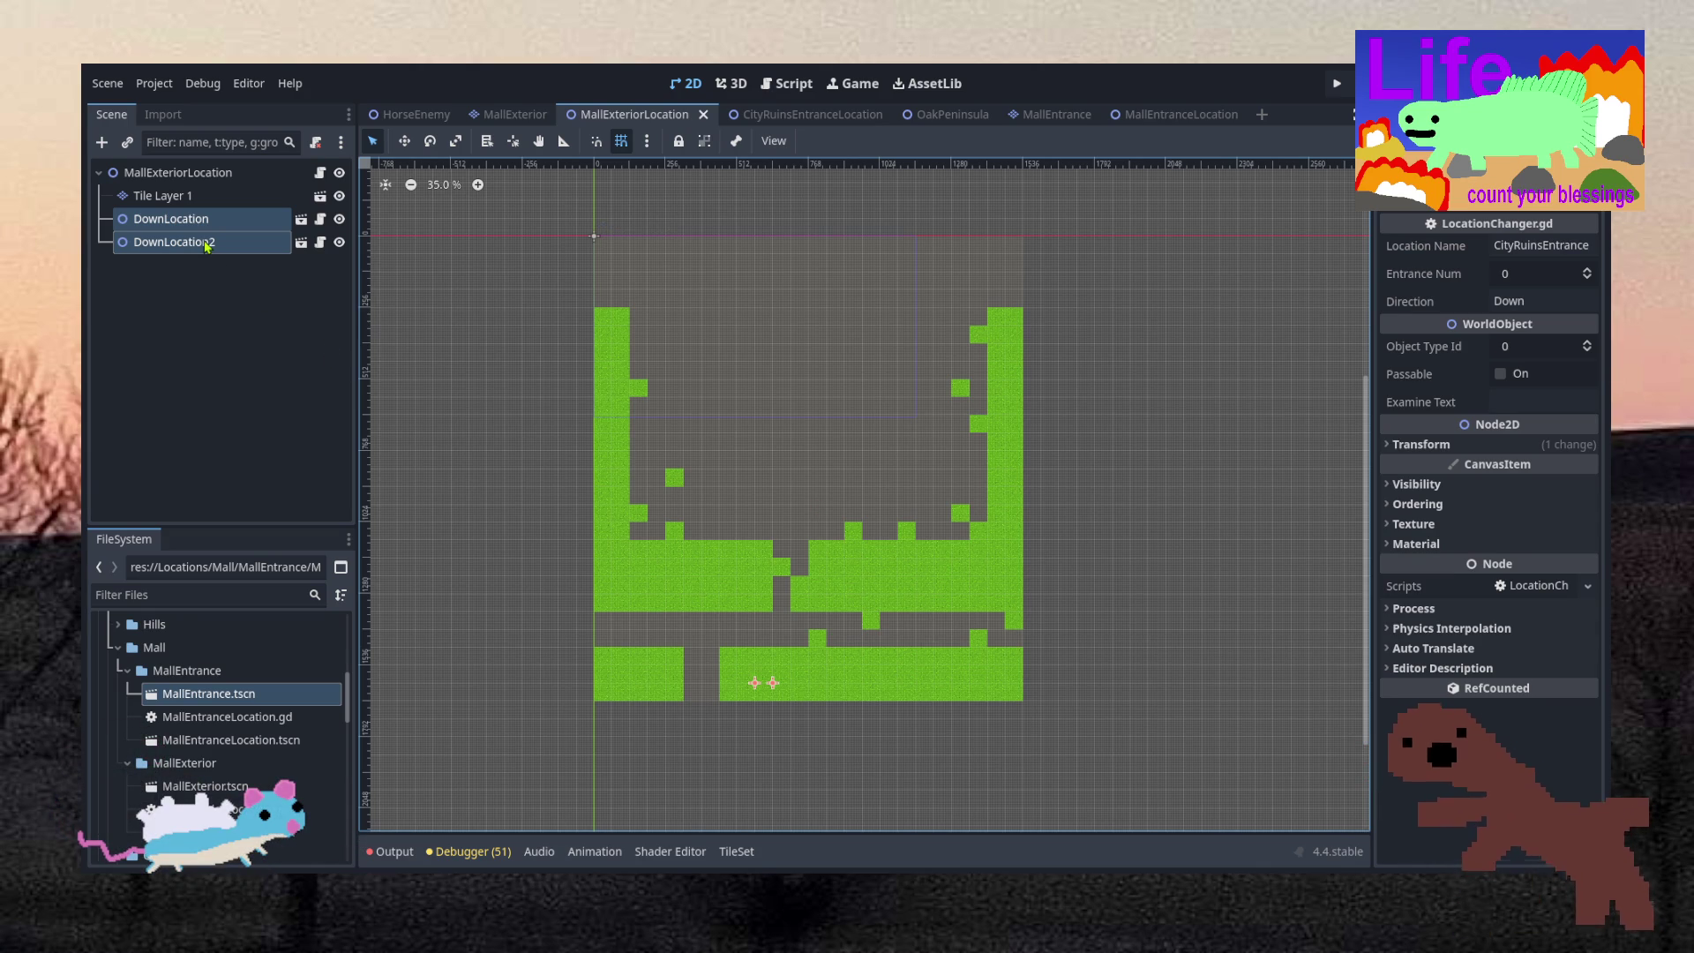
{"action": "key", "text": "ctrl+d"}
{"action": "key", "text": "w"}
{"action": "left_click_drag", "start_coordinate": [807, 675], "coordinate": [844, 290]}
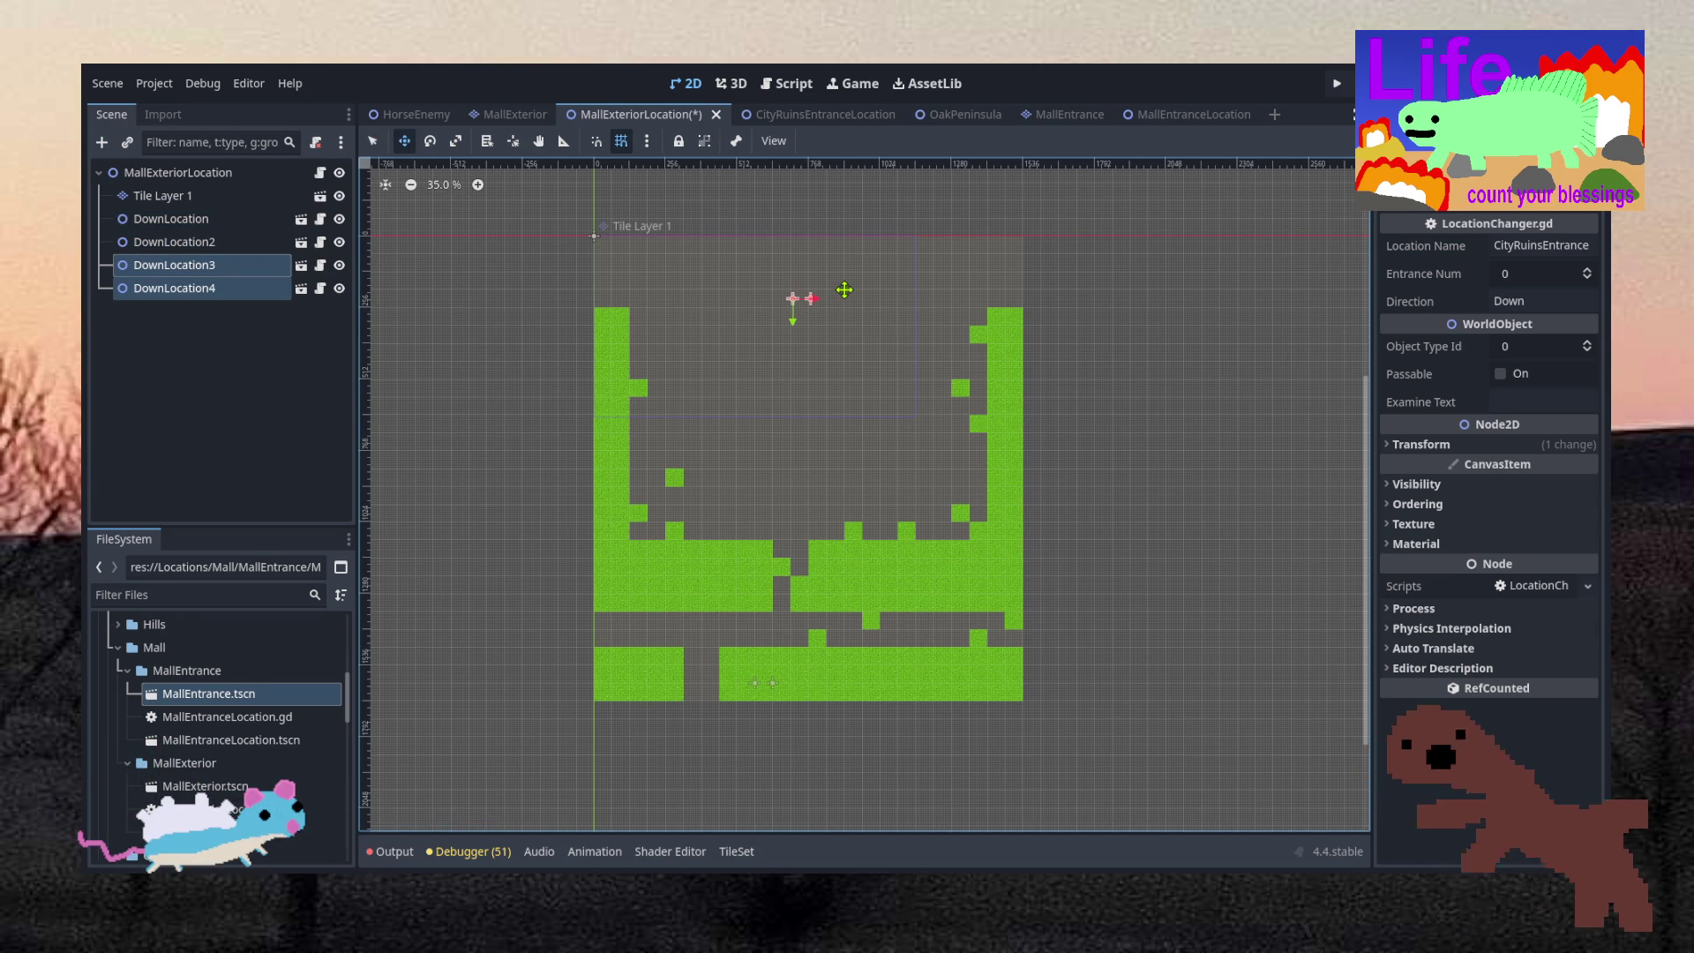
{"action": "scroll", "coordinate": [844, 290], "scroll_direction": "up", "scroll_amount": 4}
{"action": "left_click_drag", "start_coordinate": [790, 420], "coordinate": [788, 276]}
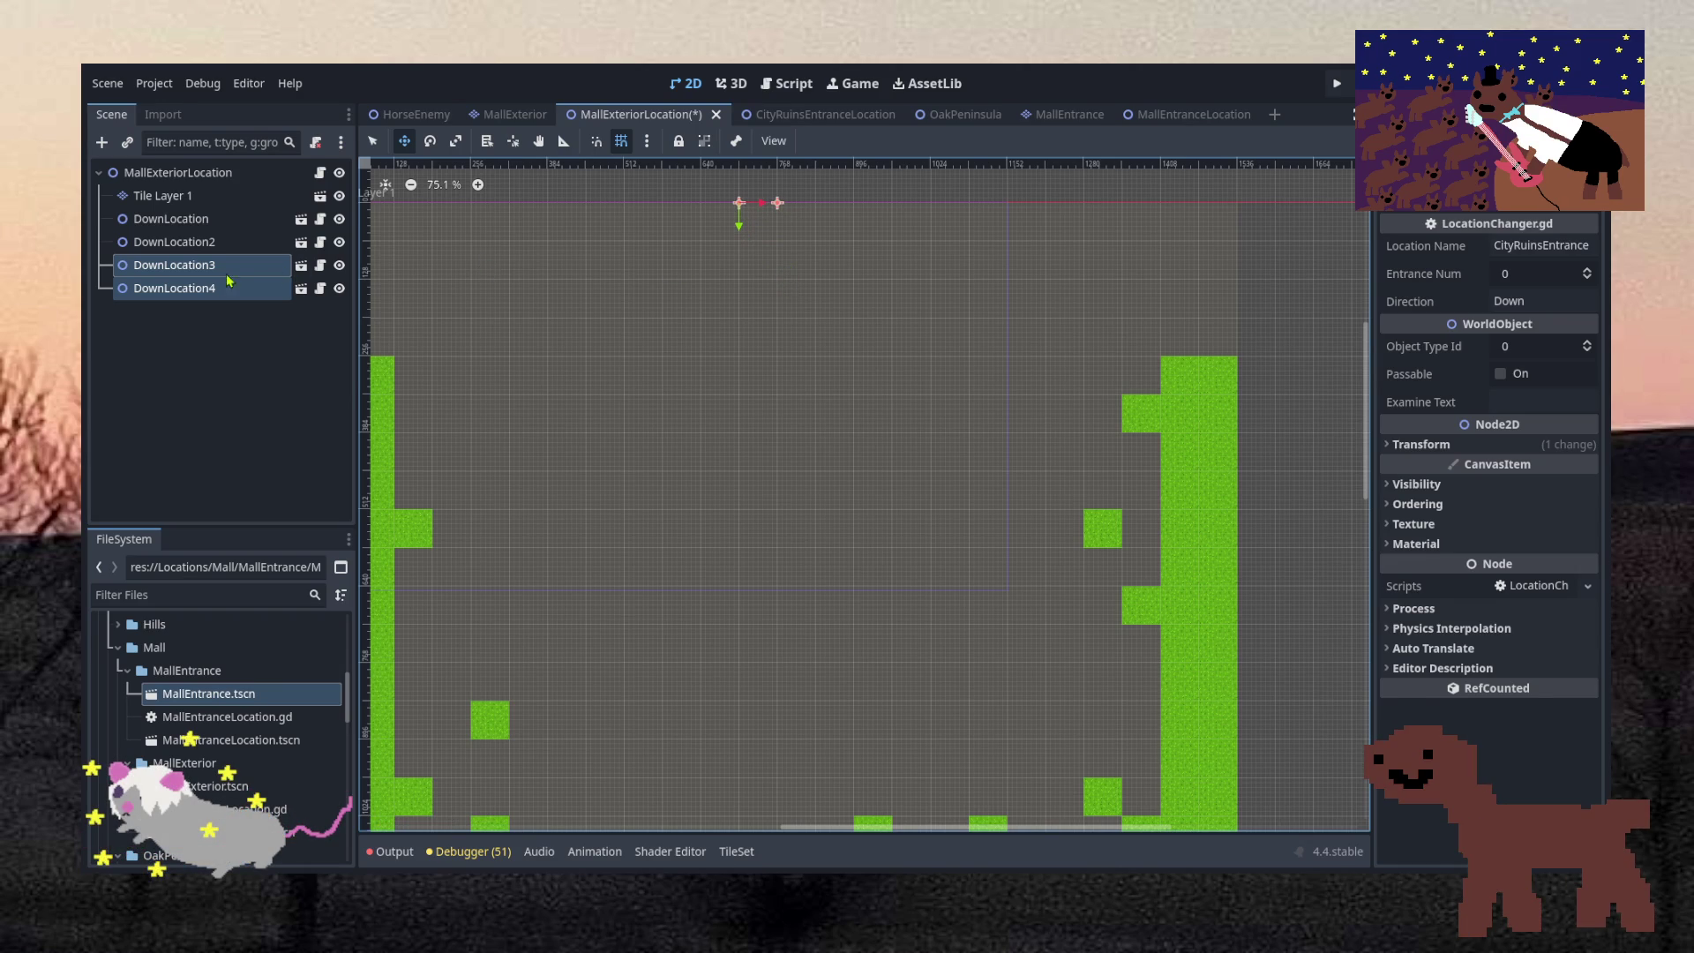
Rename the DownLocation3 copy to UpLocation
{"action": "left_click", "coordinate": [121, 274]}
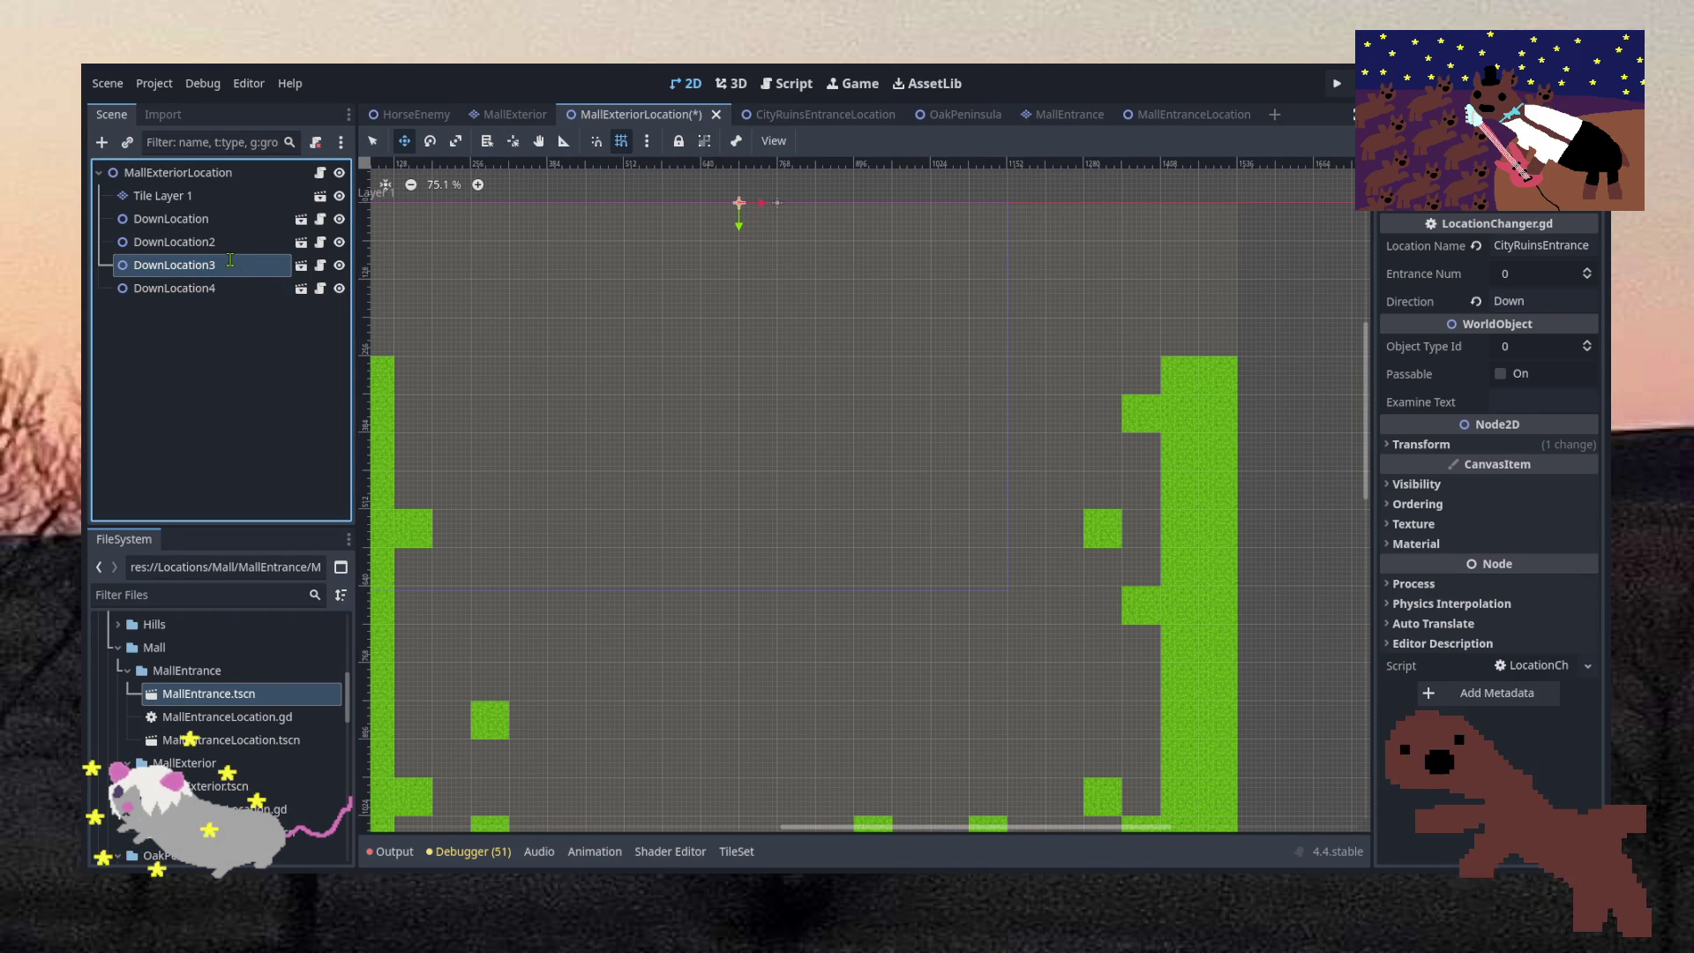
{"action": "type", "text": "UpLocation"}
{"action": "key", "text": "Return"}
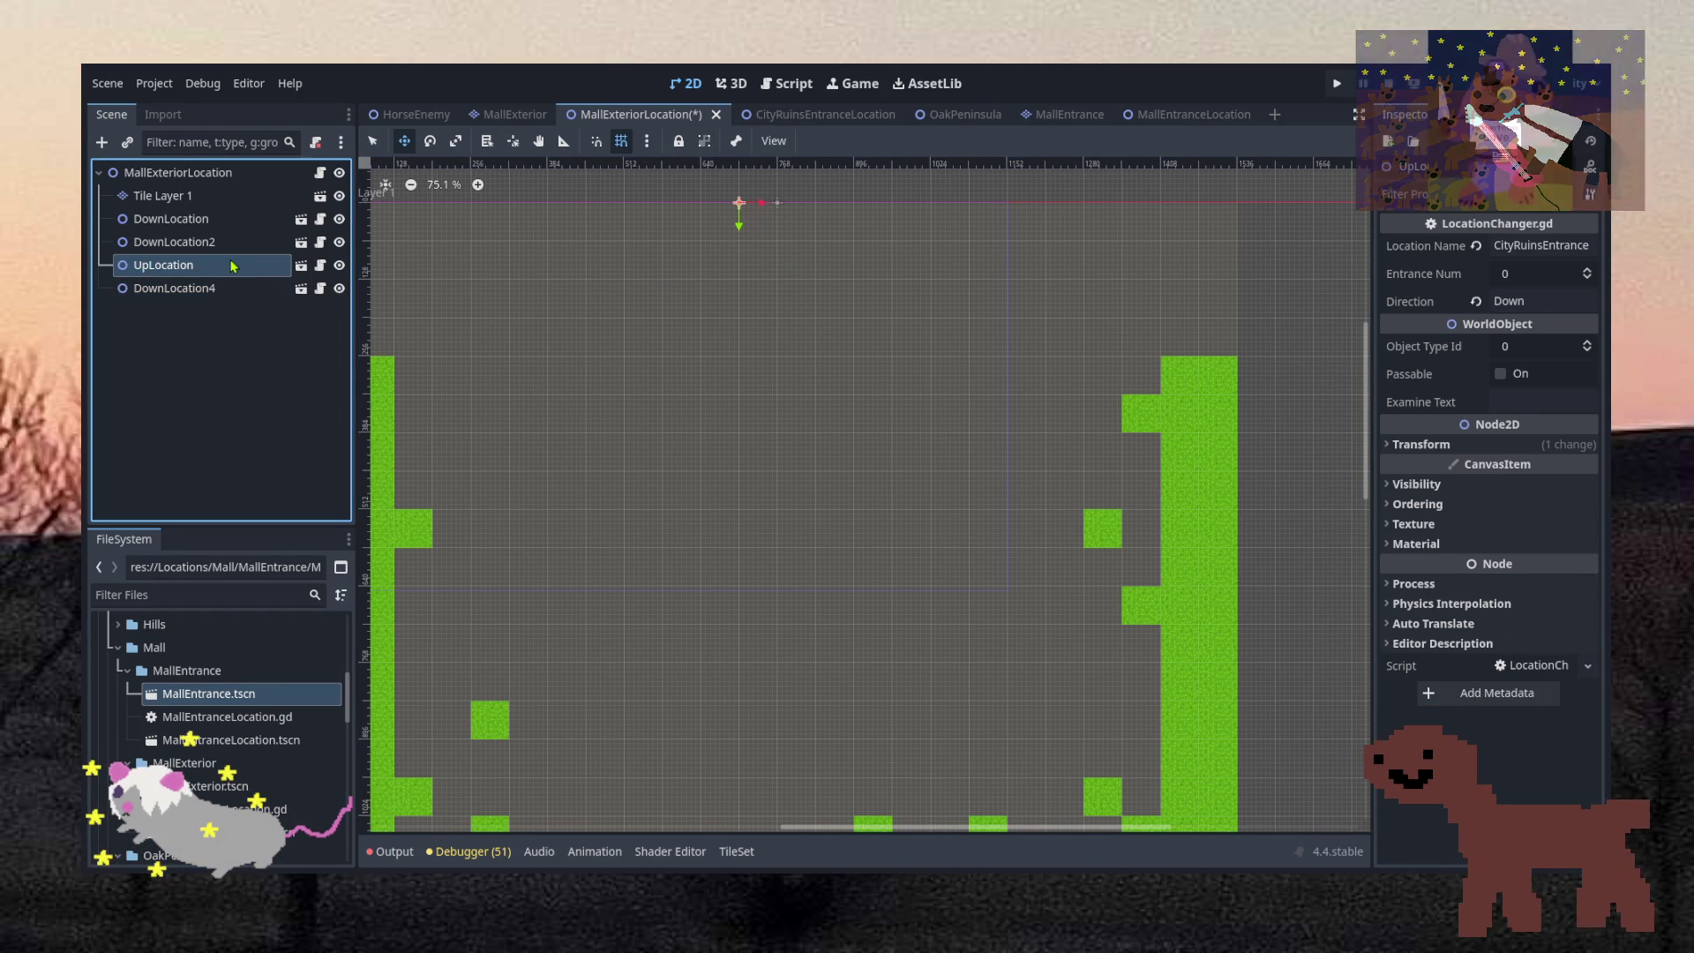
Rename the DownLocation4 copy to UpLocation2
{"action": "left_click", "coordinate": [235, 291]}
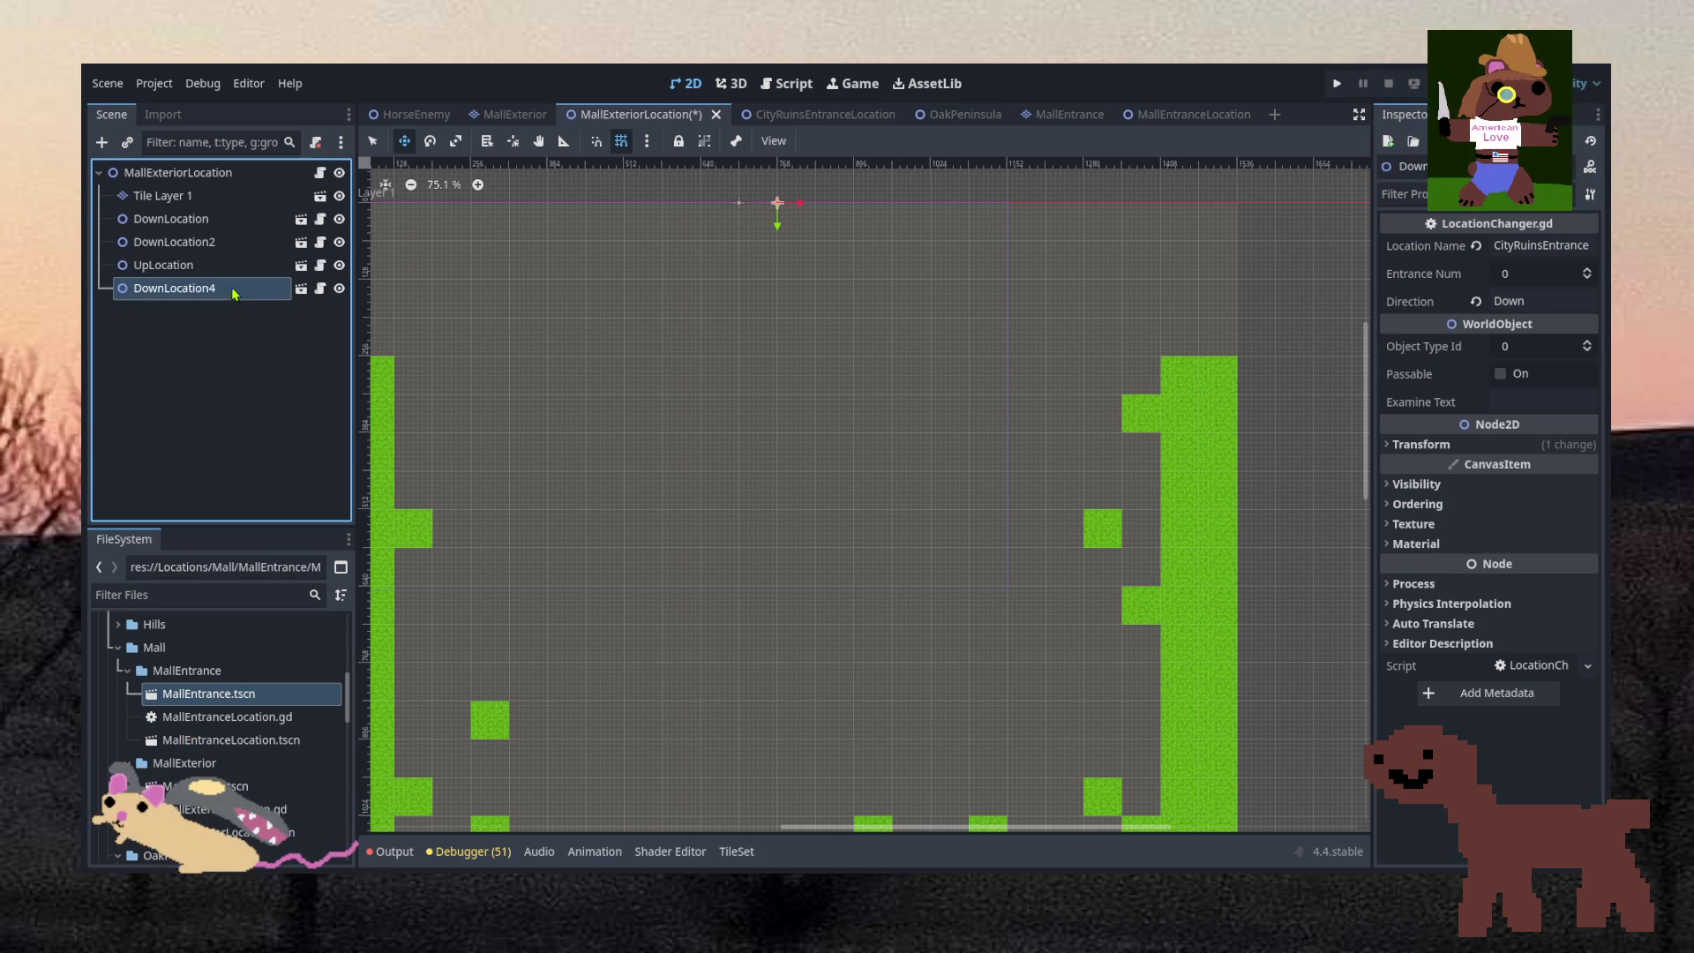
{"action": "type", "text": "UpLocation2"}
{"action": "key", "text": "Return"}
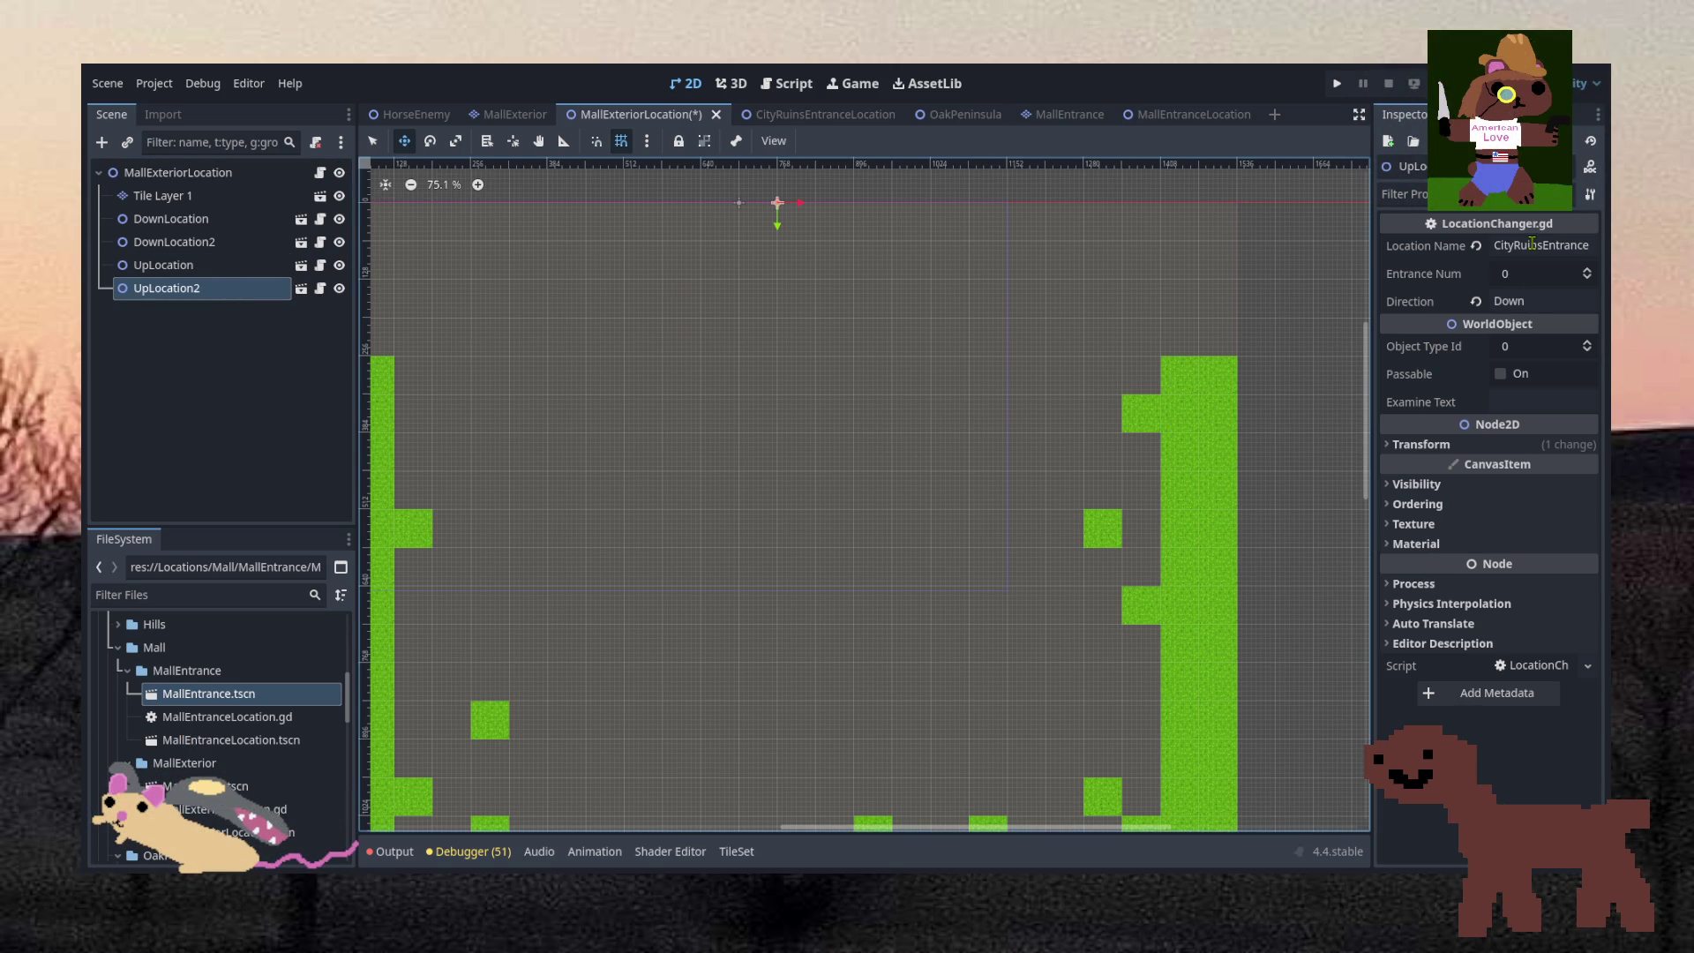
Set Direction to Up on both UpLocation and UpLocation2
{"action": "left_click", "coordinate": [177, 265]}
{"action": "left_click", "coordinate": [1535, 300]}
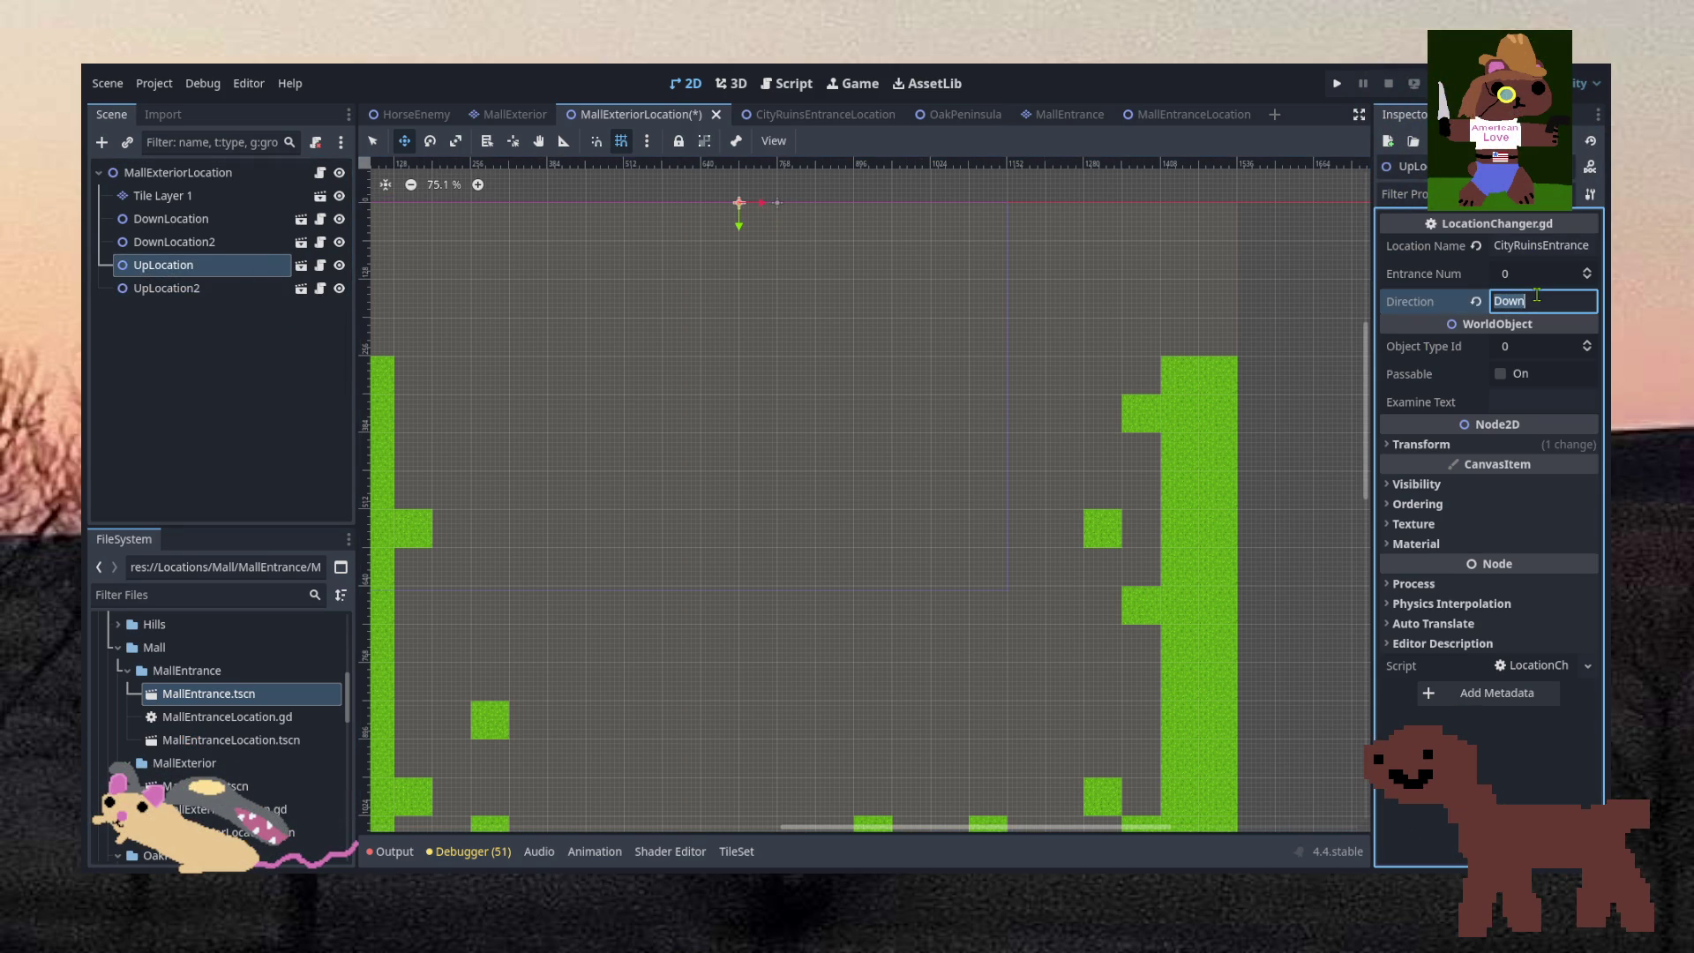
{"action": "type", "text": "Up"}
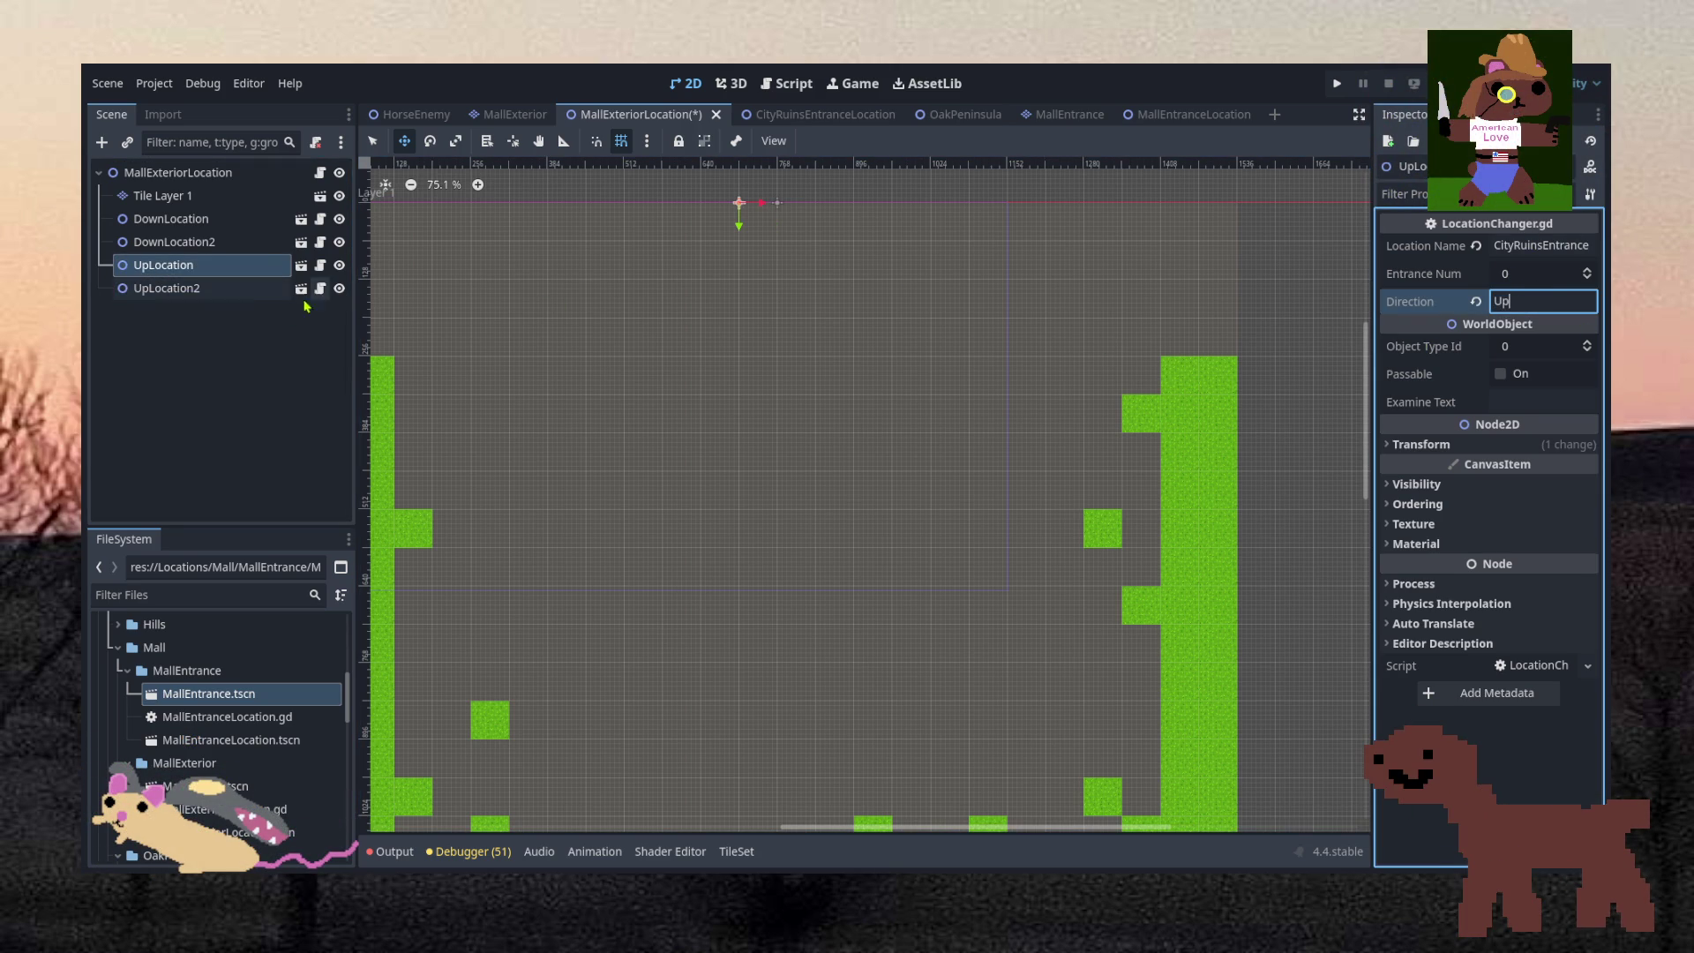
{"action": "left_click", "coordinate": [166, 287]}
{"action": "left_click", "coordinate": [1531, 304]}
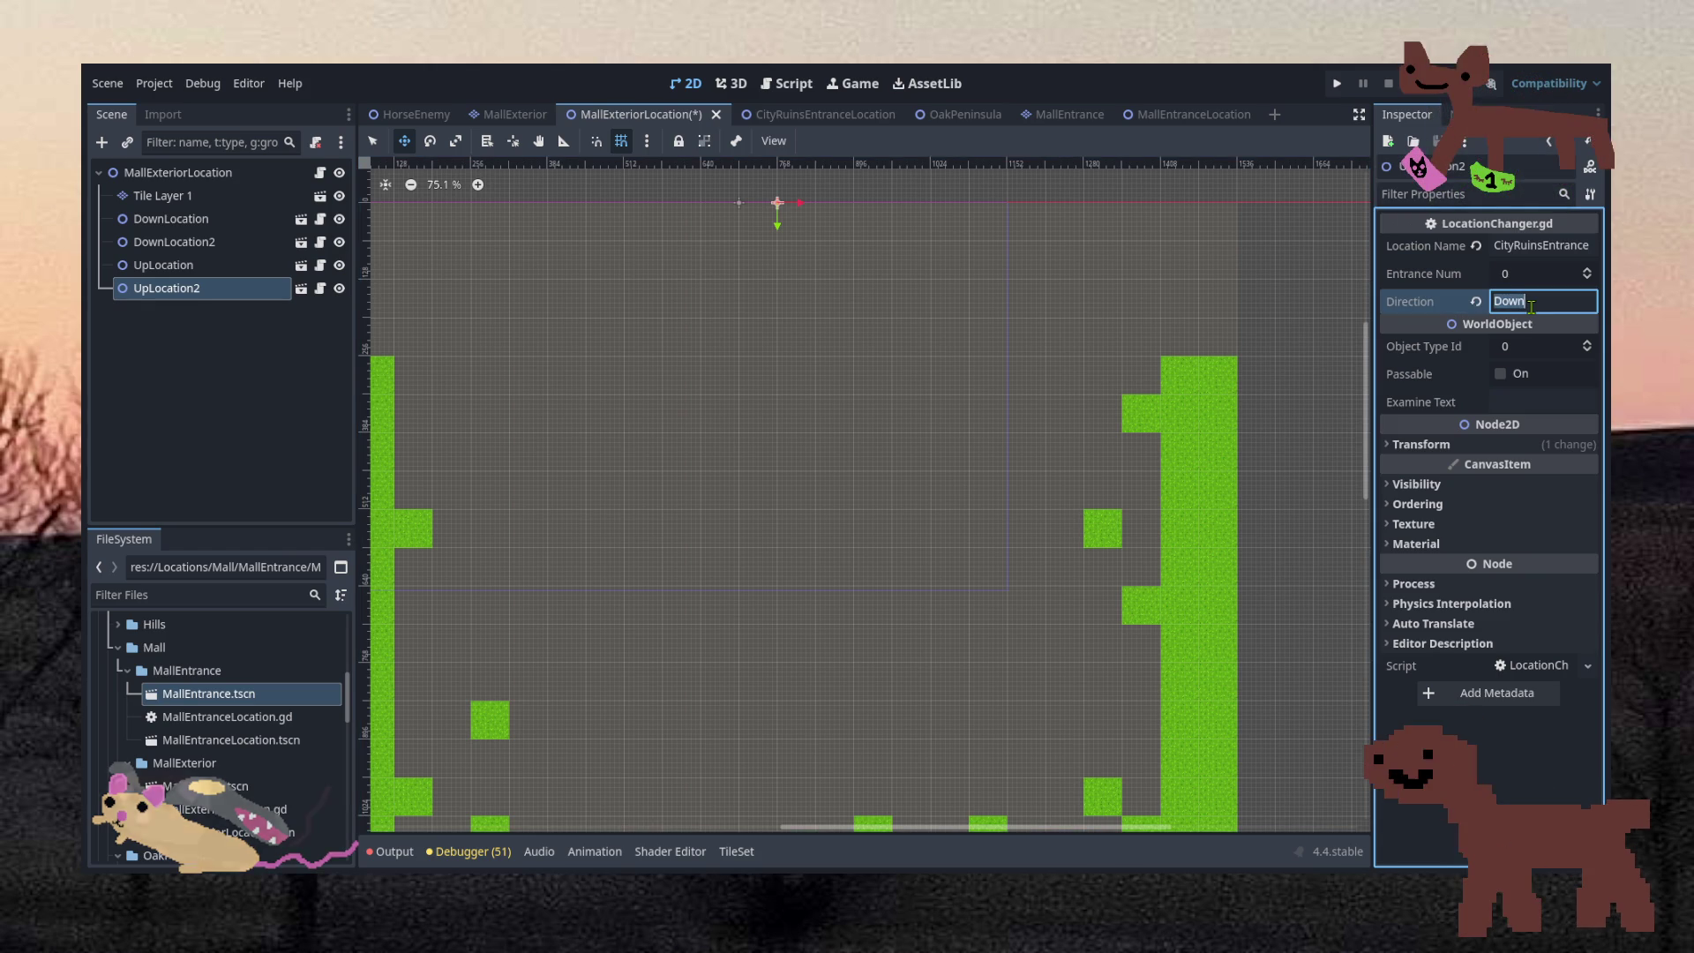
{"action": "type", "text": "Up"}
{"action": "left_click", "coordinate": [190, 267]}
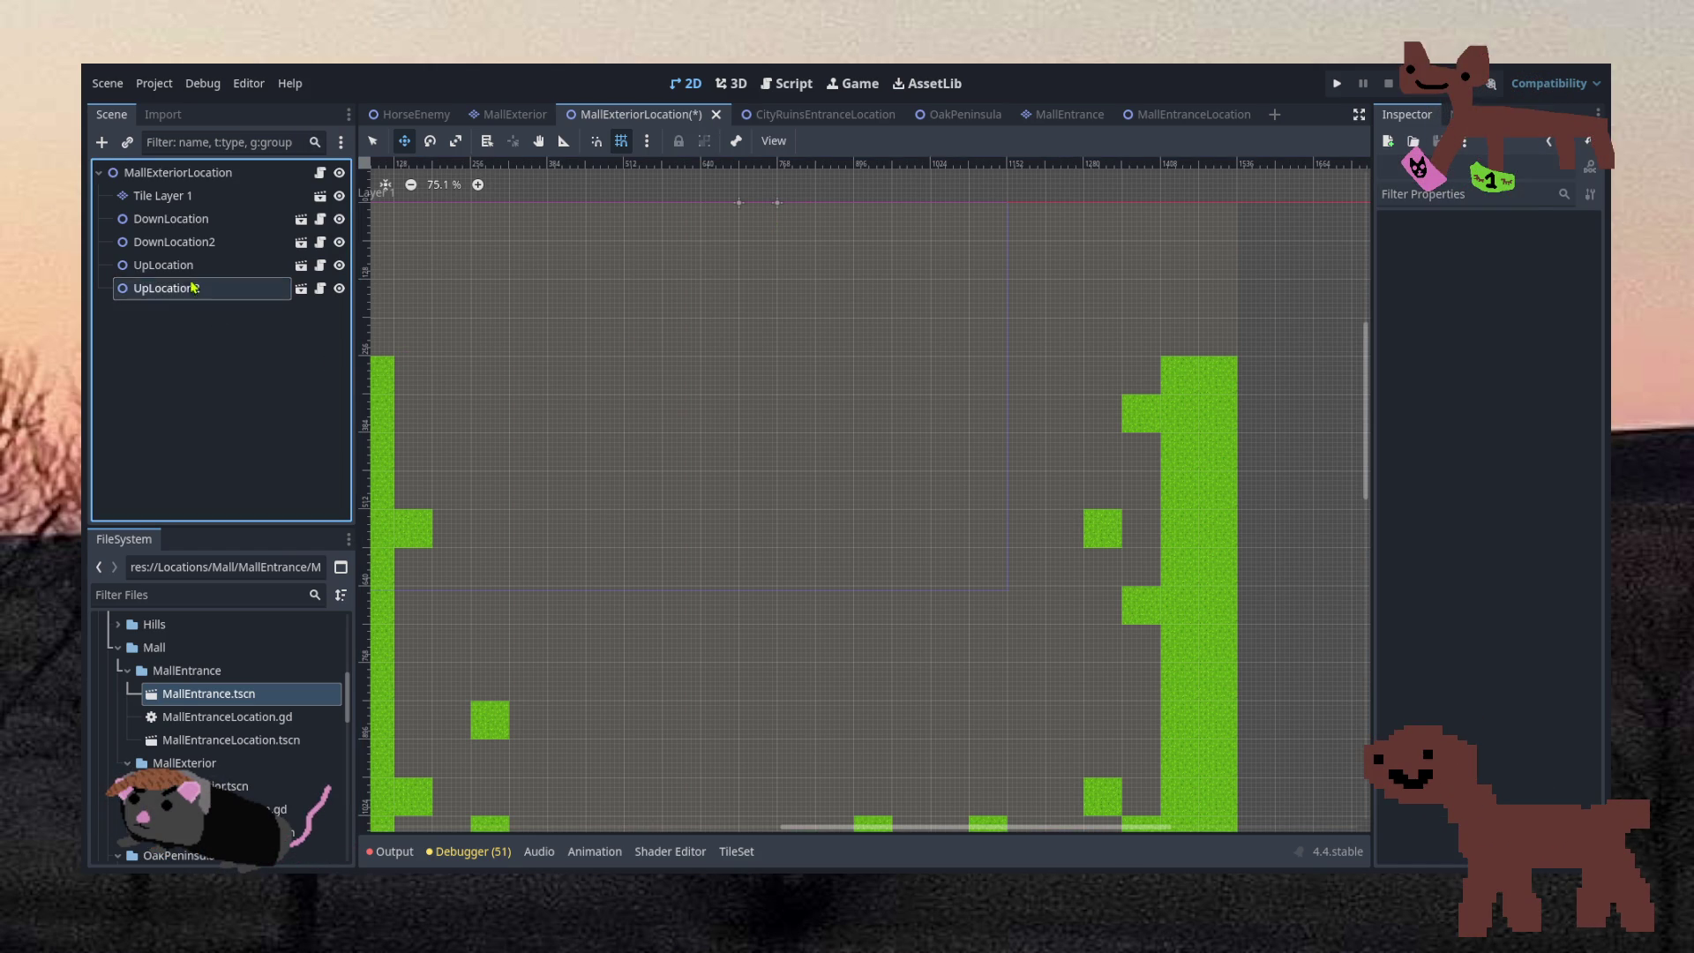
{"action": "left_click", "coordinate": [195, 285]}
{"action": "left_click", "coordinate": [191, 267]}
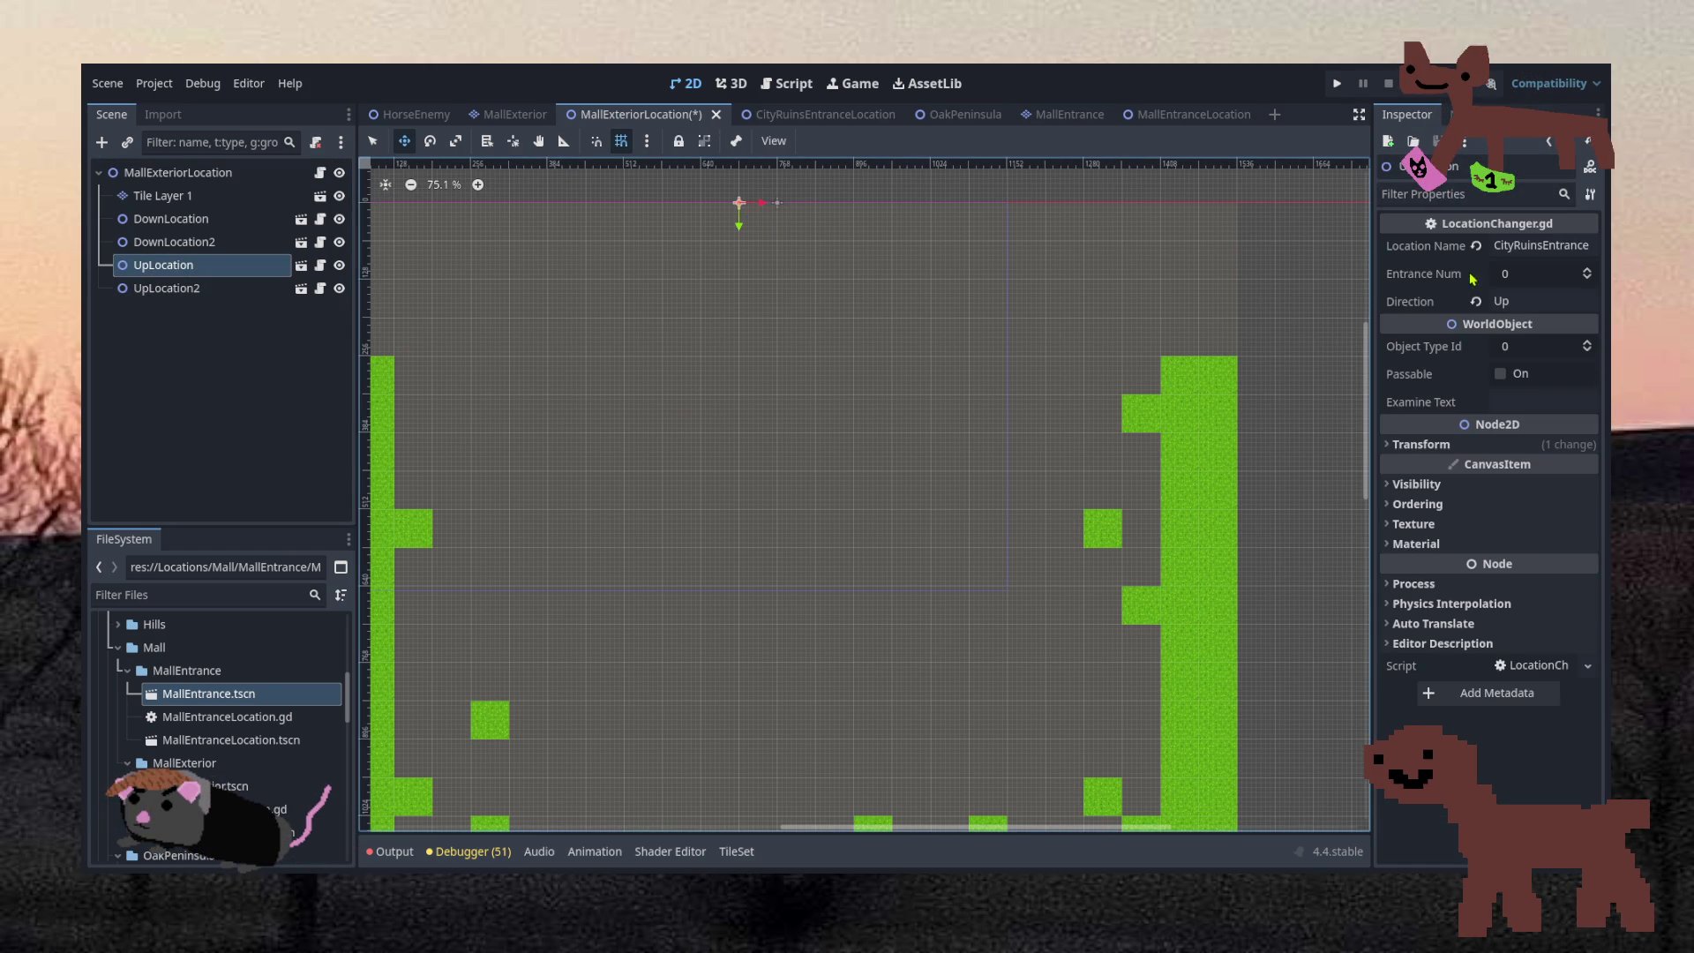
Set Location Name to MallEntrance on UpLocation and UpLocation2
{"action": "left_click", "coordinate": [1532, 245]}
{"action": "type", "text": "Ma"}
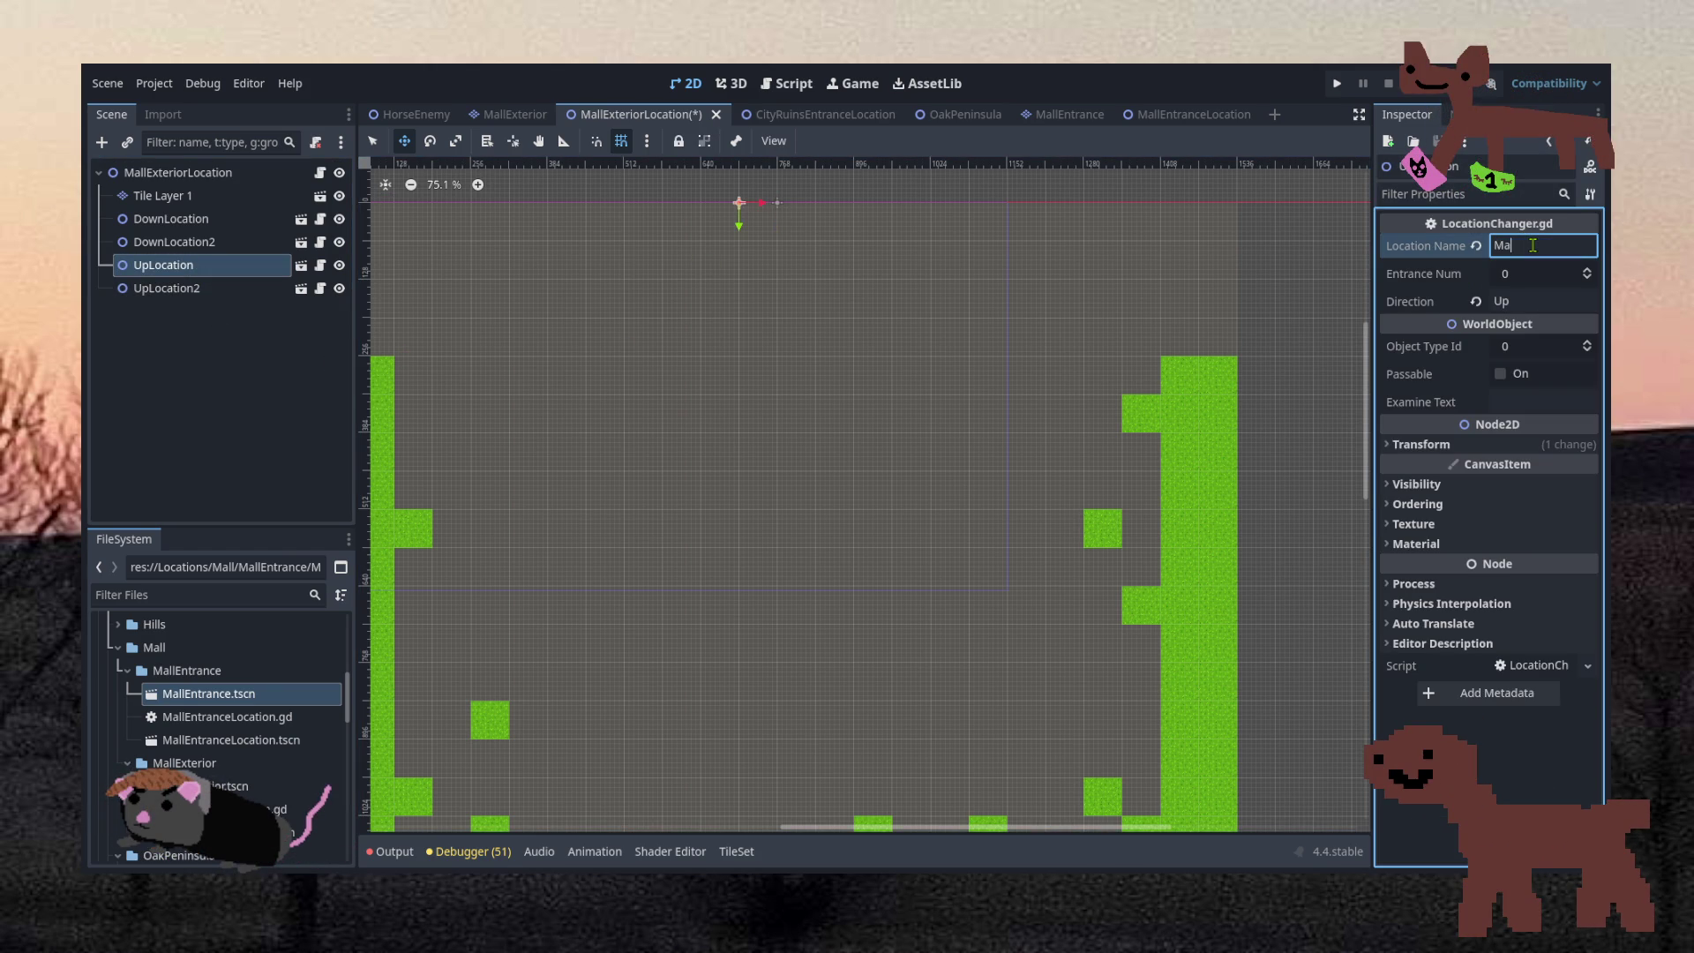
{"action": "type", "text": "llEntrance"}
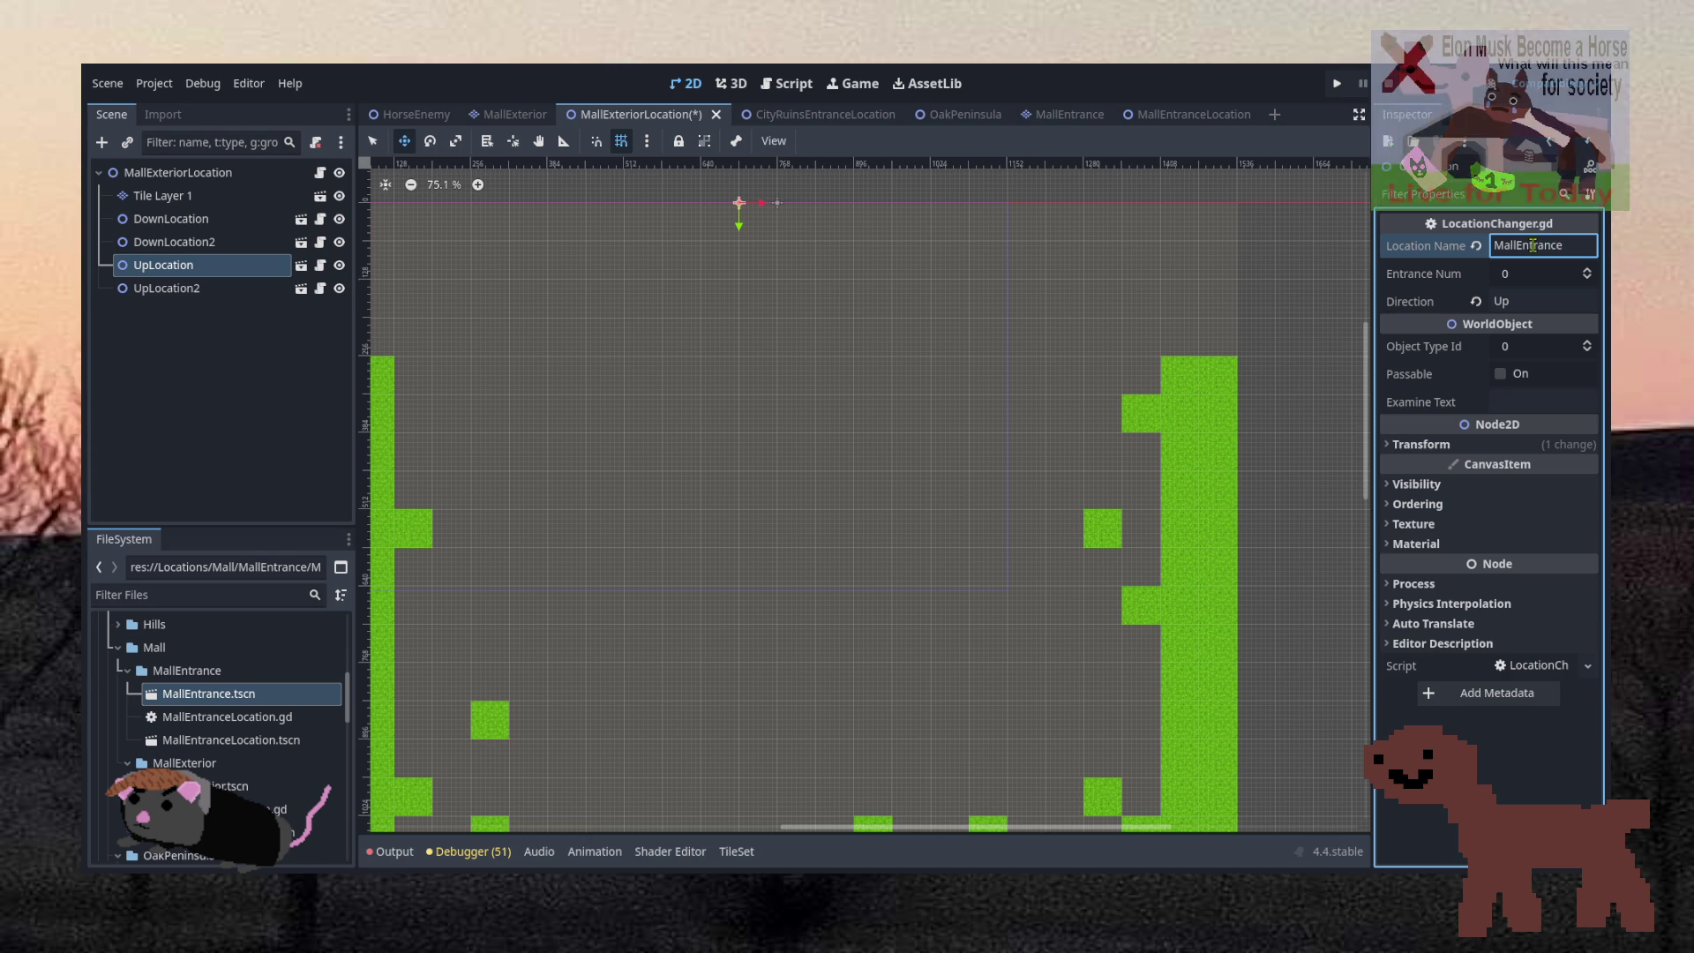
{"action": "left_click", "coordinate": [221, 284]}
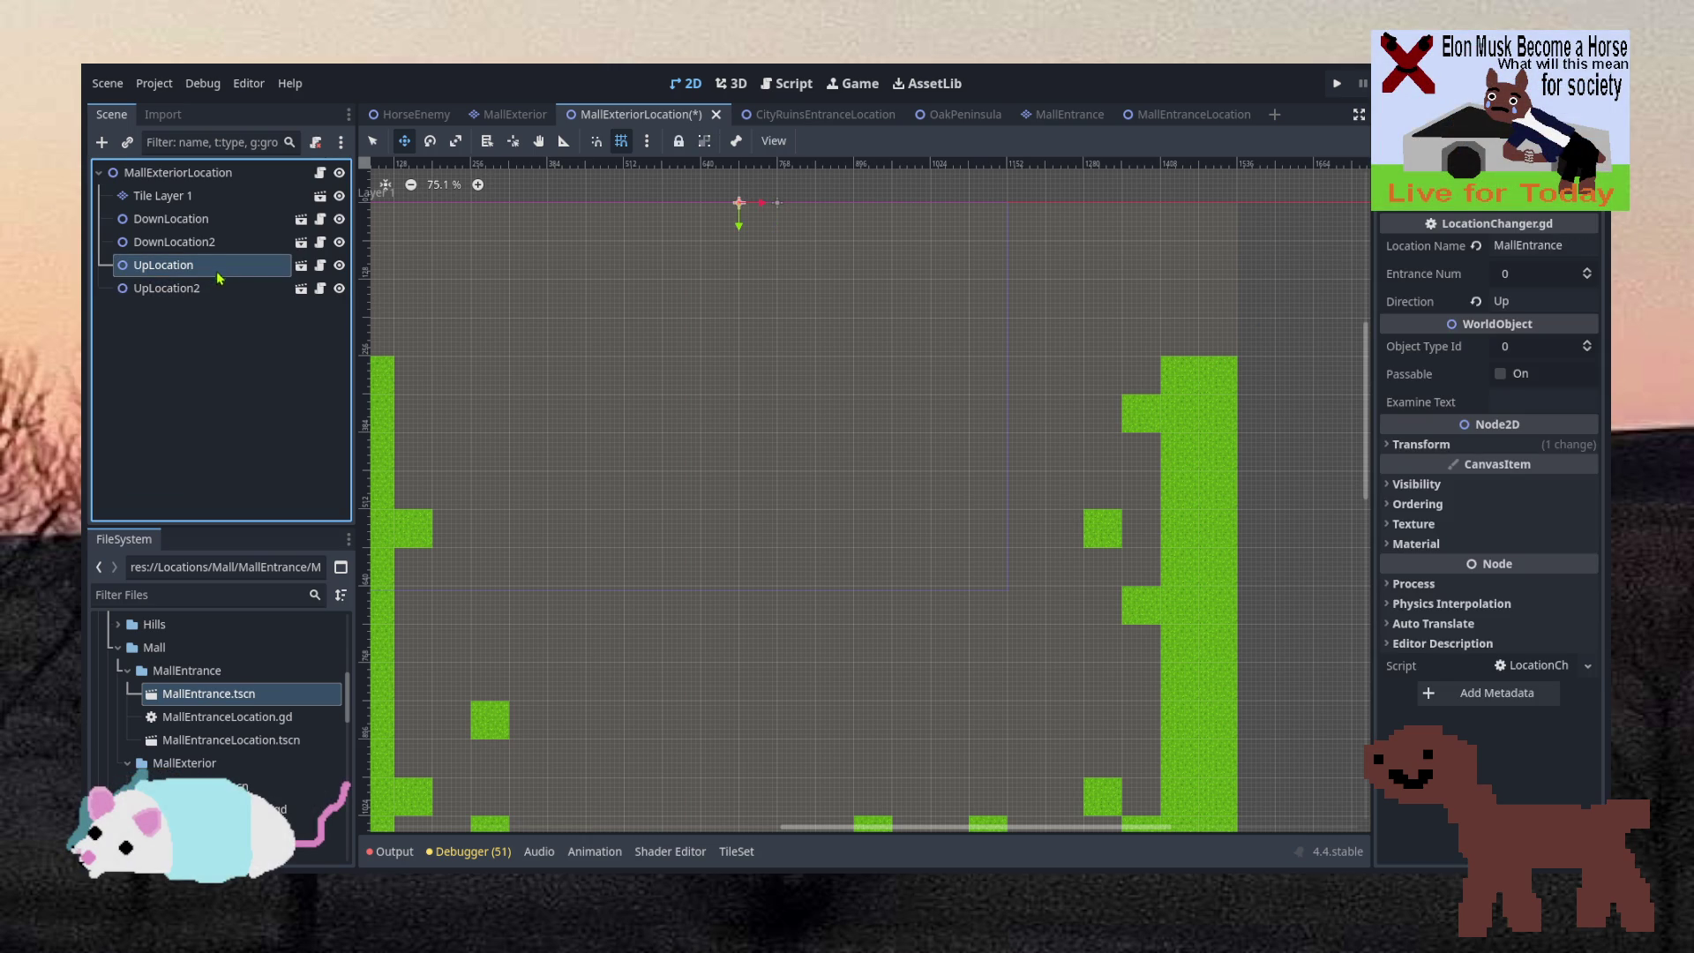
{"action": "left_click", "coordinate": [1547, 246]}
{"action": "type", "text": "Mall Entrance"}
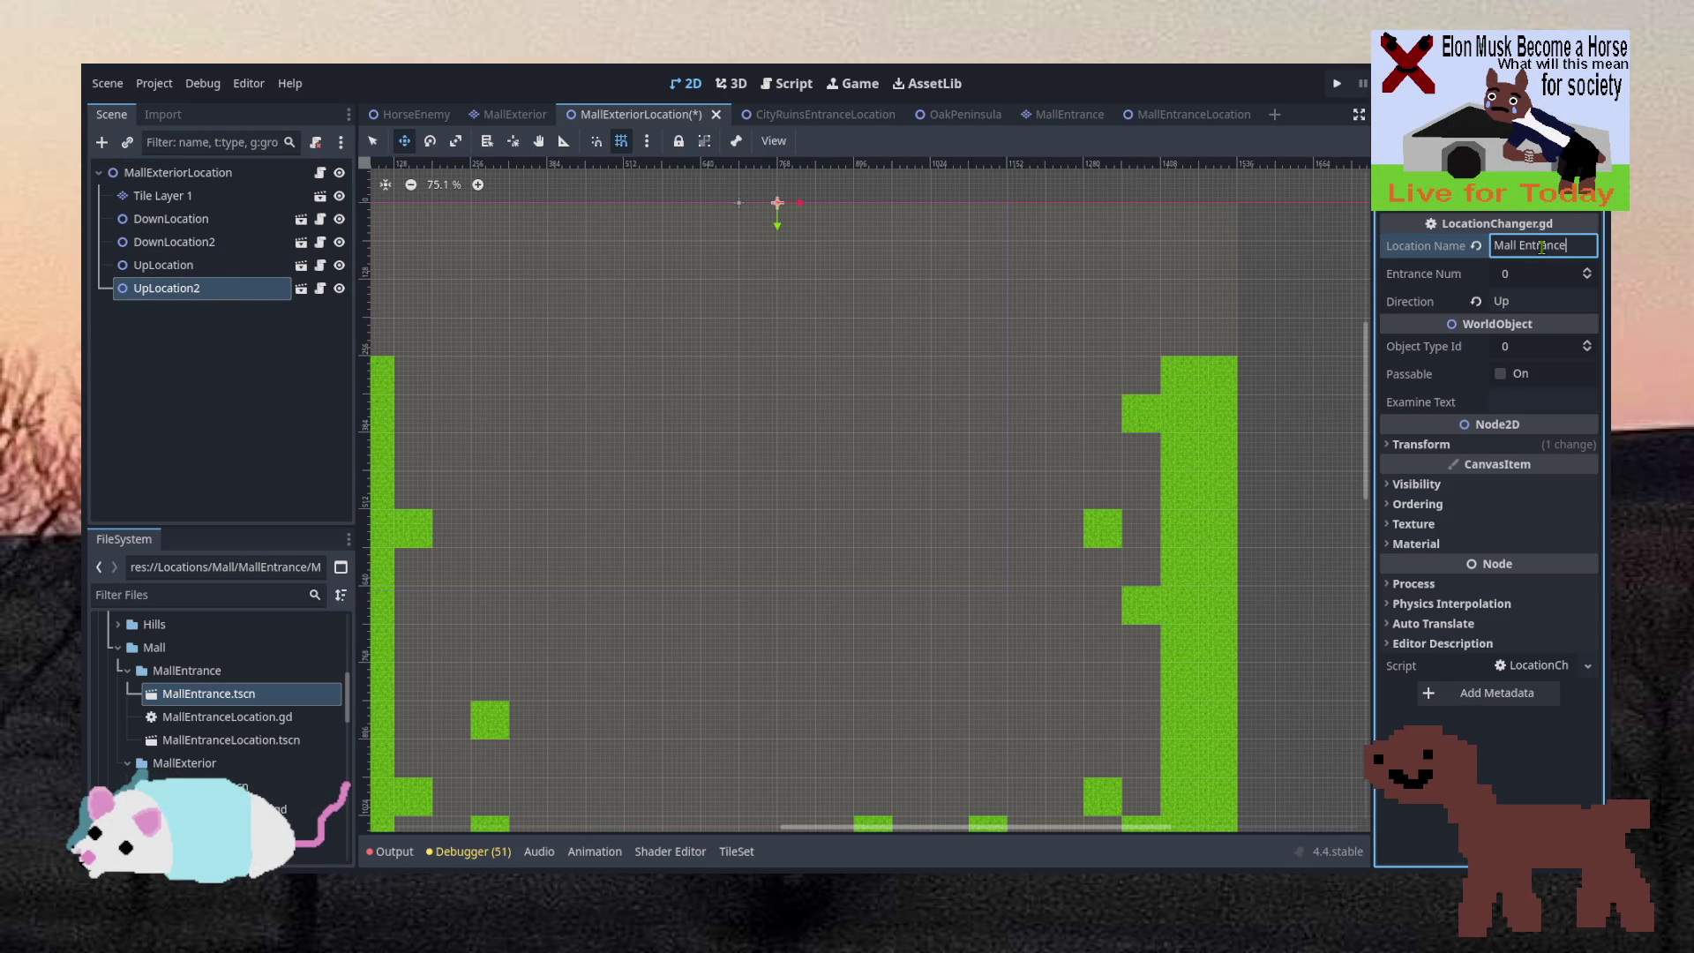
{"action": "left_click", "coordinate": [219, 356]}
{"action": "left_click", "coordinate": [190, 266]}
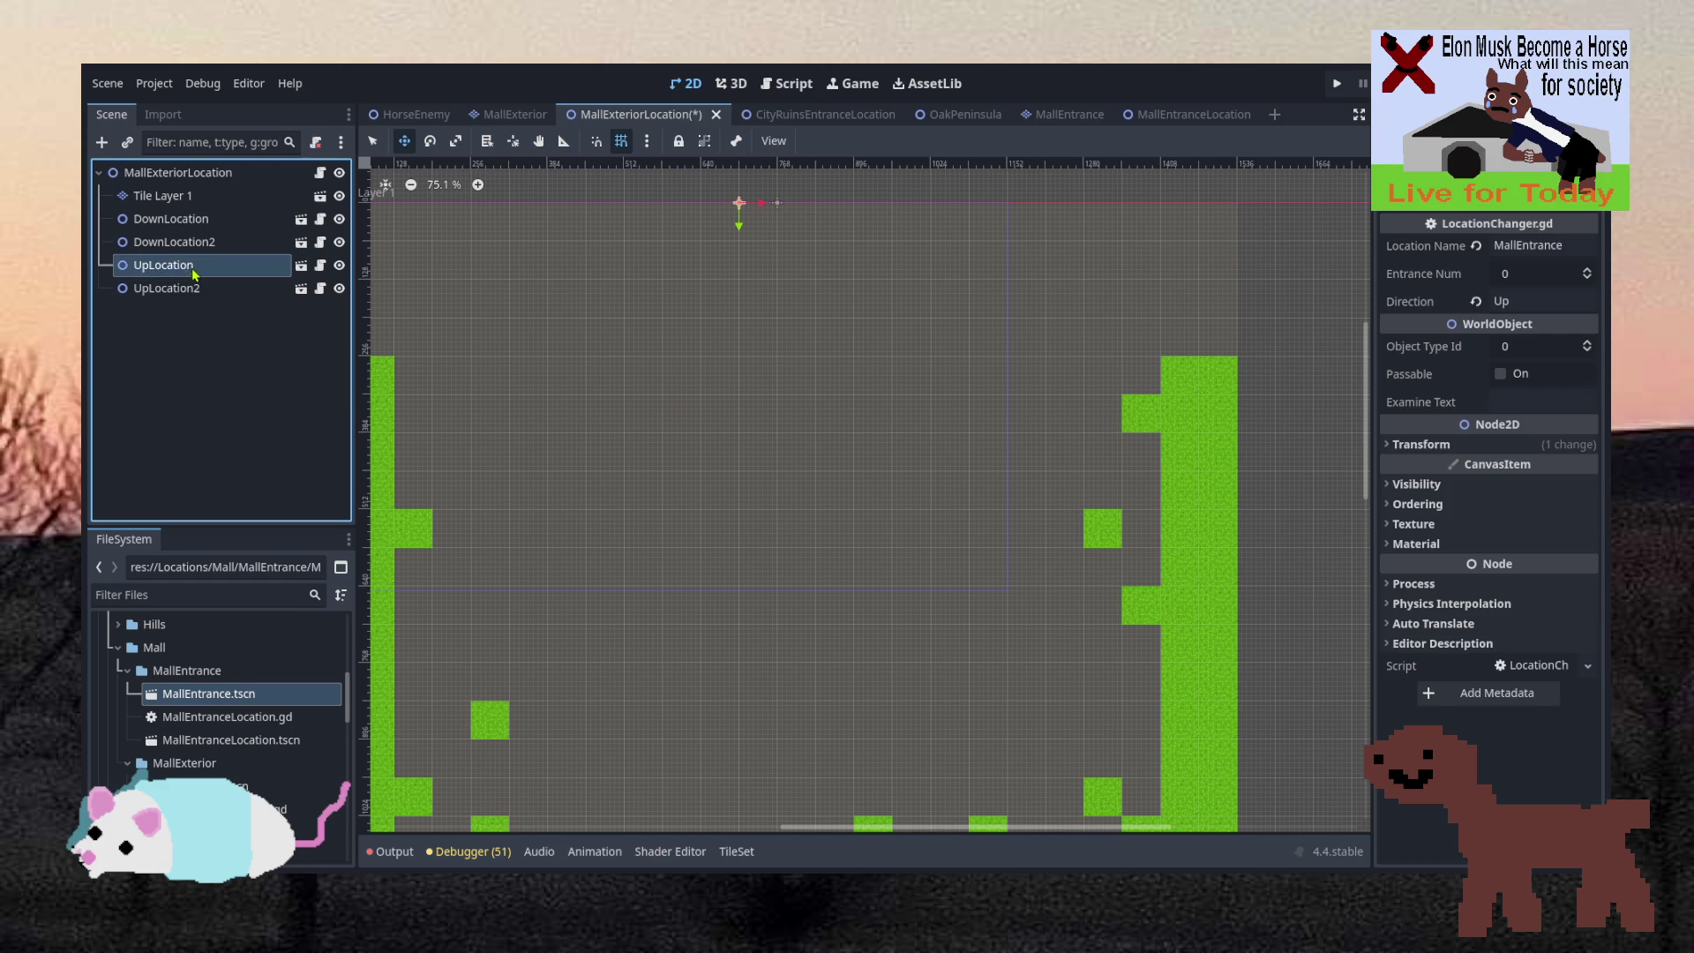
{"action": "left_click", "coordinate": [194, 284]}
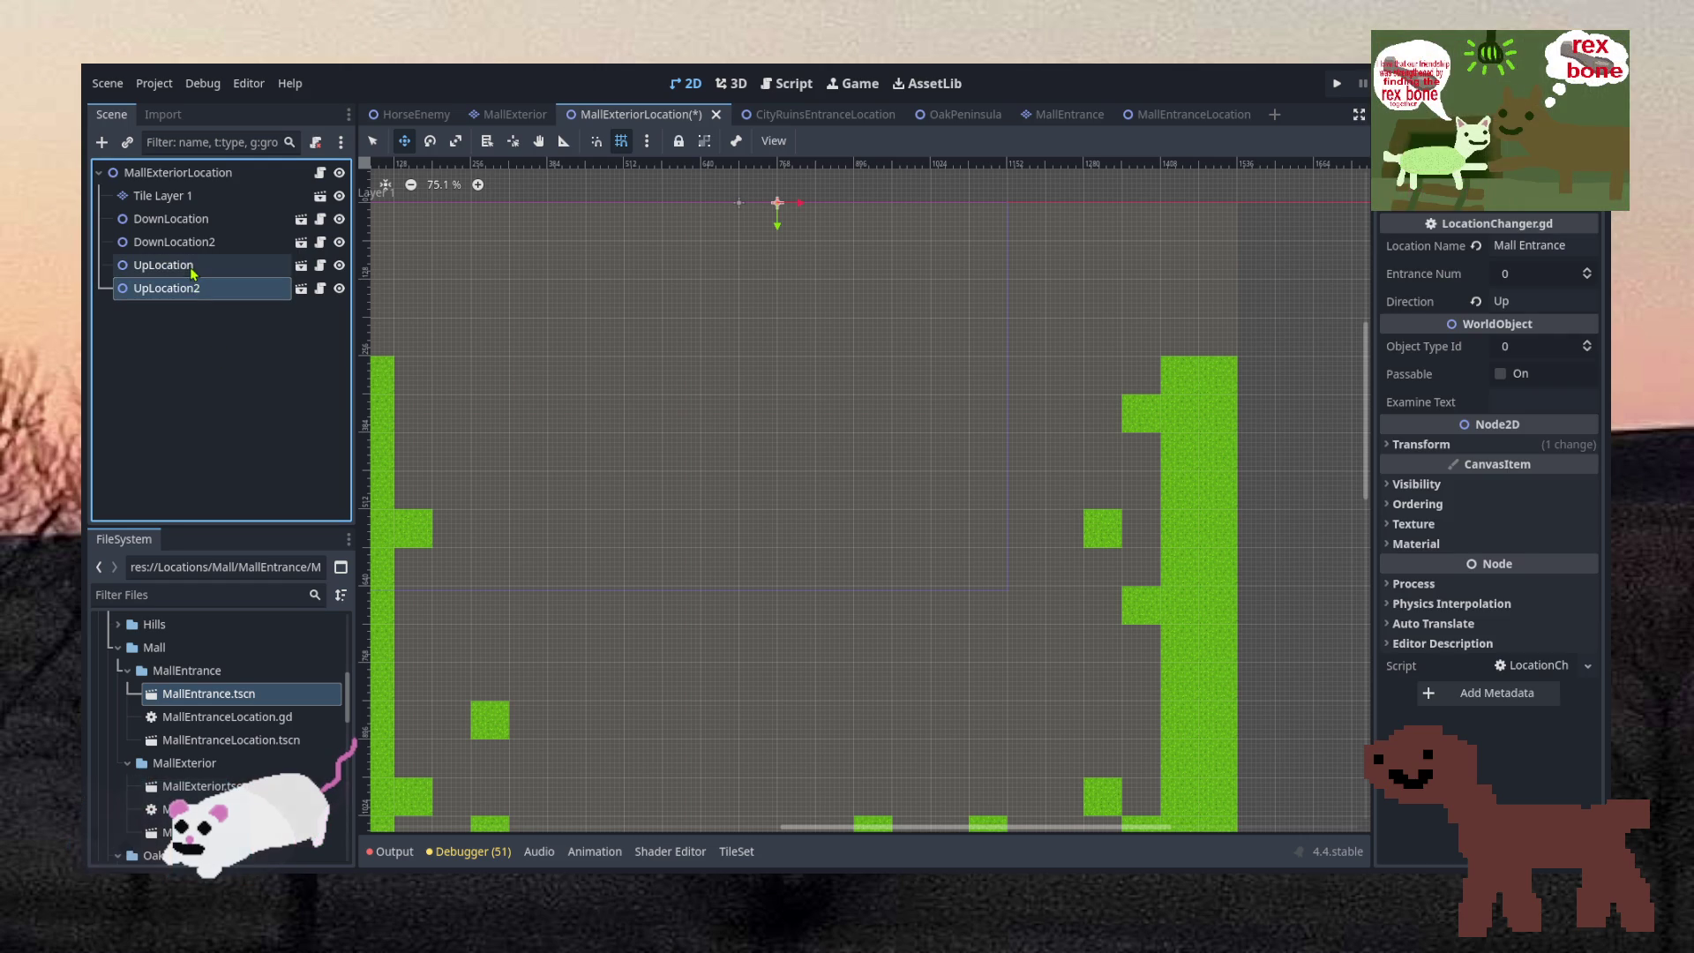
{"action": "left_click", "coordinate": [194, 269]}
{"action": "left_click", "coordinate": [194, 286]}
{"action": "left_click", "coordinate": [1523, 247]}
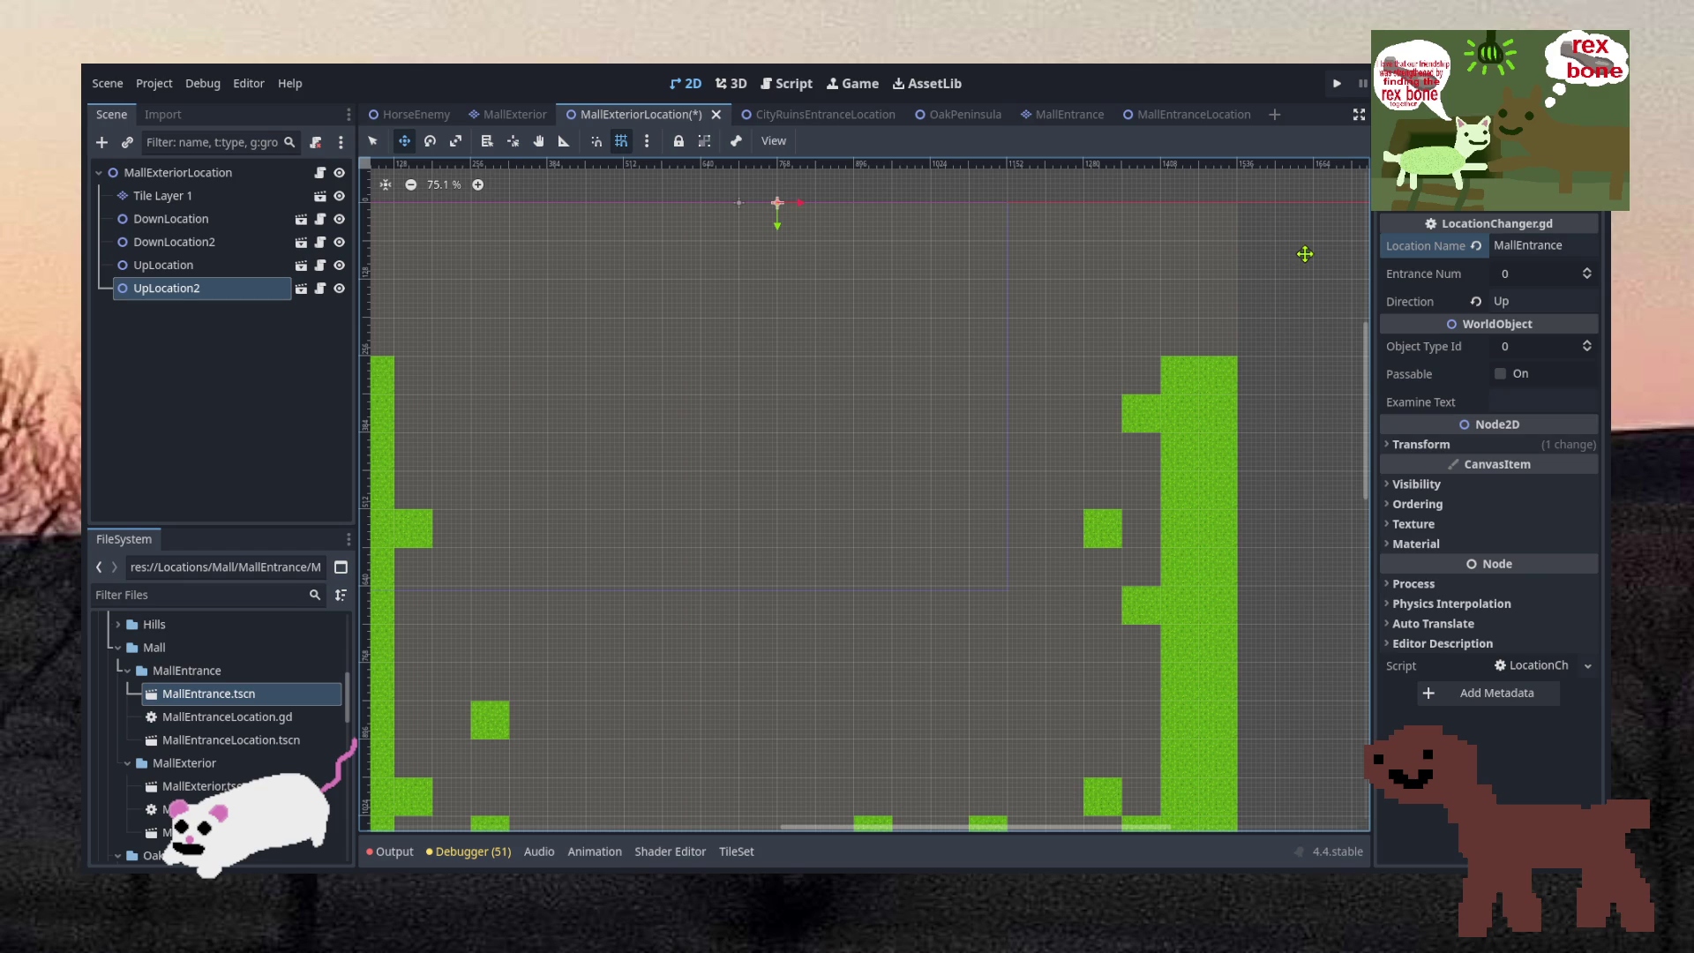
{"action": "left_click", "coordinate": [991, 207]}
Save the MallExteriorLocation scene
{"action": "scroll", "coordinate": [919, 404], "scroll_direction": "down", "scroll_amount": 3}
{"action": "scroll", "coordinate": [919, 404], "scroll_direction": "down", "scroll_amount": 3}
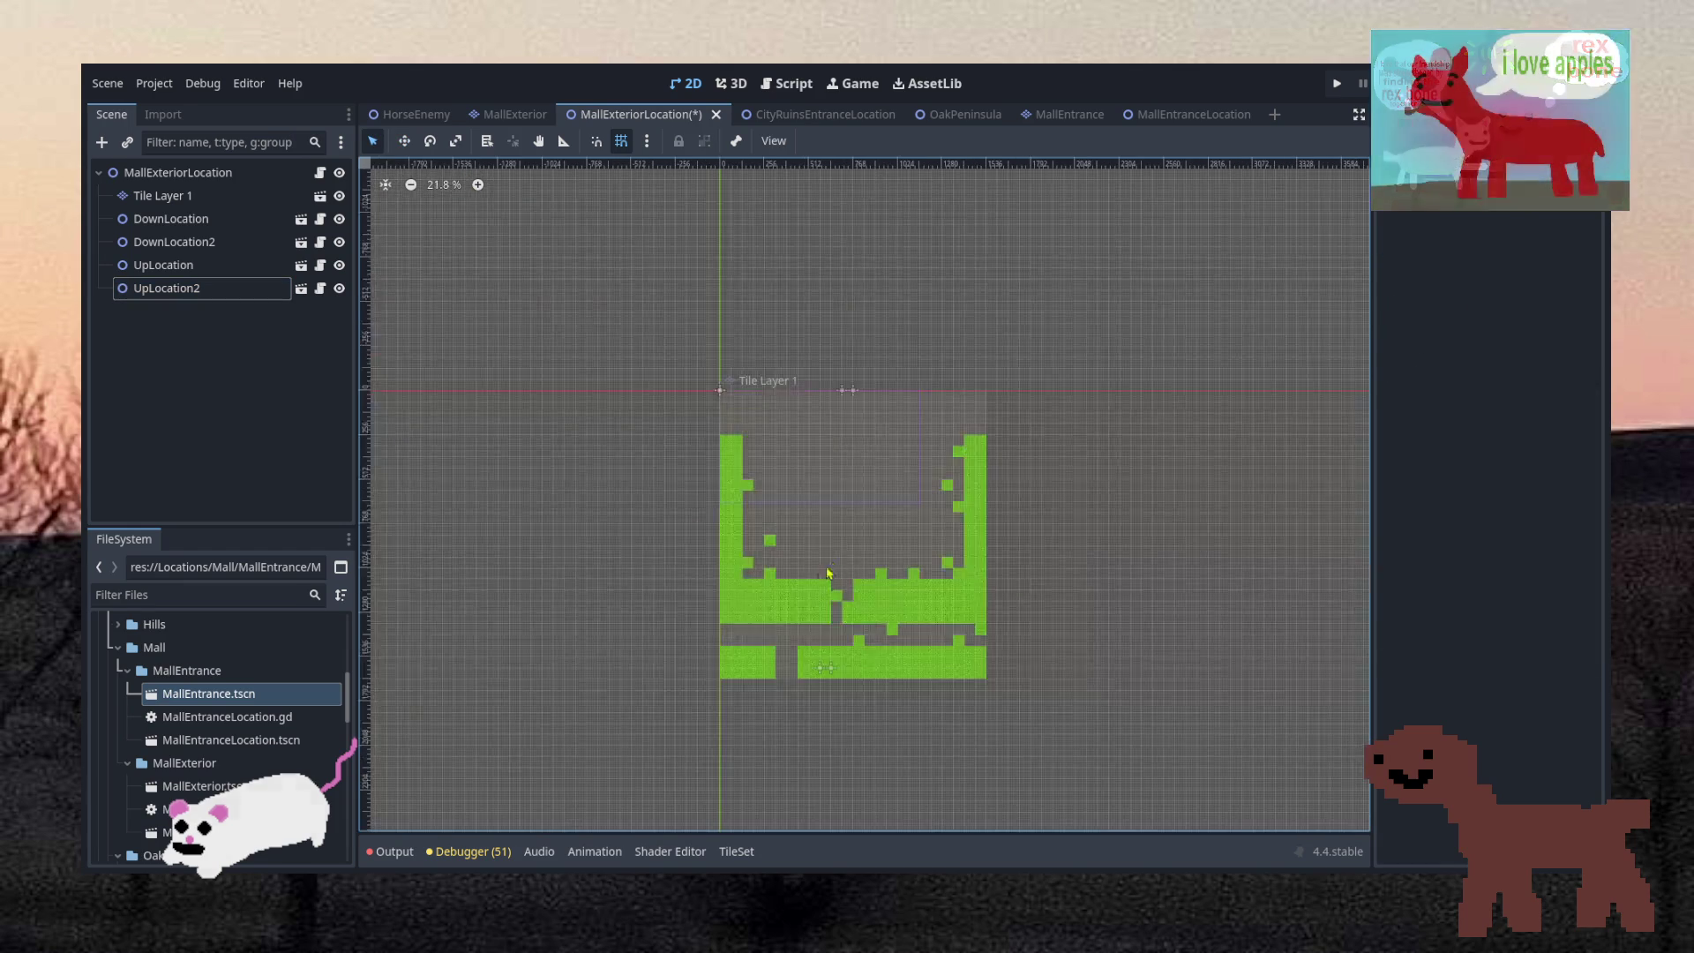
{"action": "scroll", "coordinate": [798, 613], "scroll_direction": "up", "scroll_amount": 3}
{"action": "key", "text": "ctrl+s"}
{"action": "left_click", "coordinate": [209, 311]}
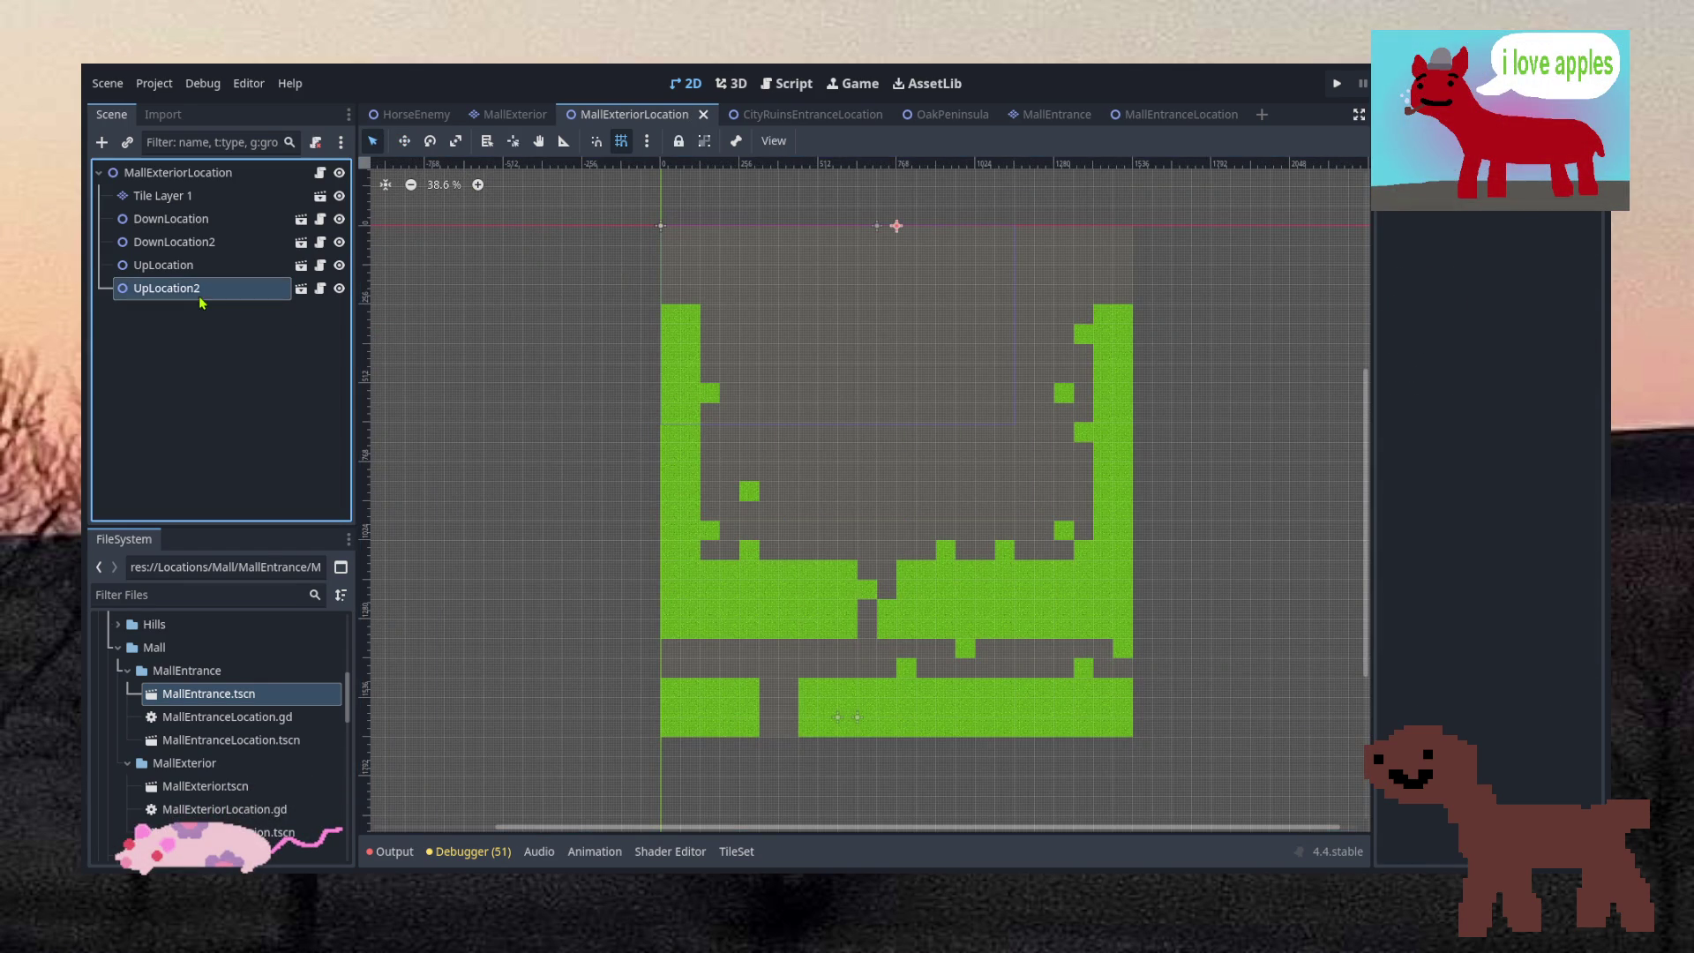
{"action": "key", "text": "Up"}
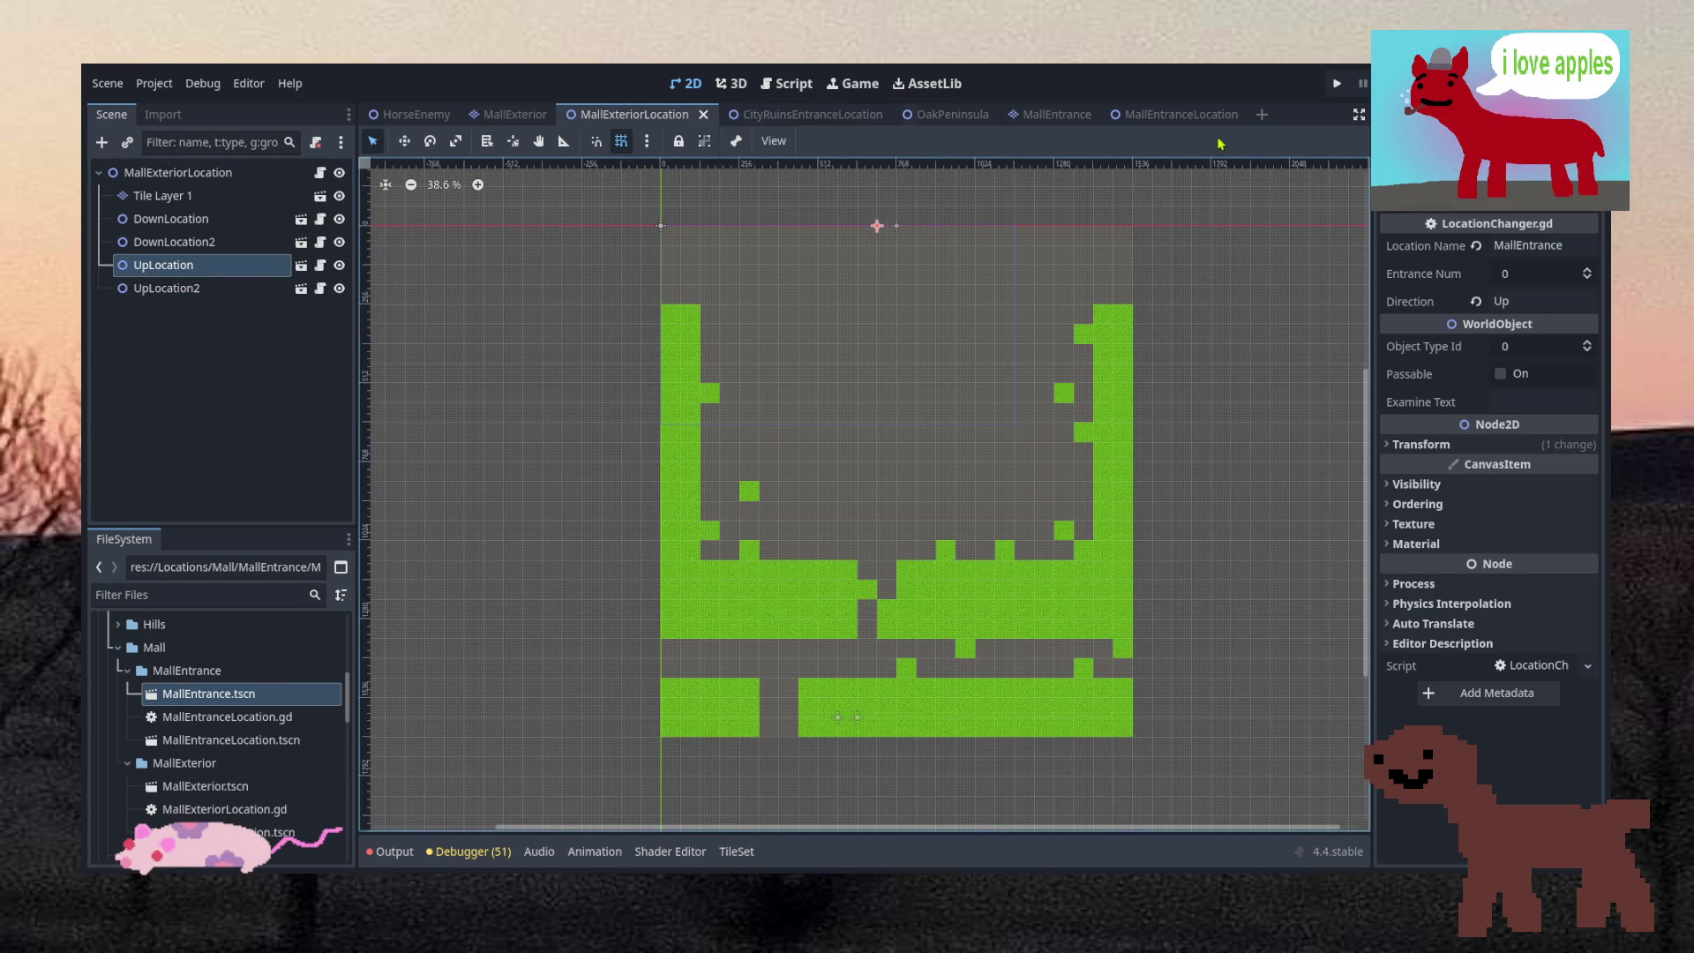
Set MallEntranceLocation's DownLocation Entrance Num to 1, save, and open MallExteriorLocation.gd
{"action": "left_click", "coordinate": [1164, 115]}
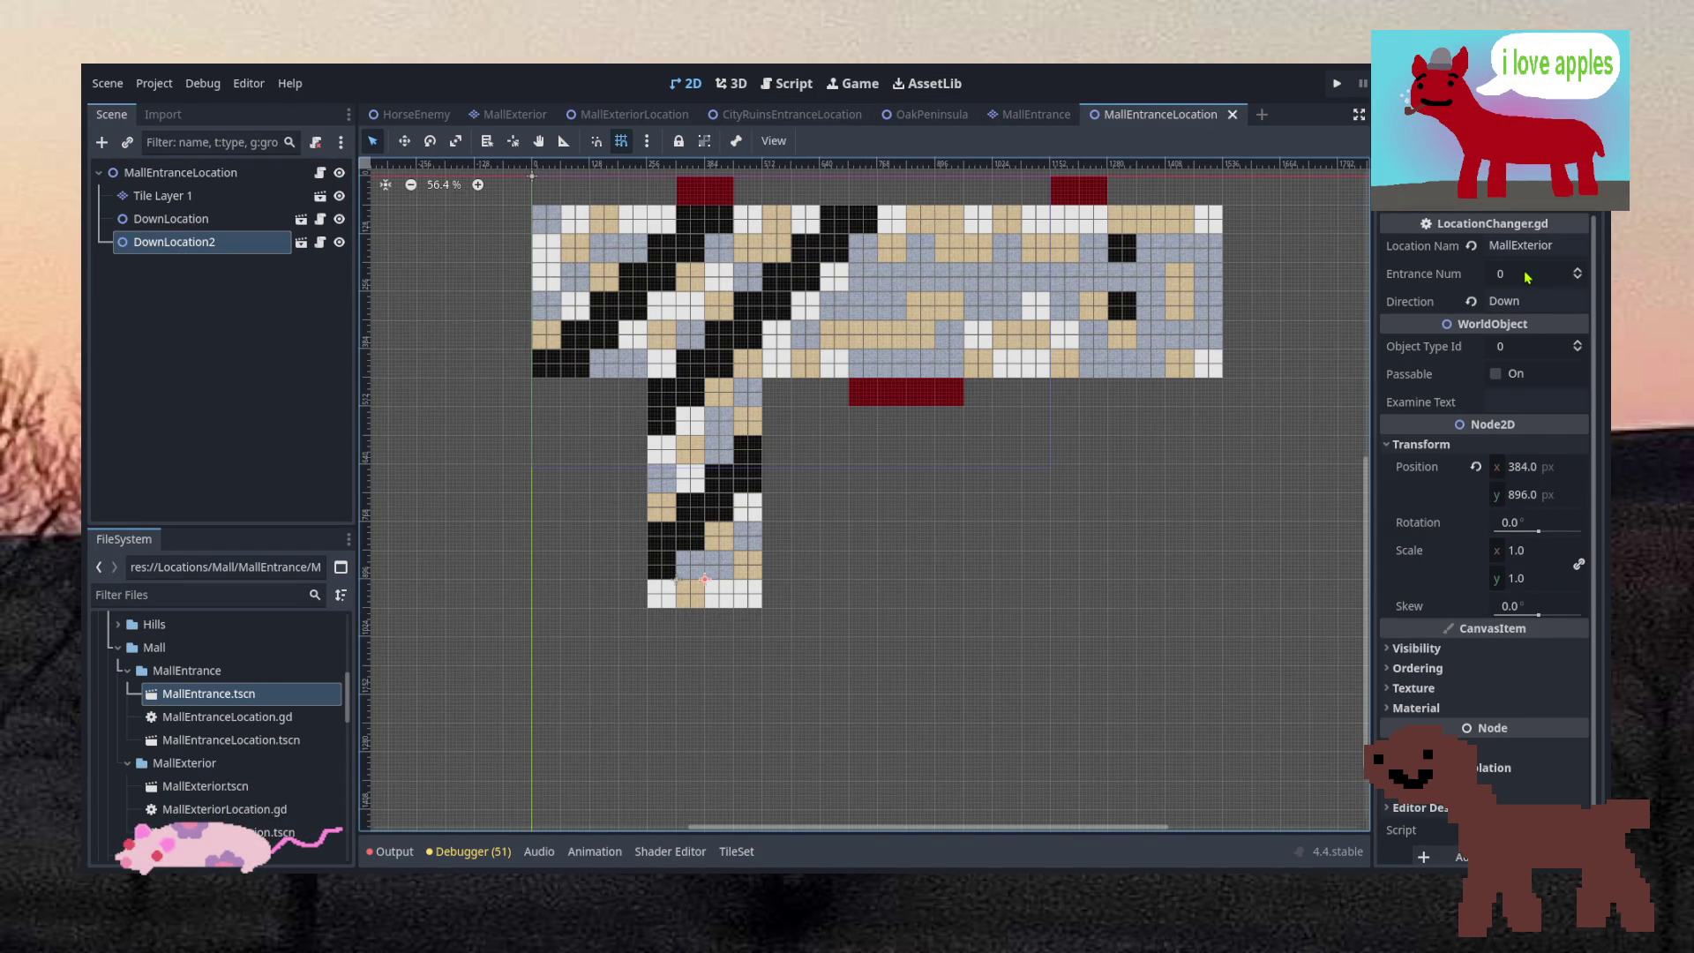
{"action": "key", "text": "Up"}
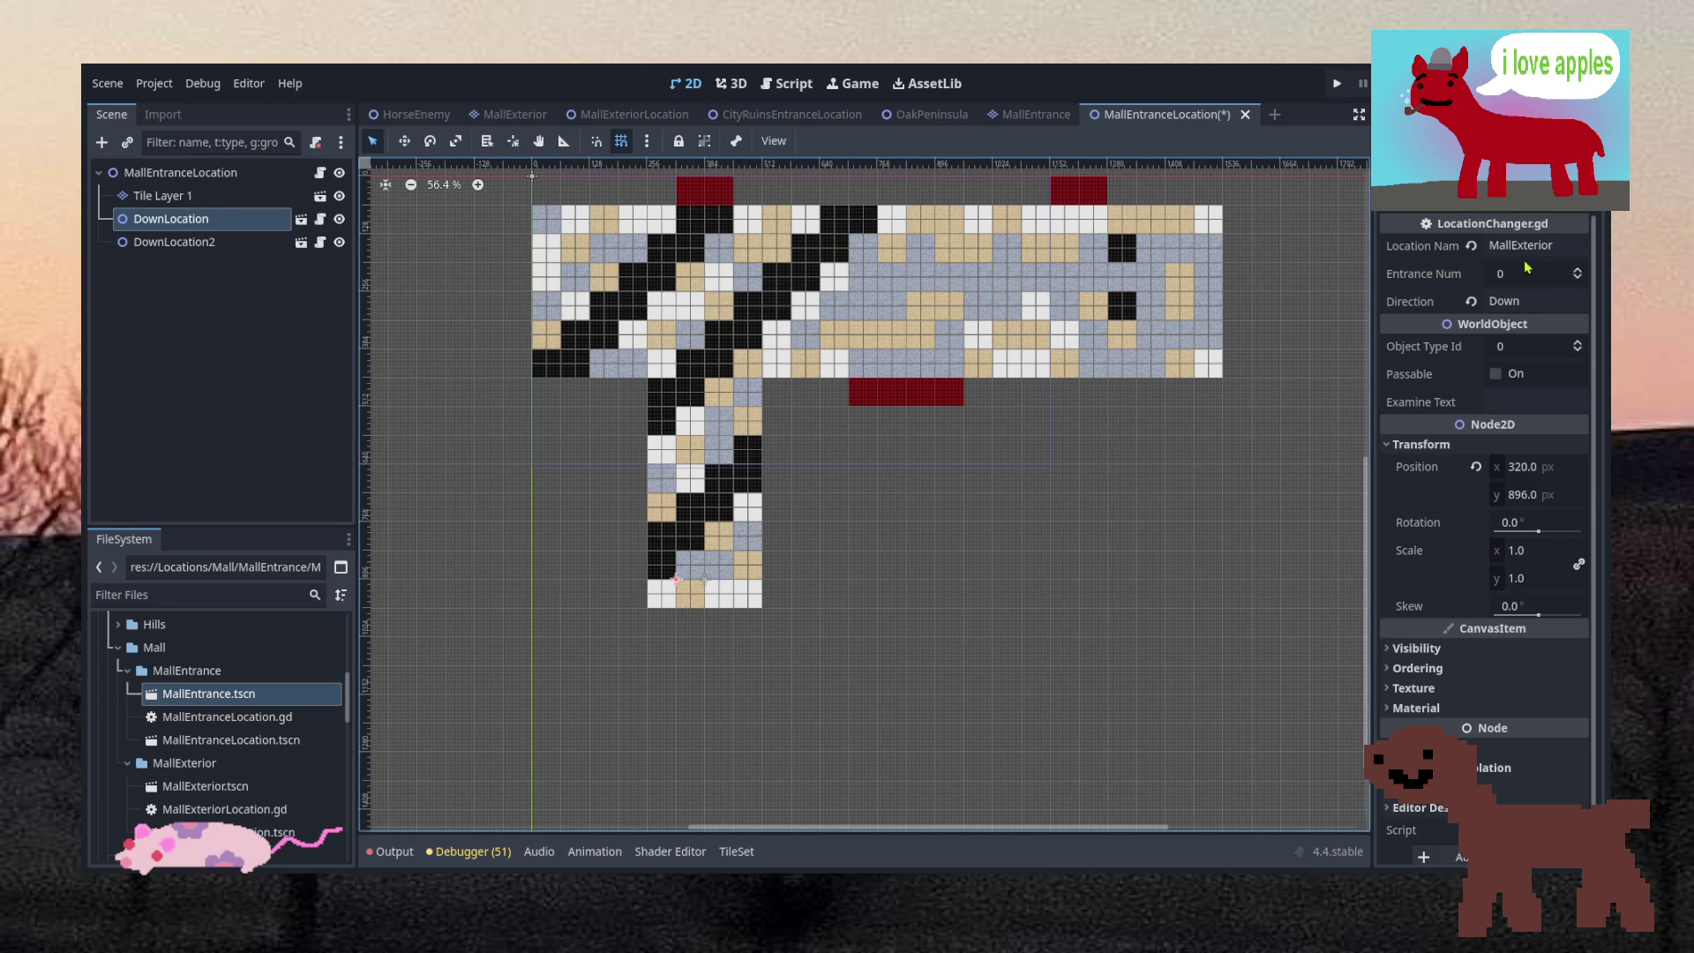
{"action": "left_click", "coordinate": [1577, 270]}
{"action": "key", "text": "ctrl+s"}
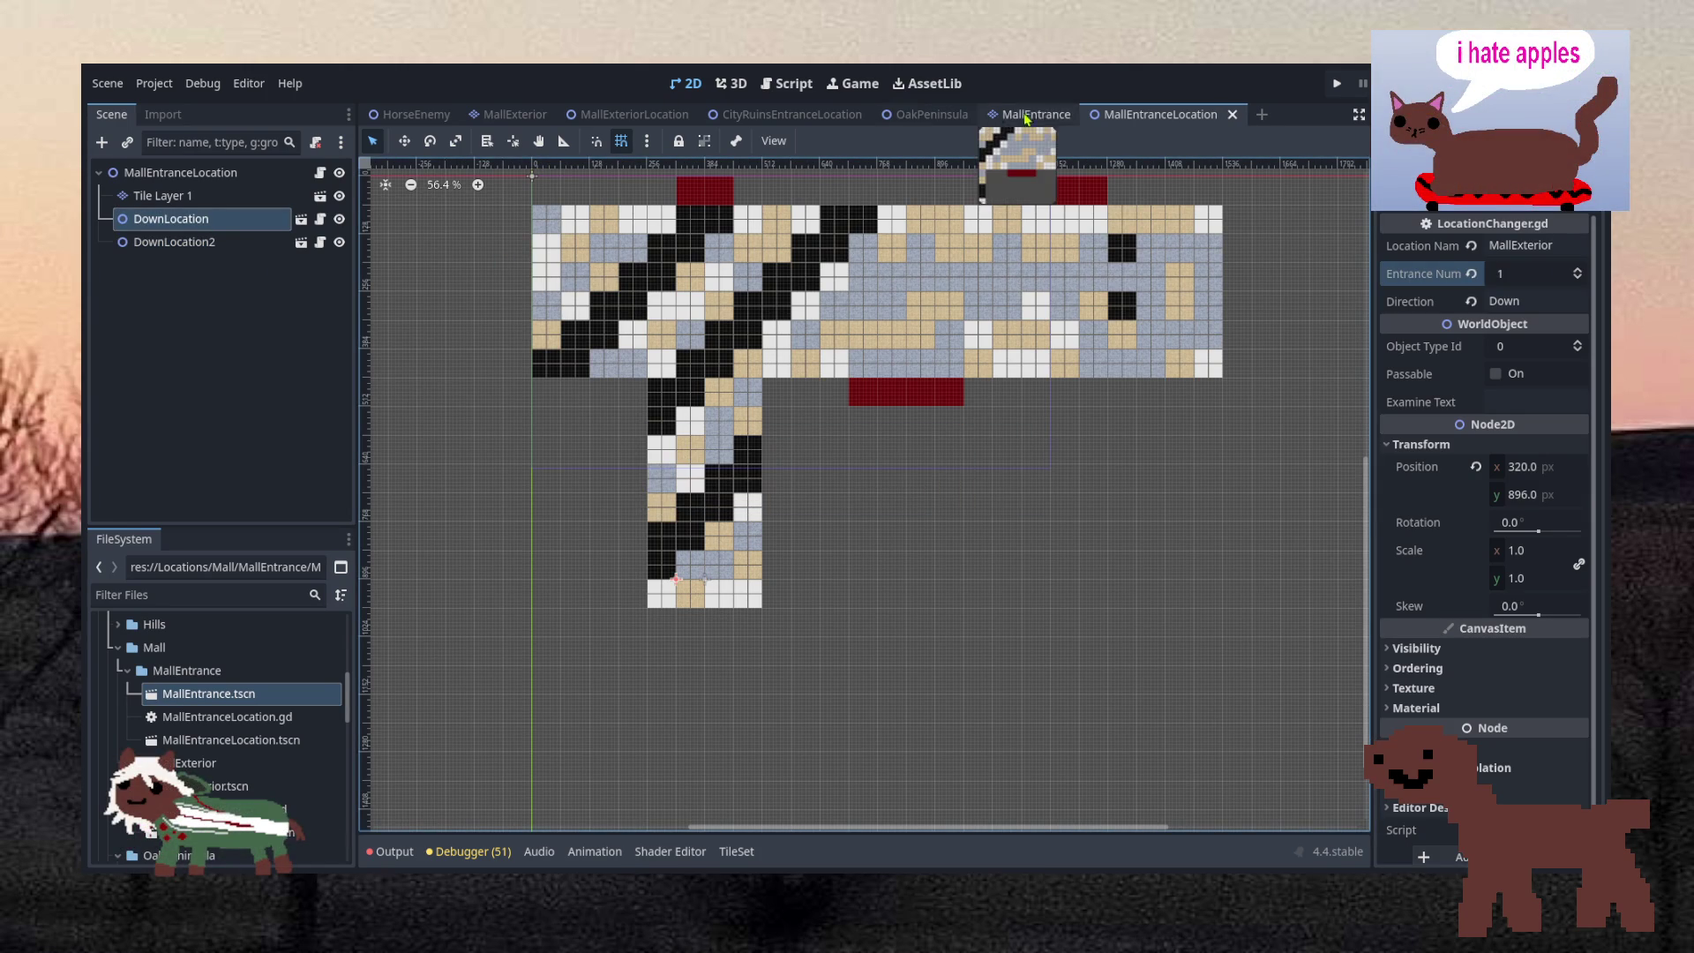
{"action": "left_click", "coordinate": [628, 116]}
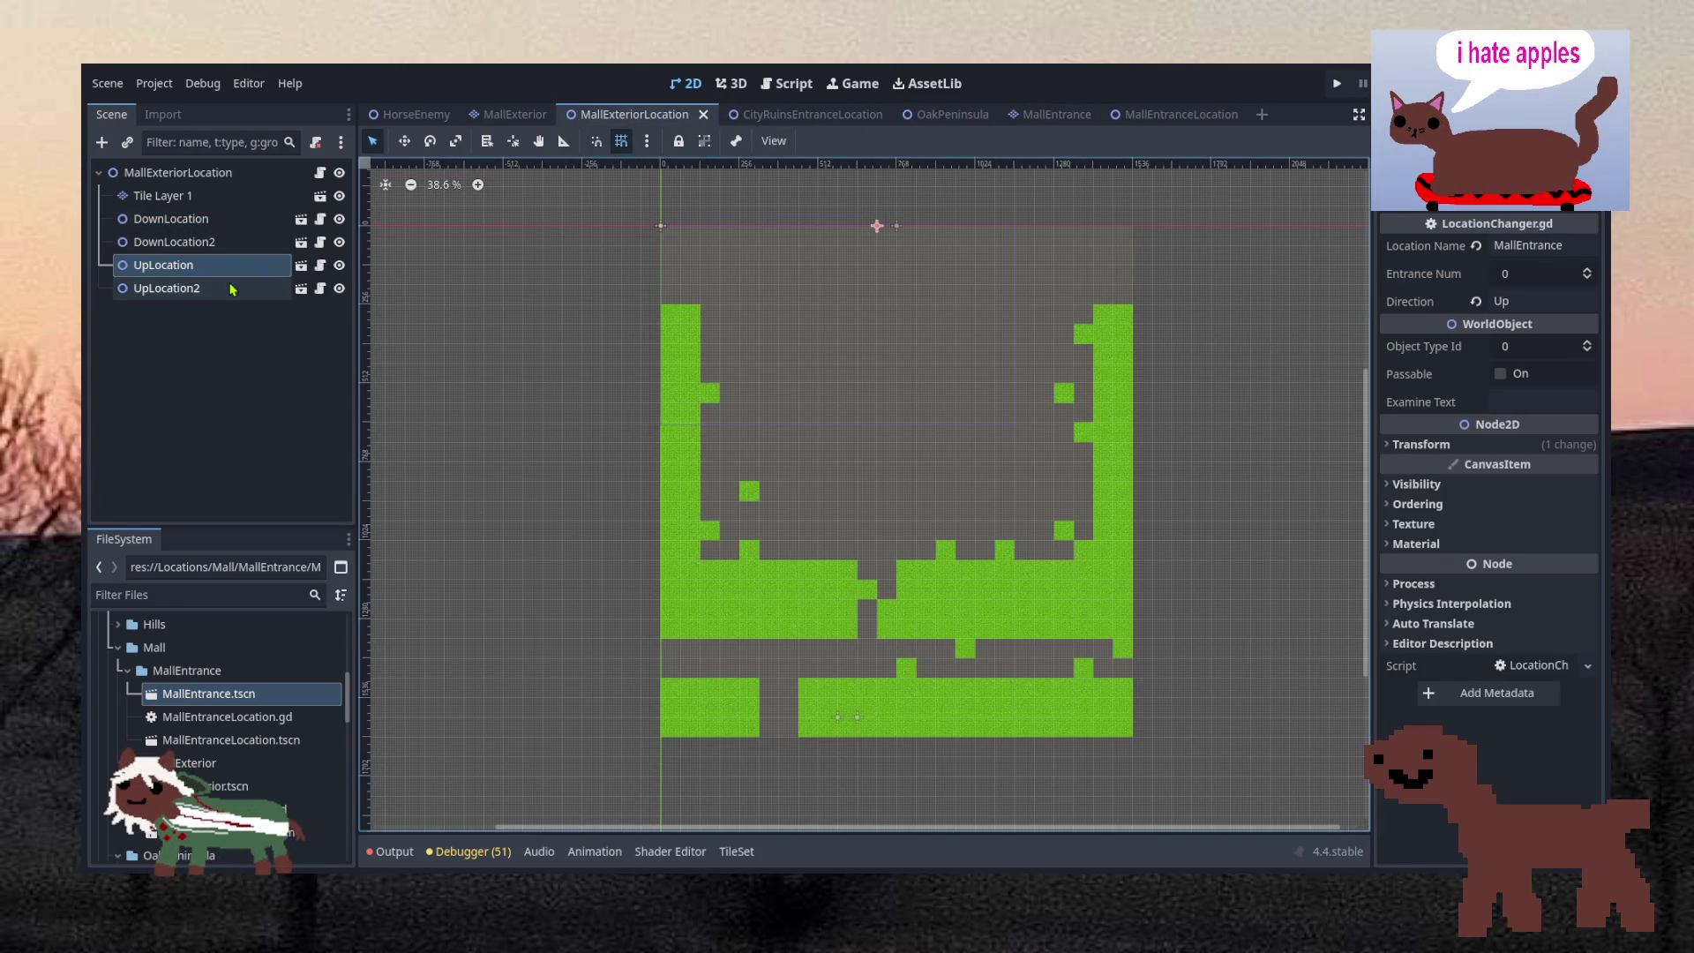
{"action": "left_click", "coordinate": [780, 92]}
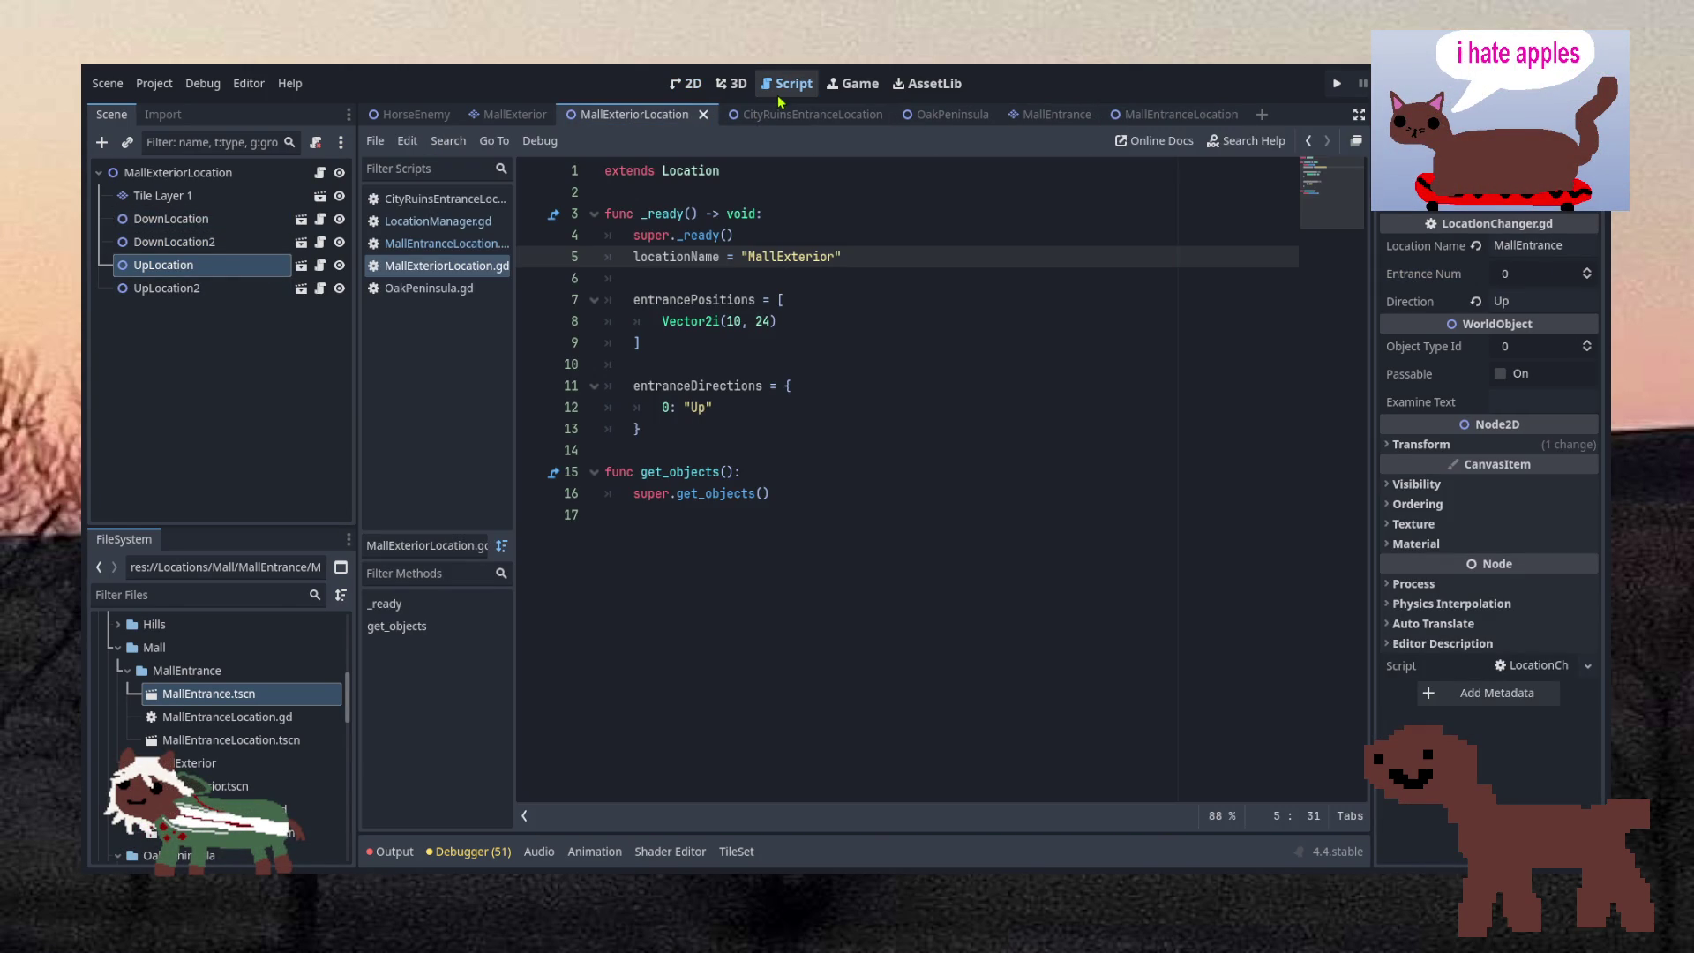
Add a second direction entry 1: "Down" below 0: "Up"
{"action": "left_click", "coordinate": [712, 386]}
{"action": "mouse_move", "coordinate": [730, 411]}
{"action": "left_mouse_down"}
{"action": "mouse_move", "coordinate": [839, 408]}
{"action": "mouse_move", "coordinate": [828, 387]}
{"action": "left_mouse_up"}
{"action": "key", "text": "ctrl+c"}
{"action": "left_click", "coordinate": [759, 405]}
{"action": "type", "text": ","}
{"action": "key", "text": "ctrl+v"}
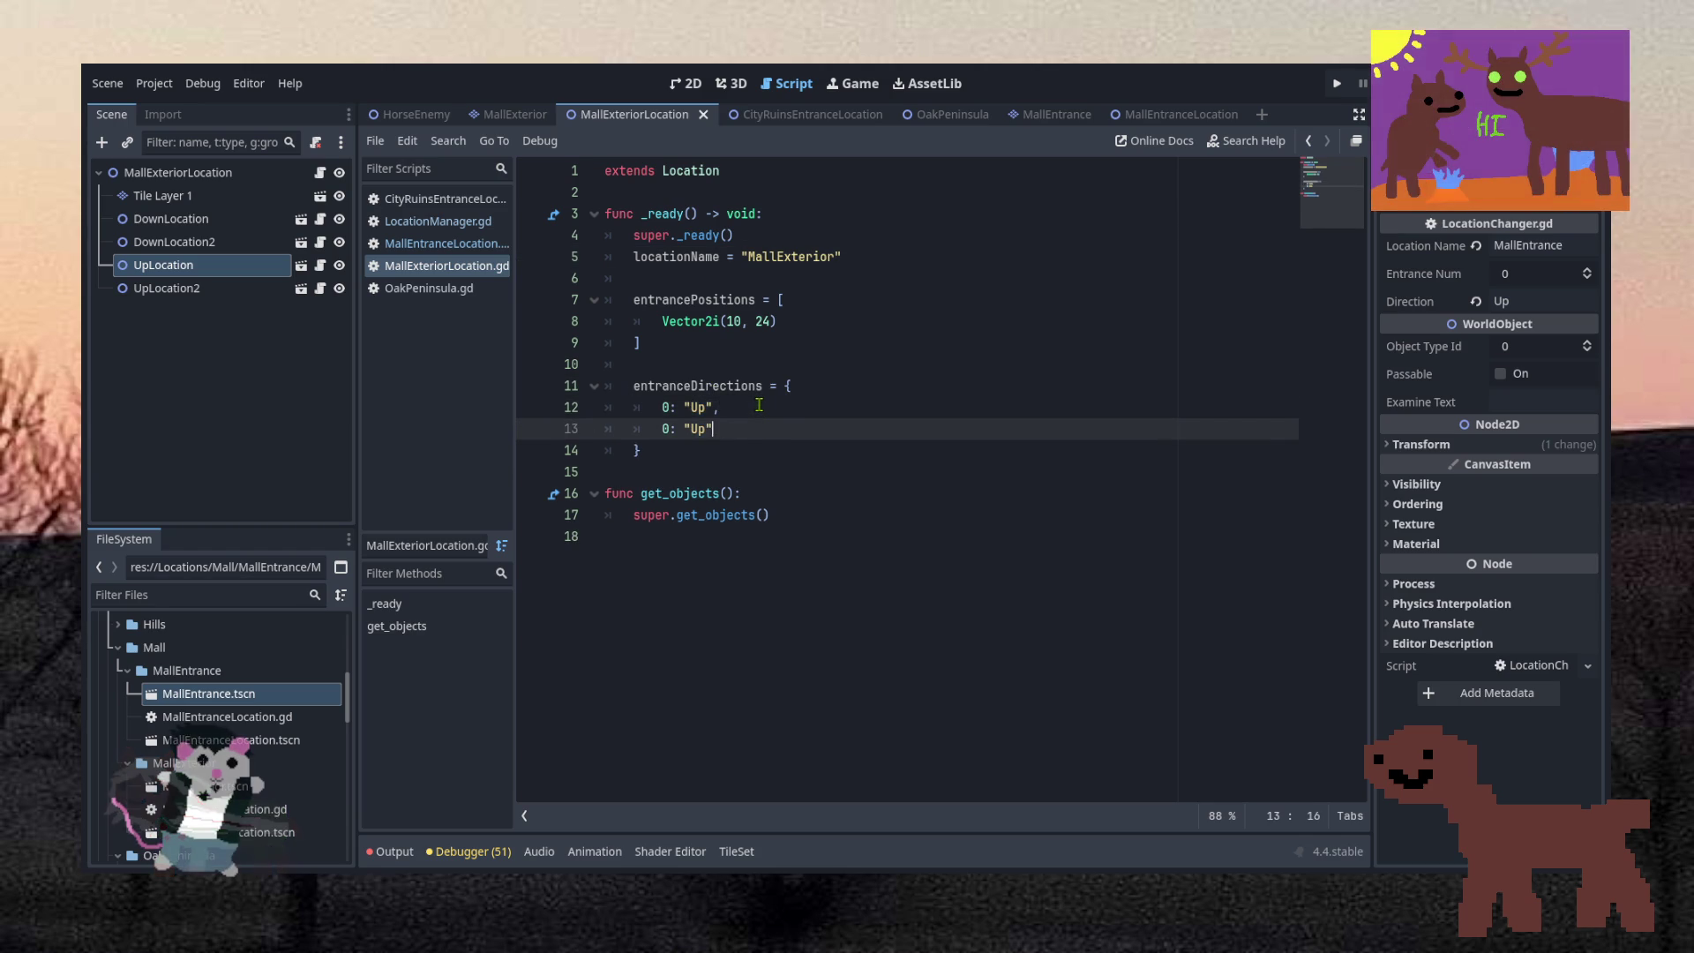
{"action": "double_click", "coordinate": [699, 428]}
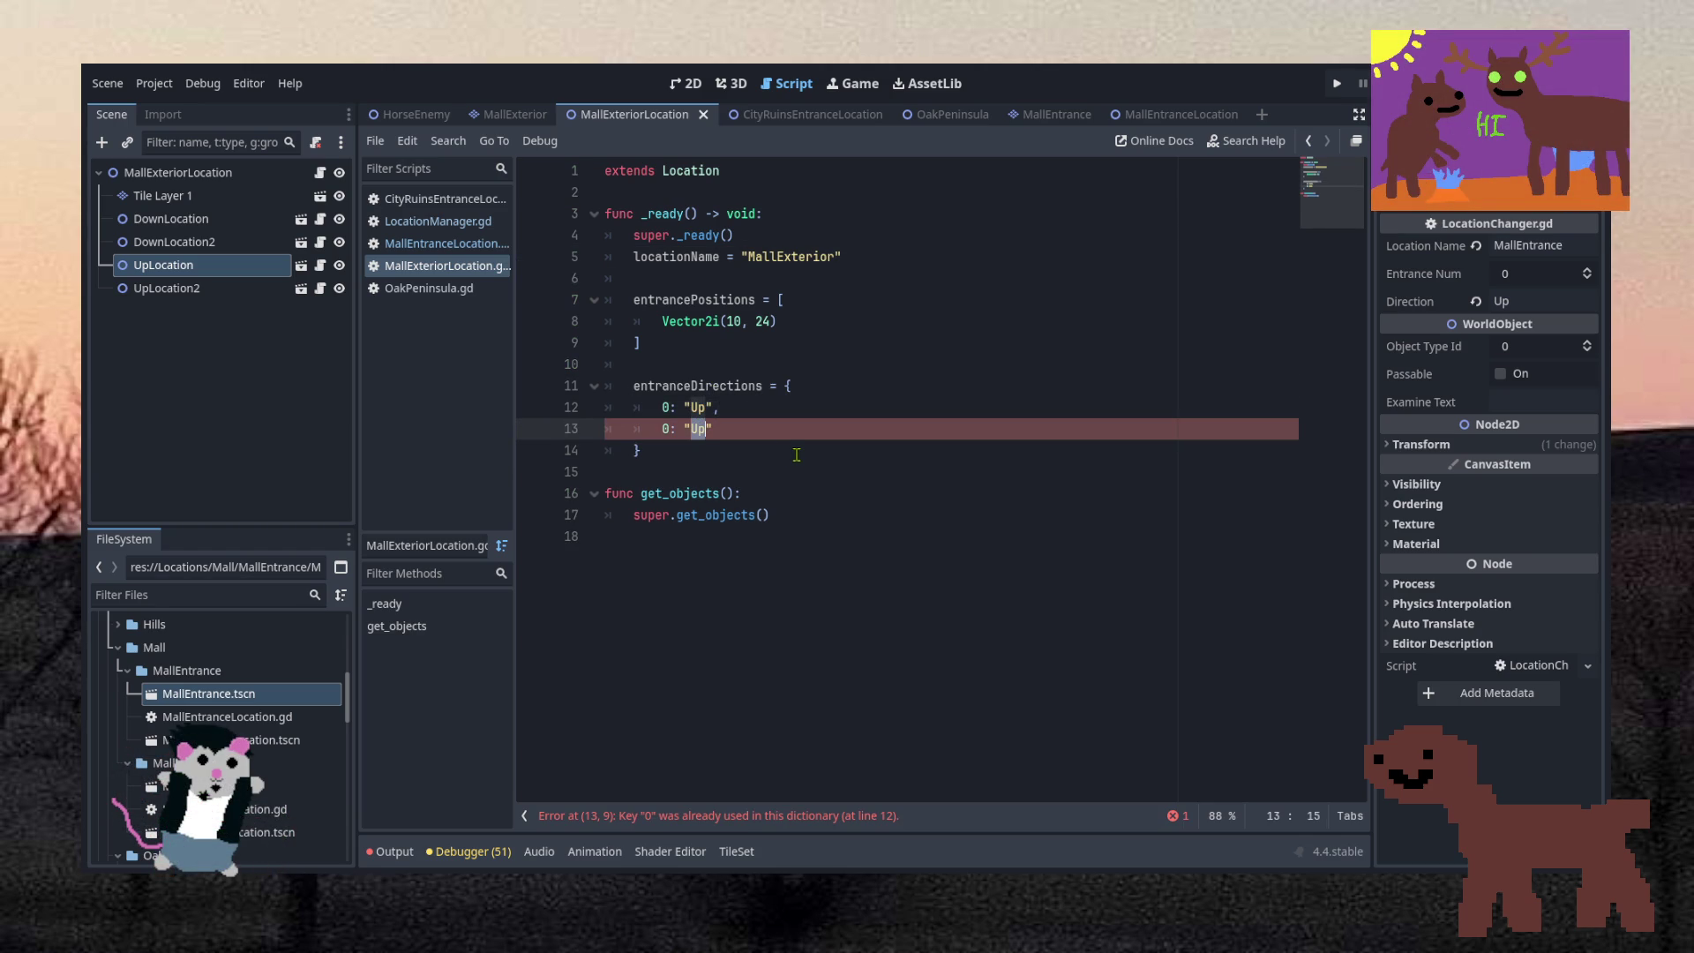
{"action": "type", "text": "Down"}
{"action": "type", "text": "1"}
{"action": "left_click", "coordinate": [802, 425]}
Add a second entrance position Vector2i(10, 24) after the first
{"action": "left_click", "coordinate": [803, 323]}
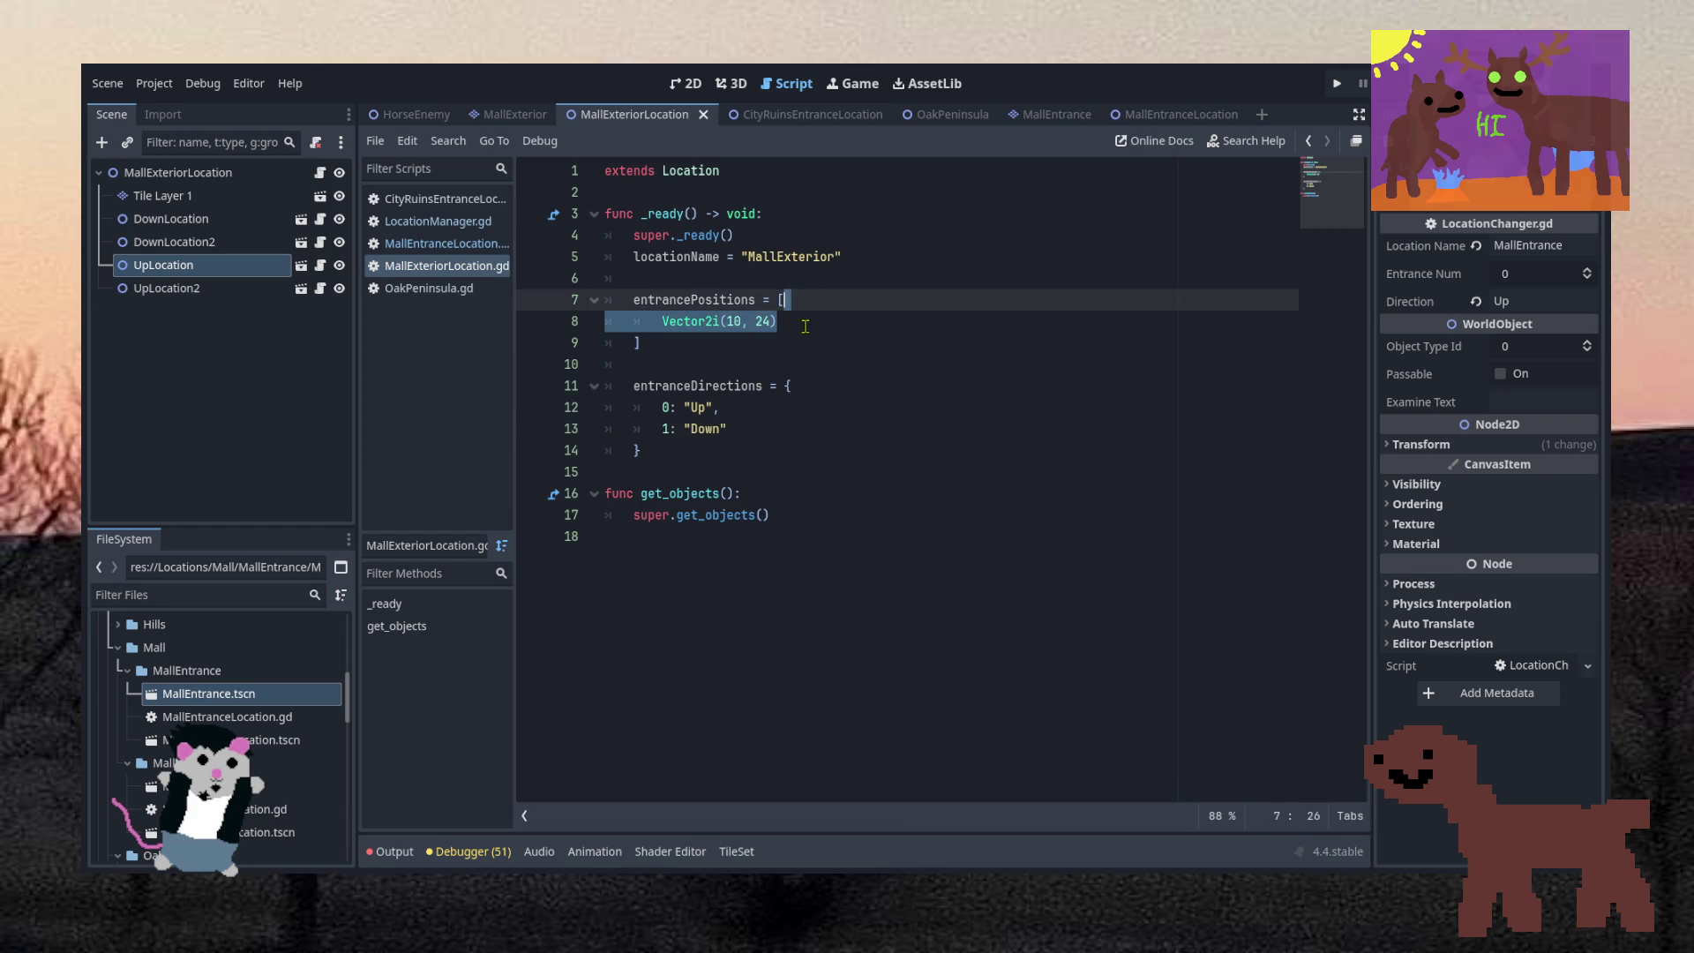
{"action": "type", "text": ","}
{"action": "key", "text": "Return"}
{"action": "type", "text": "Vector2i(10, 24)"}
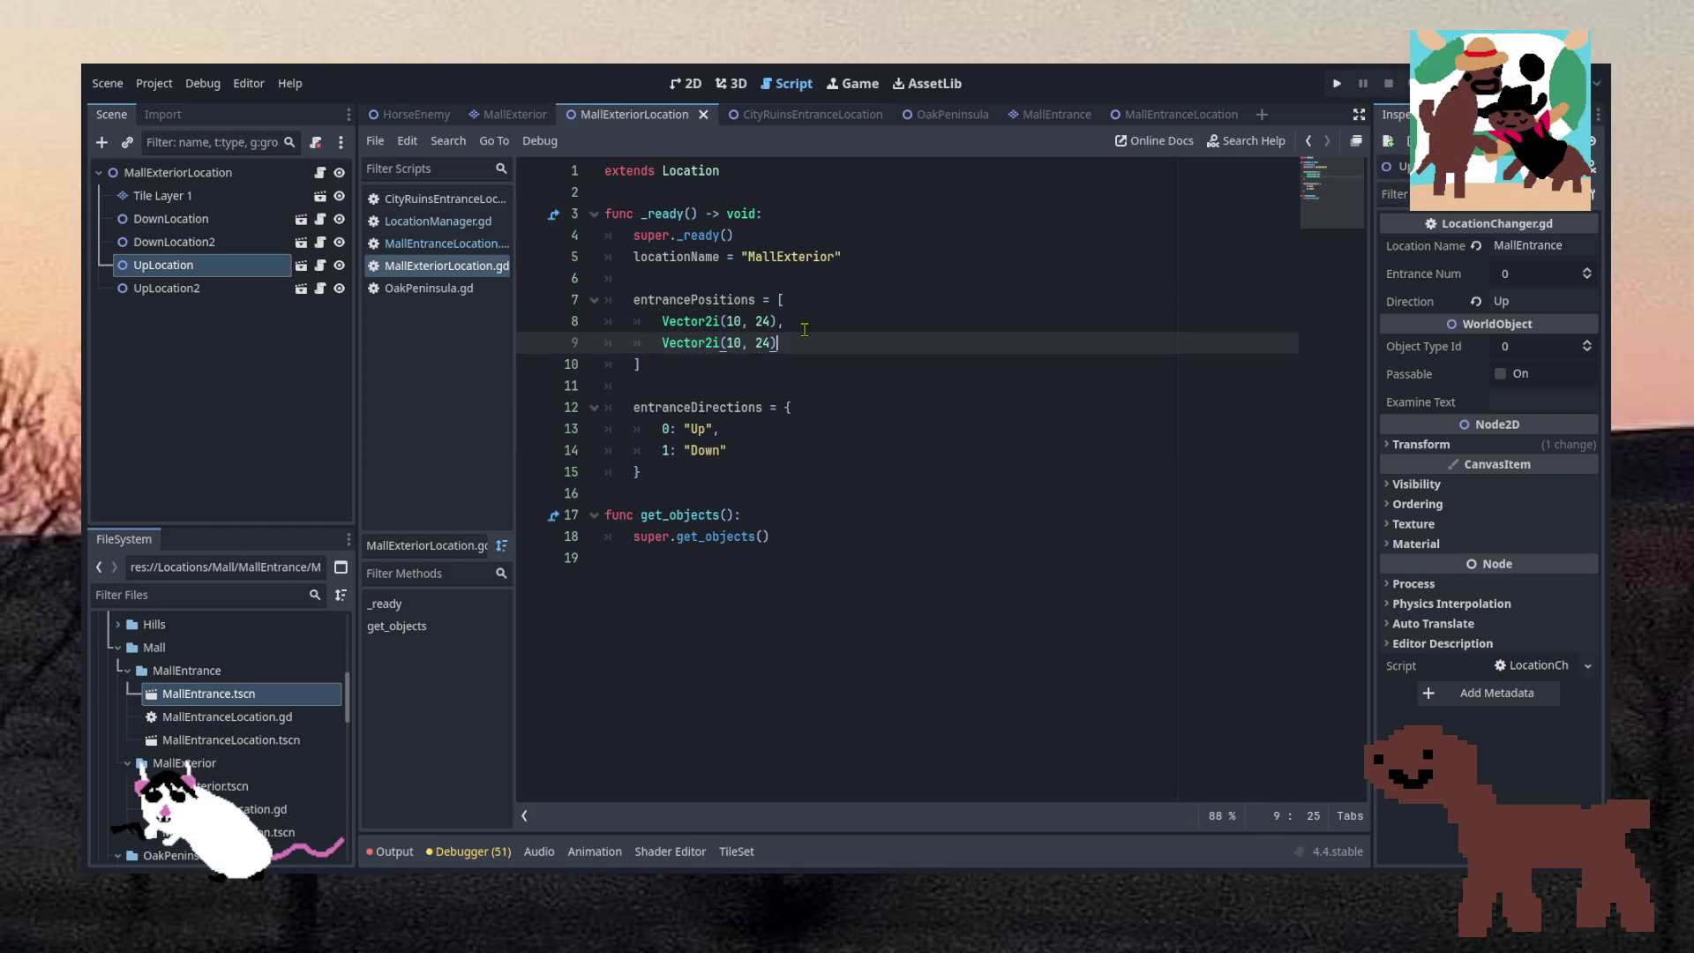
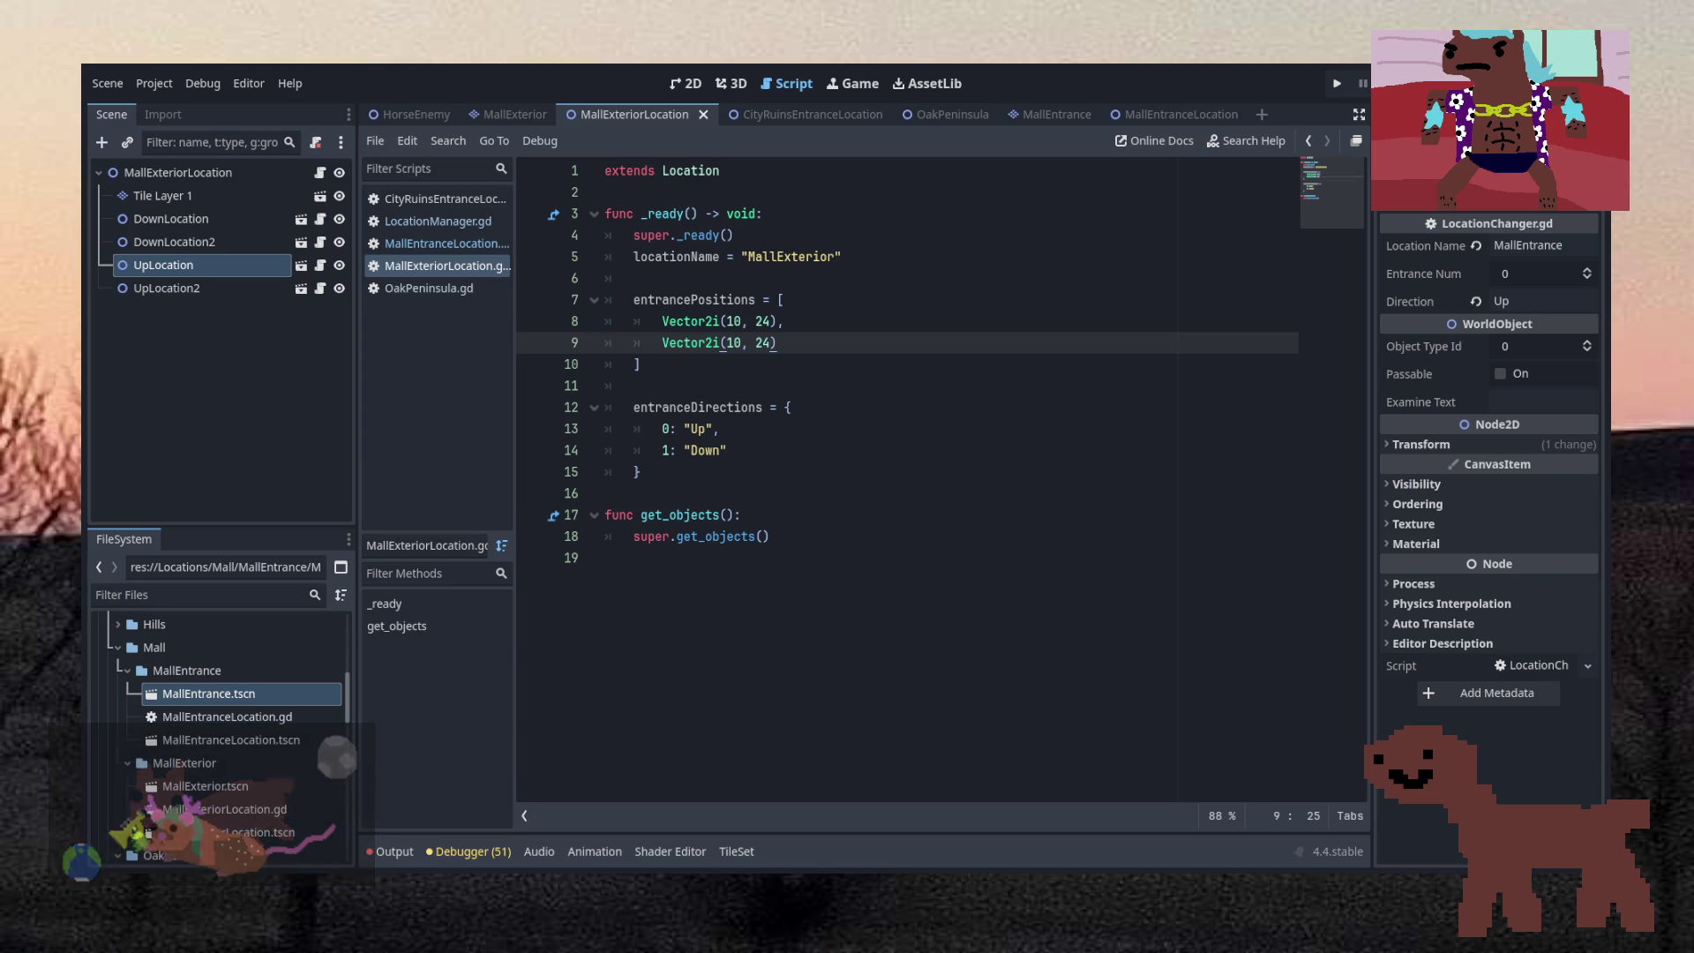
Edit line 9 so the second entrance reads Vector2i(11, 1) instead of Vector2i(10, 24)
{"action": "left_click", "coordinate": [717, 371]}
{"action": "left_click", "coordinate": [734, 343]}
{"action": "double_click", "coordinate": [734, 343]}
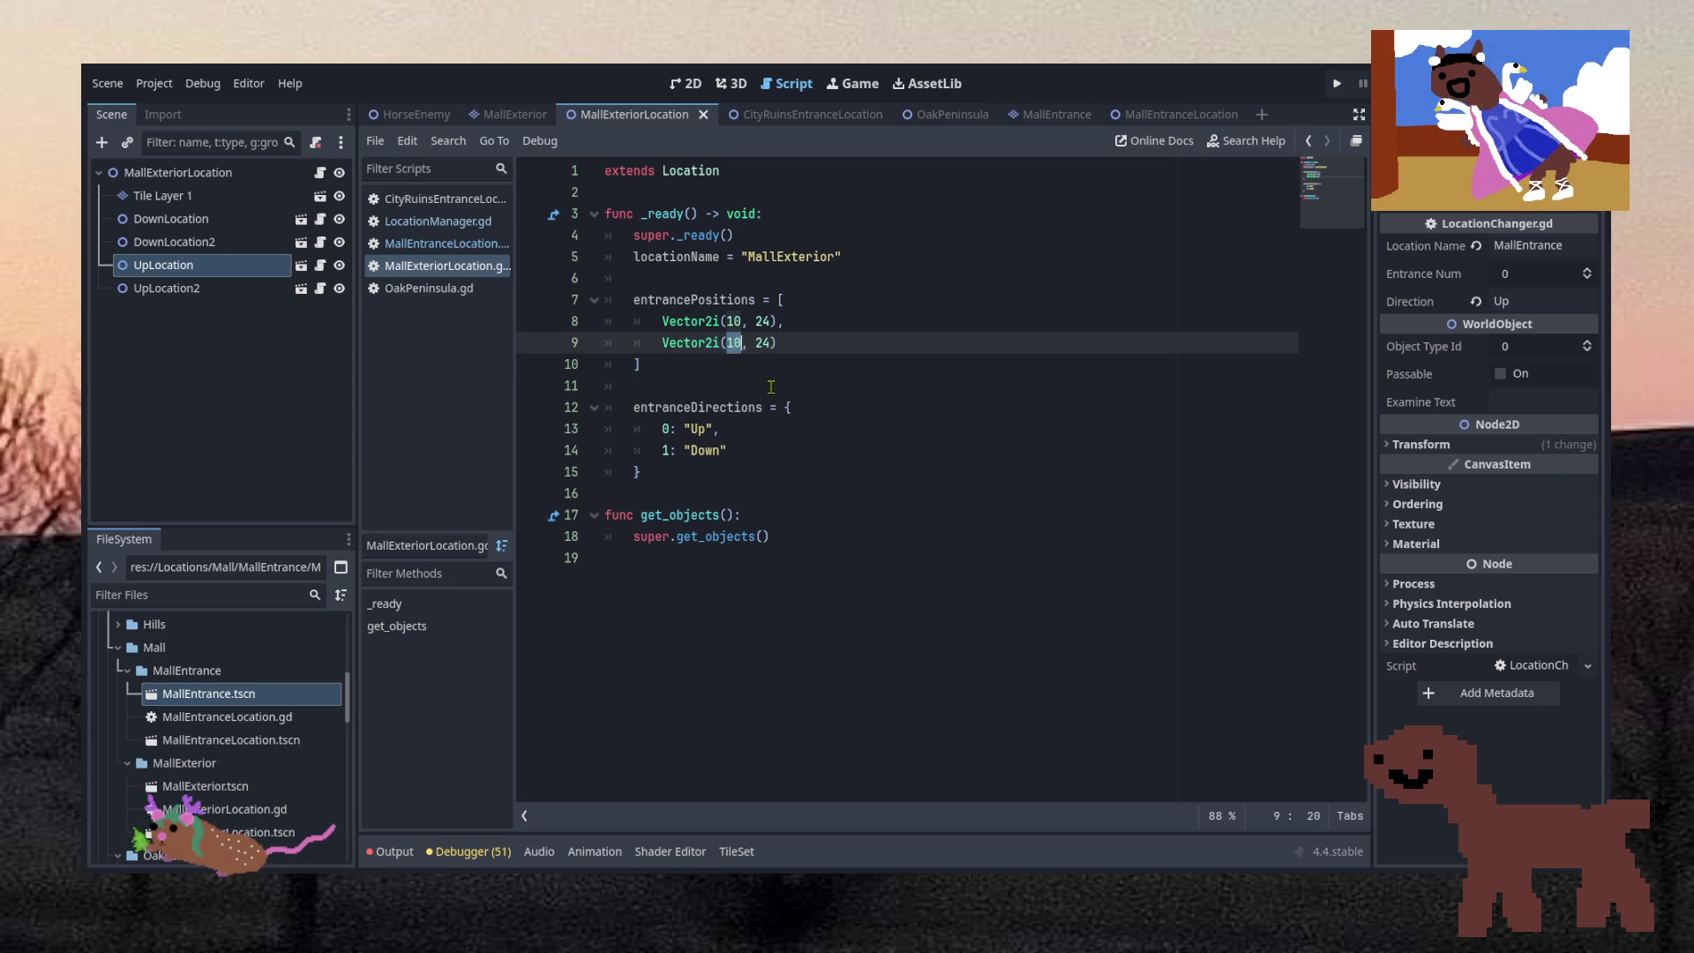
{"action": "type", "text": "11"}
{"action": "key", "text": "Right"}
{"action": "key", "text": "Right"}
{"action": "key", "text": "Right"}
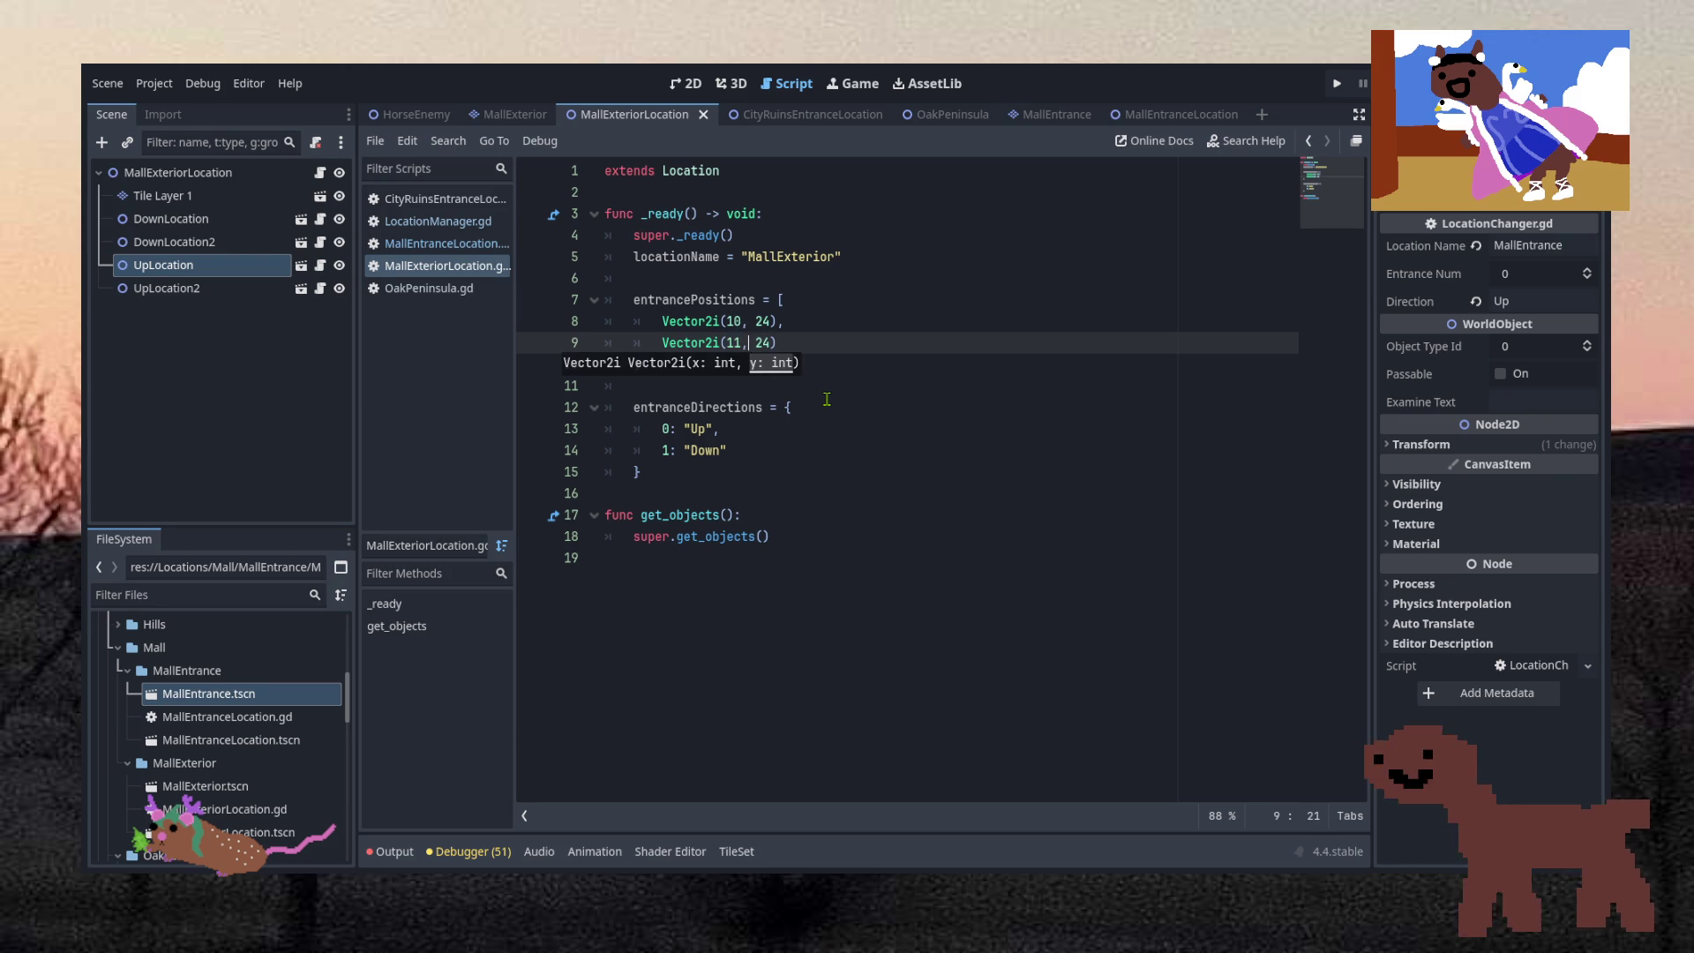
{"action": "key", "text": "BackSpace"}
{"action": "key", "text": "BackSpace"}
{"action": "type", "text": "1"}
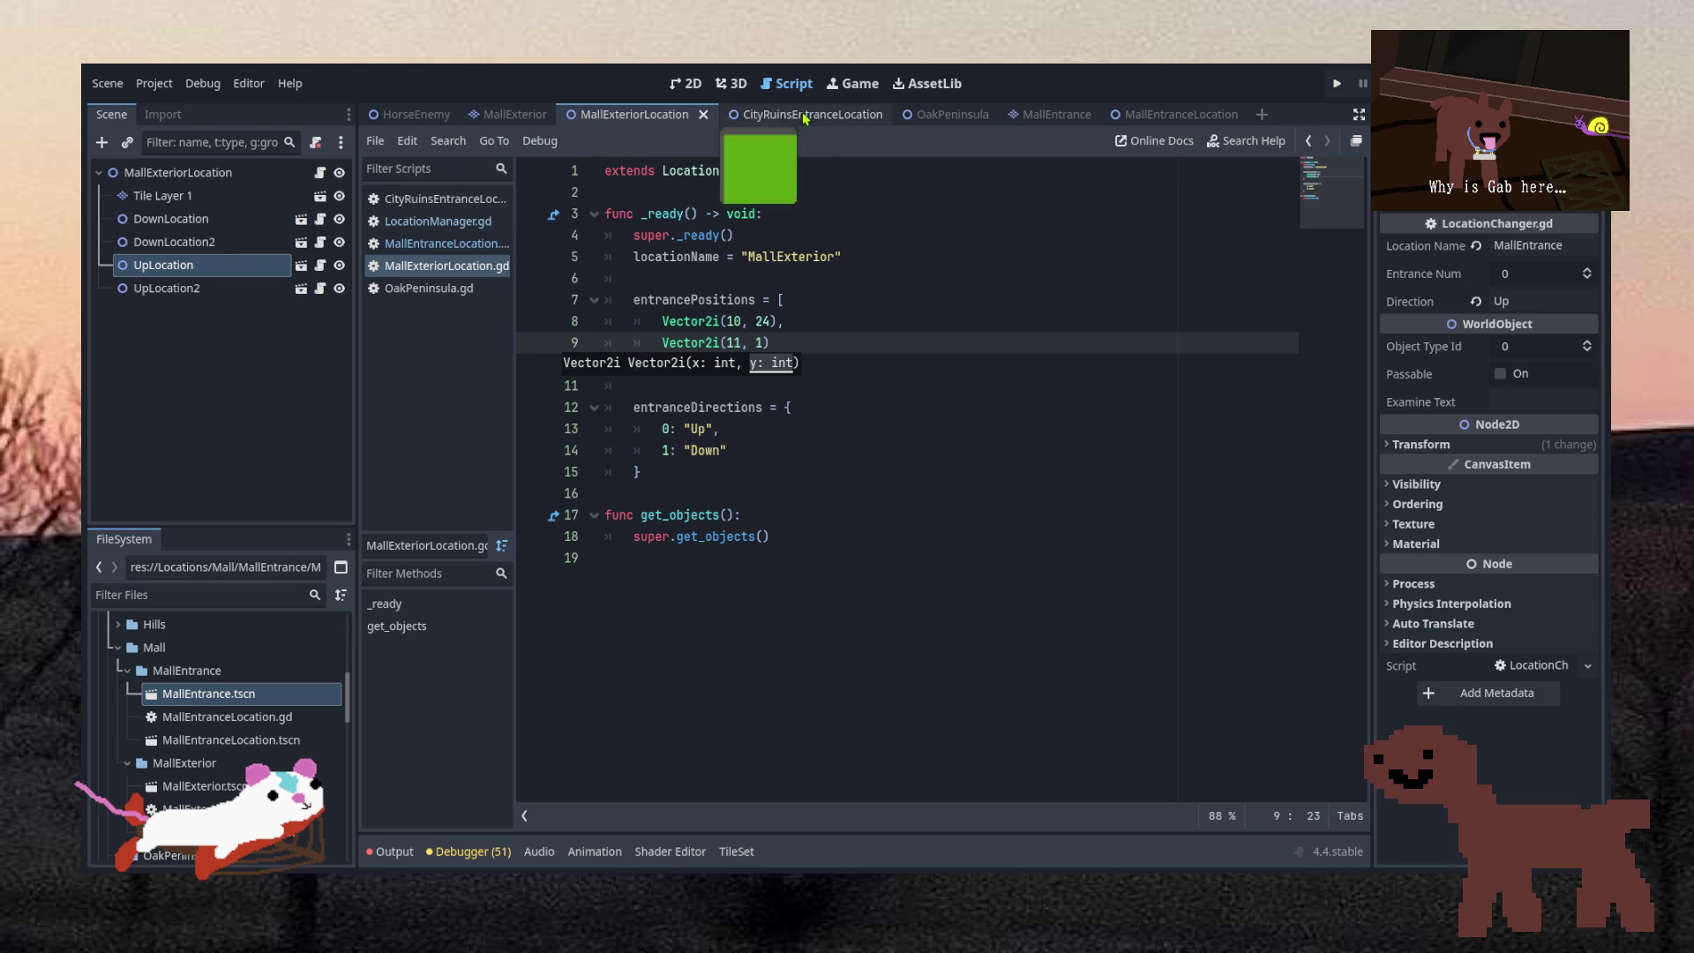
Check the MallEntrance, MallEntranceLocation and OakPeninsula scenes, then return to CityRuinsEntranceLocation
{"action": "left_click", "coordinate": [761, 114]}
{"action": "left_click", "coordinate": [680, 86]}
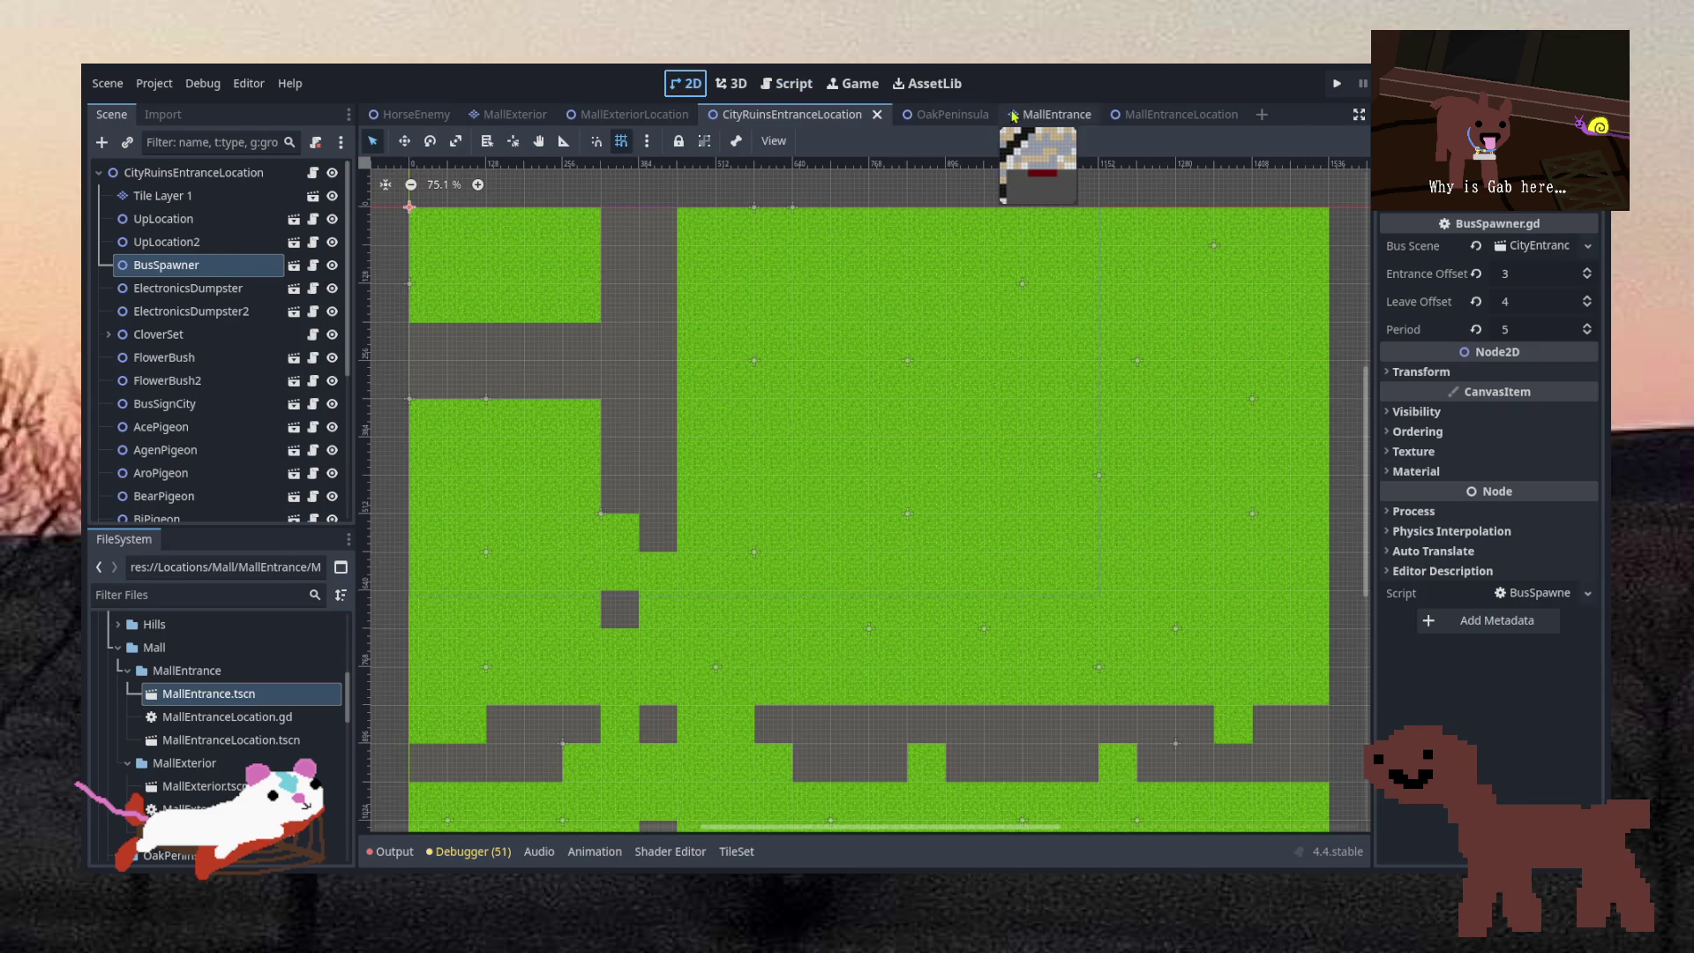
{"action": "left_click", "coordinate": [1058, 115]}
{"action": "left_click", "coordinate": [1174, 113]}
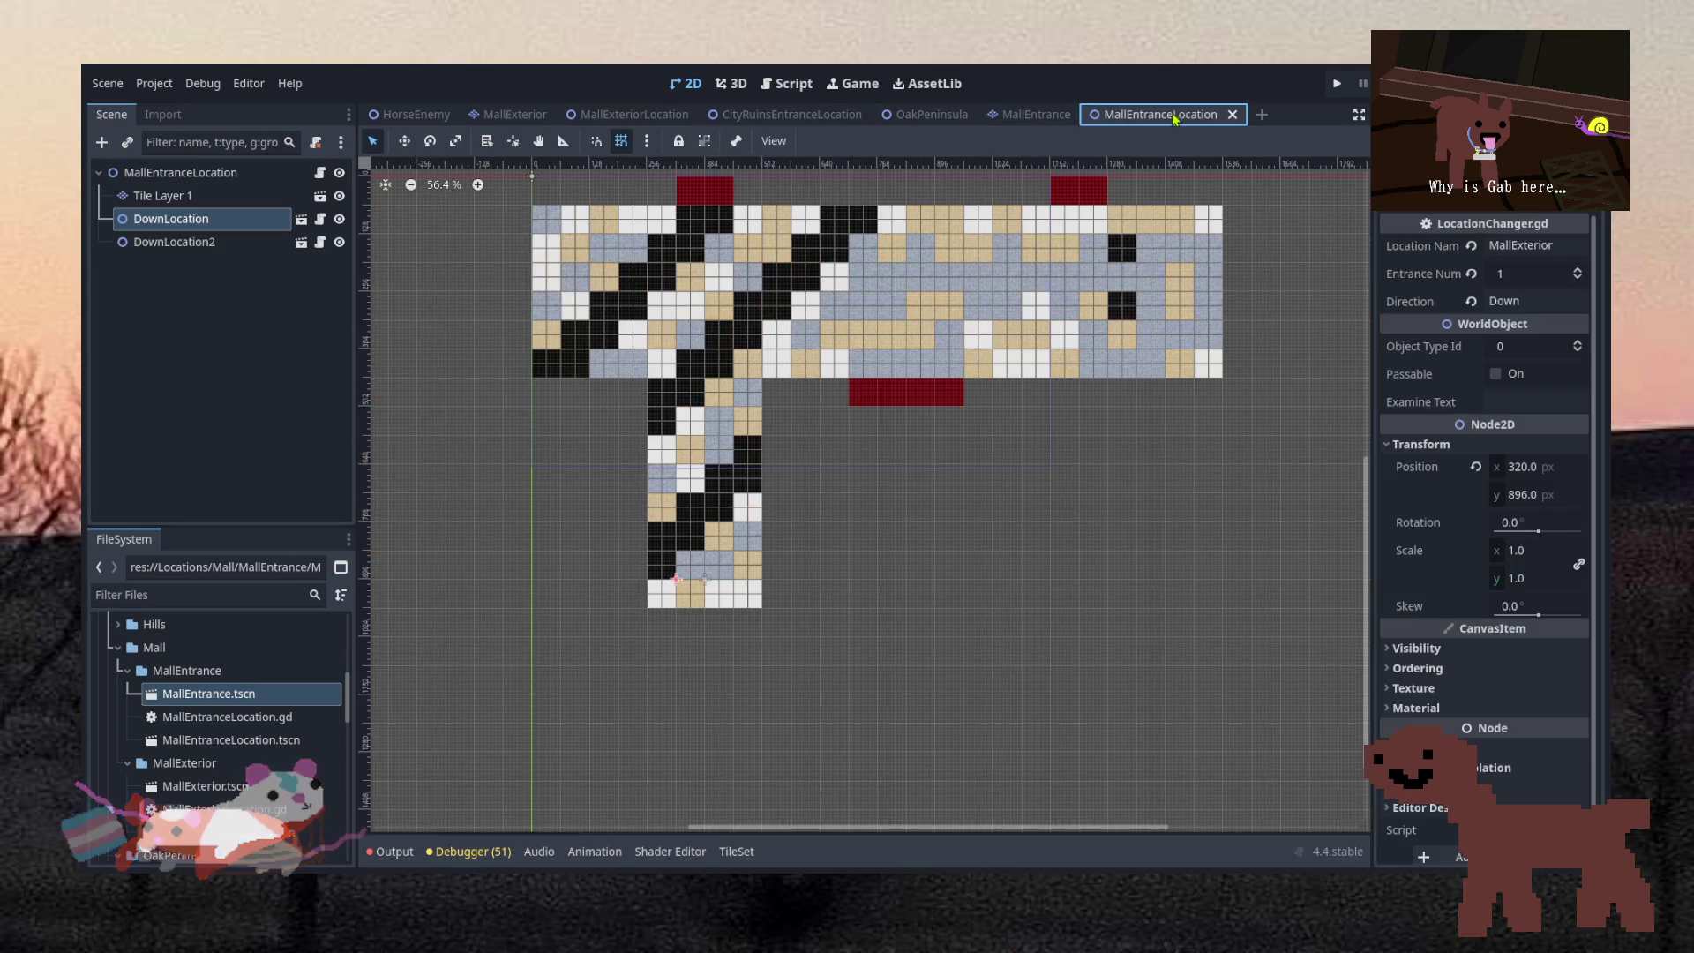
{"action": "left_click", "coordinate": [941, 118]}
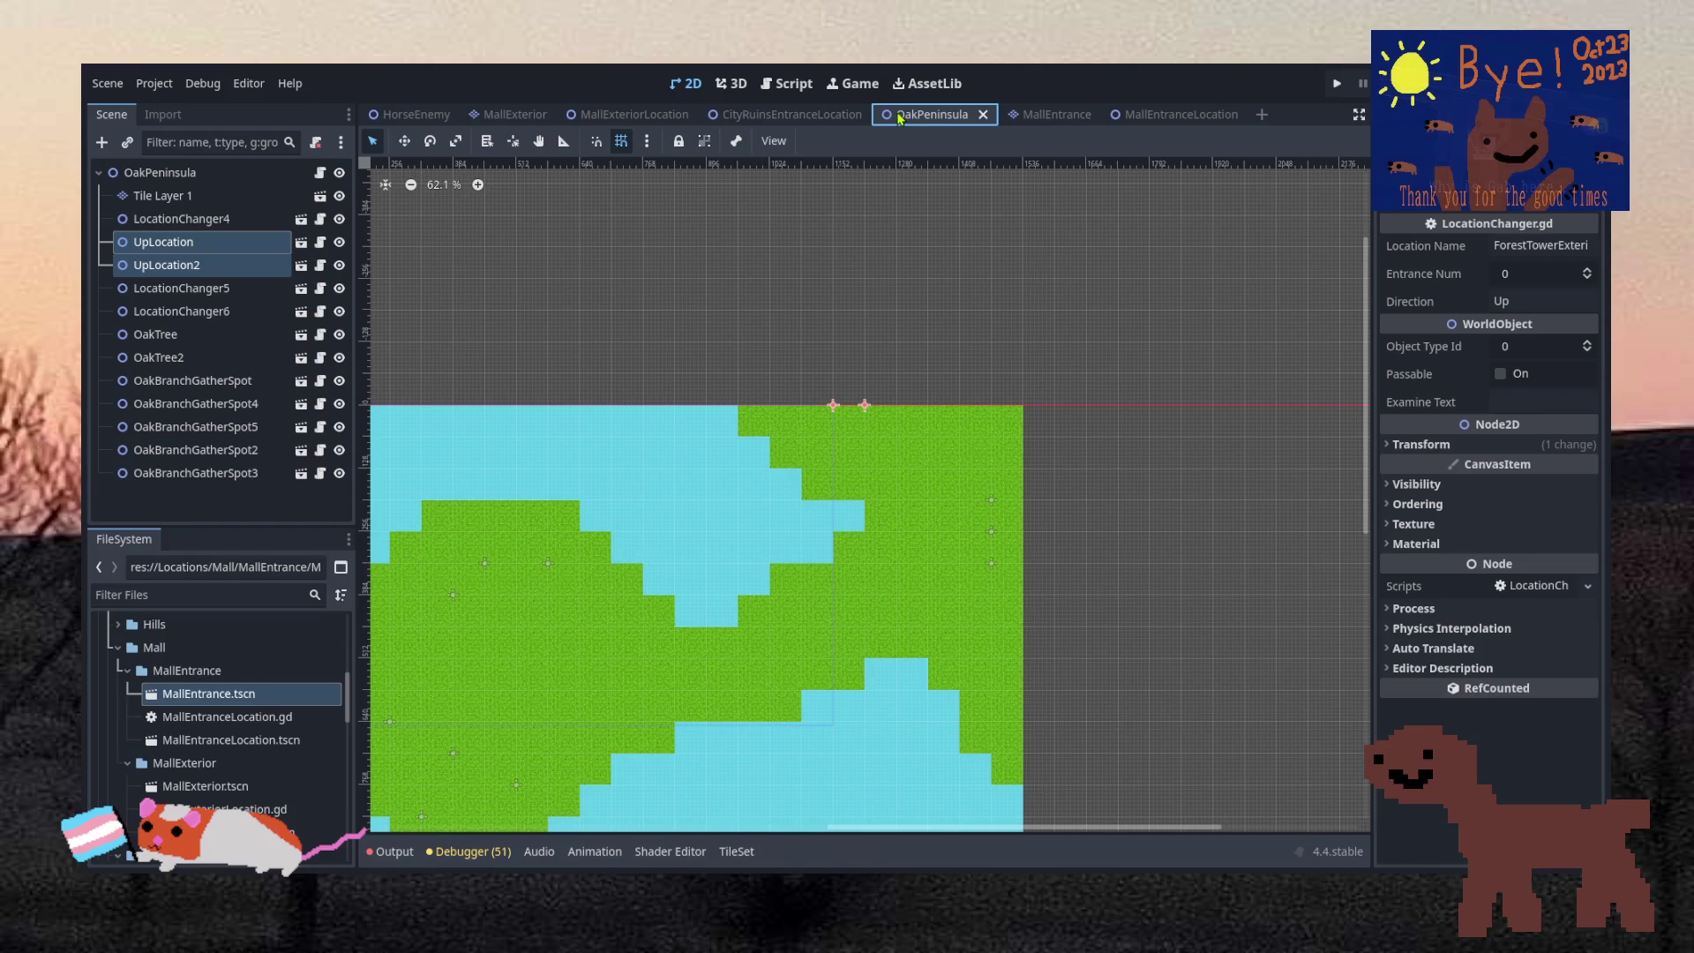
{"action": "left_click", "coordinate": [776, 115]}
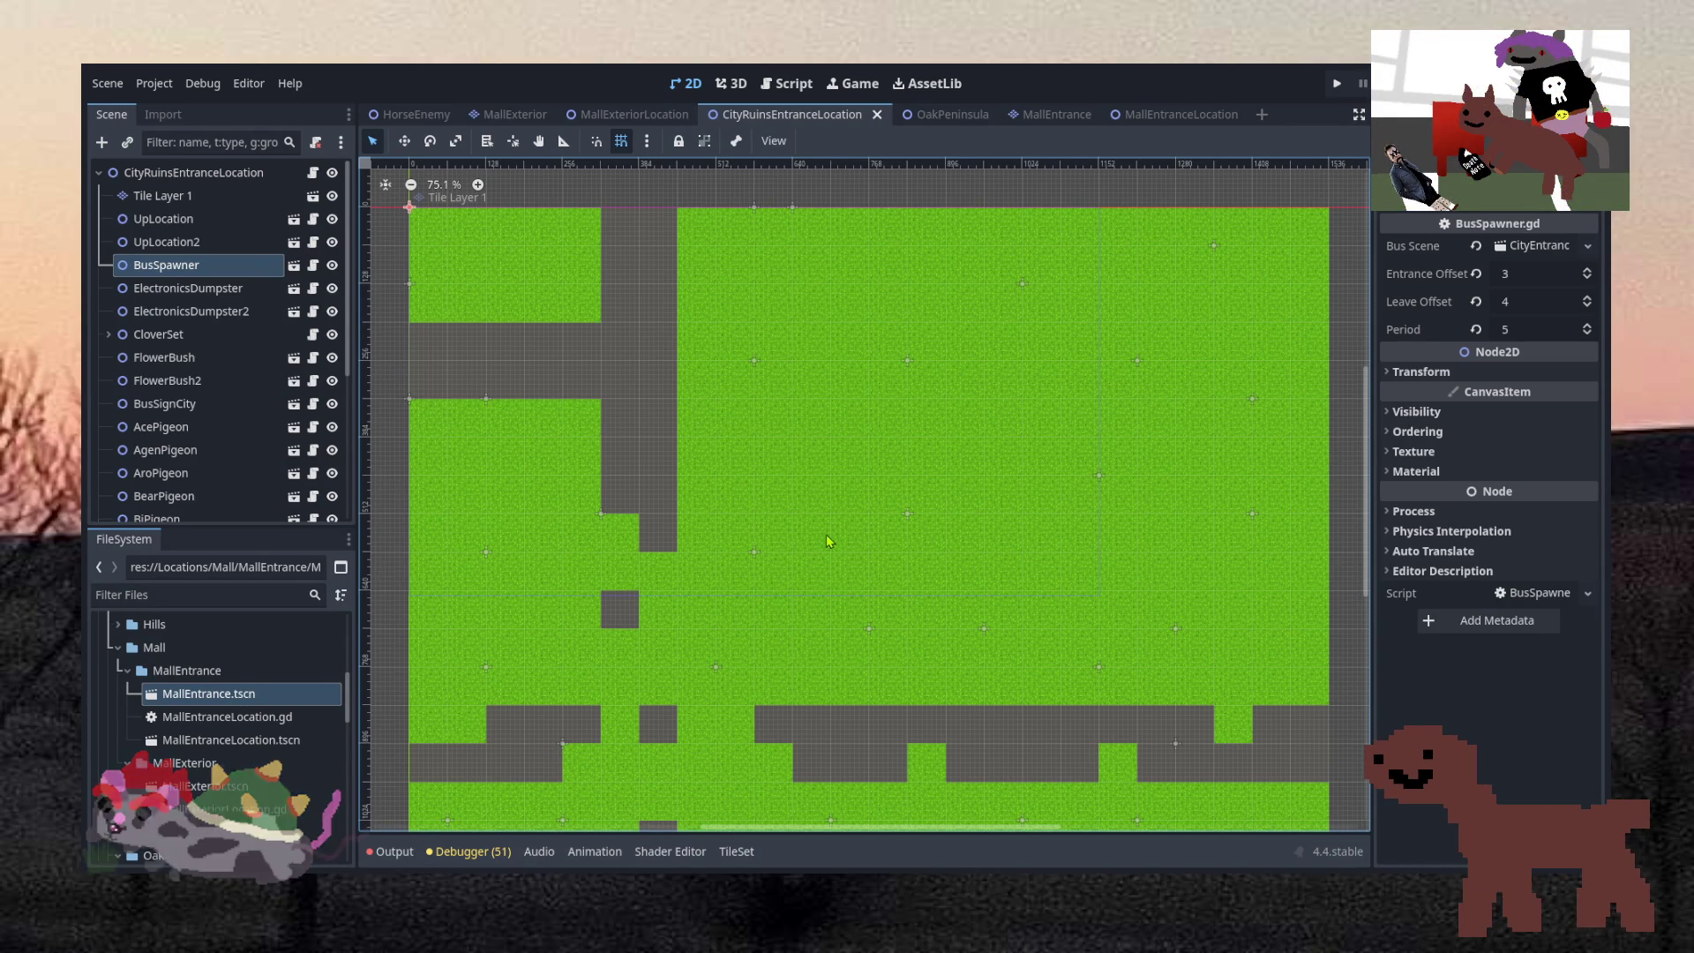
Reopen MallExteriorLocation, deselect the UpLocation node, save the scene and launch a playtest
{"action": "left_click", "coordinate": [959, 108]}
{"action": "key", "text": "ctrl+Tab"}
{"action": "key", "text": "ctrl+Tab"}
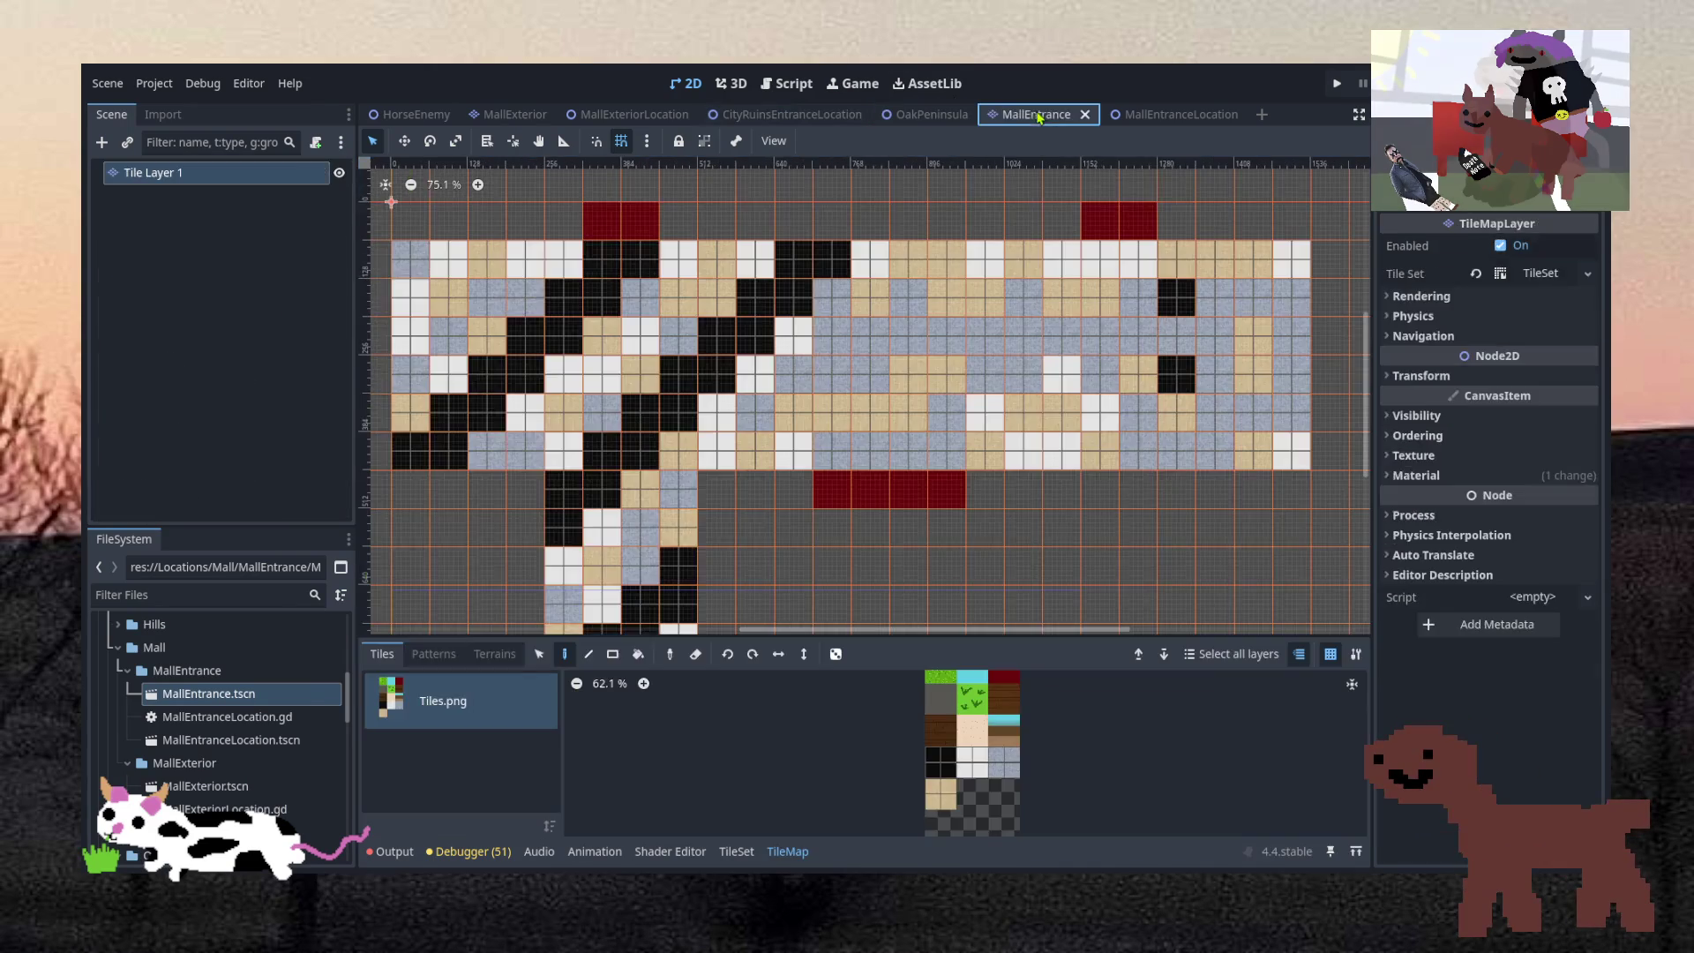
{"action": "left_click", "coordinate": [667, 116]}
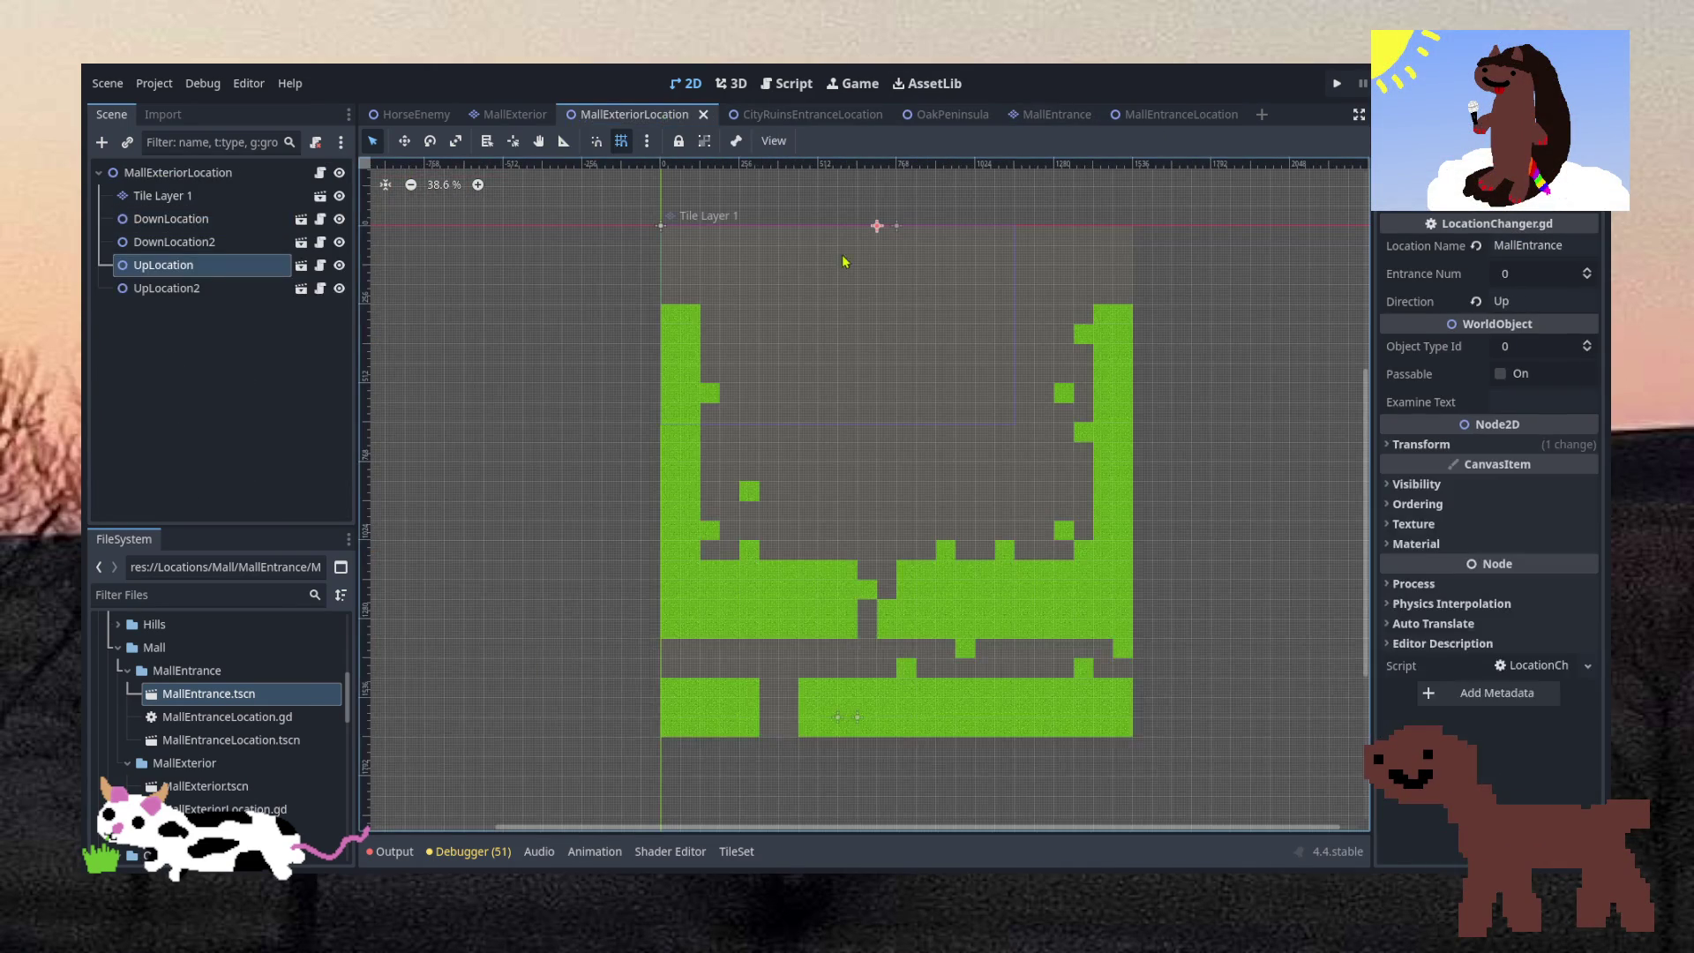
{"action": "scroll", "coordinate": [889, 255], "scroll_direction": "up", "scroll_amount": 1}
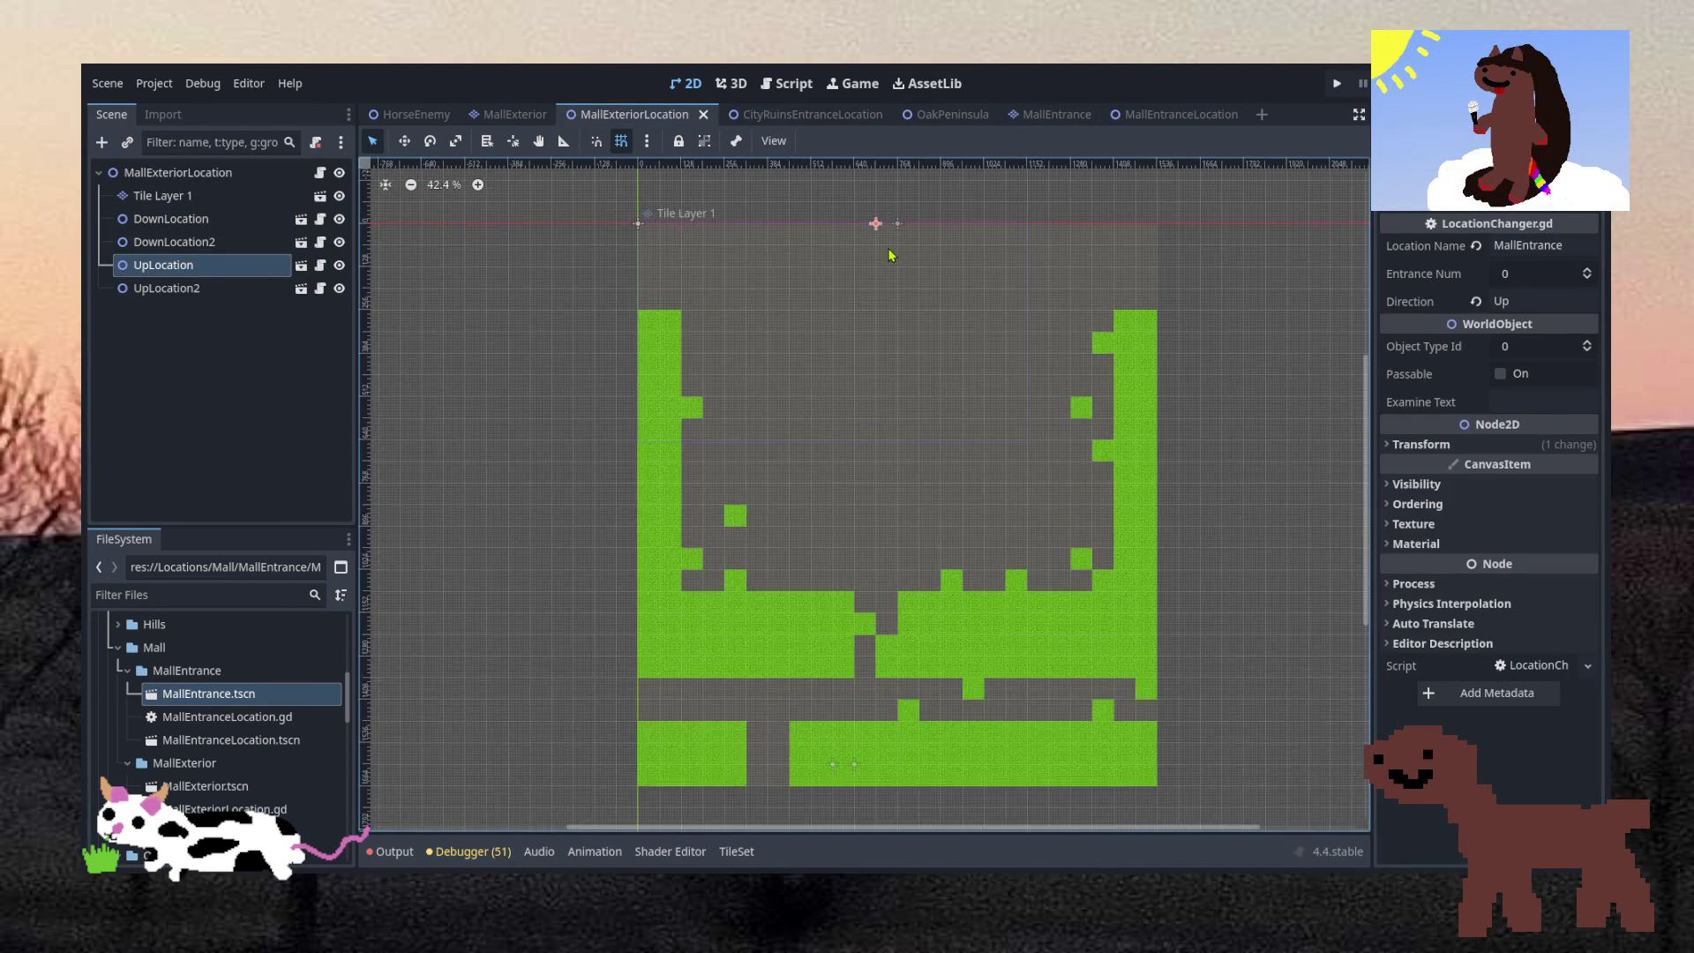
{"action": "left_click", "coordinate": [1279, 269]}
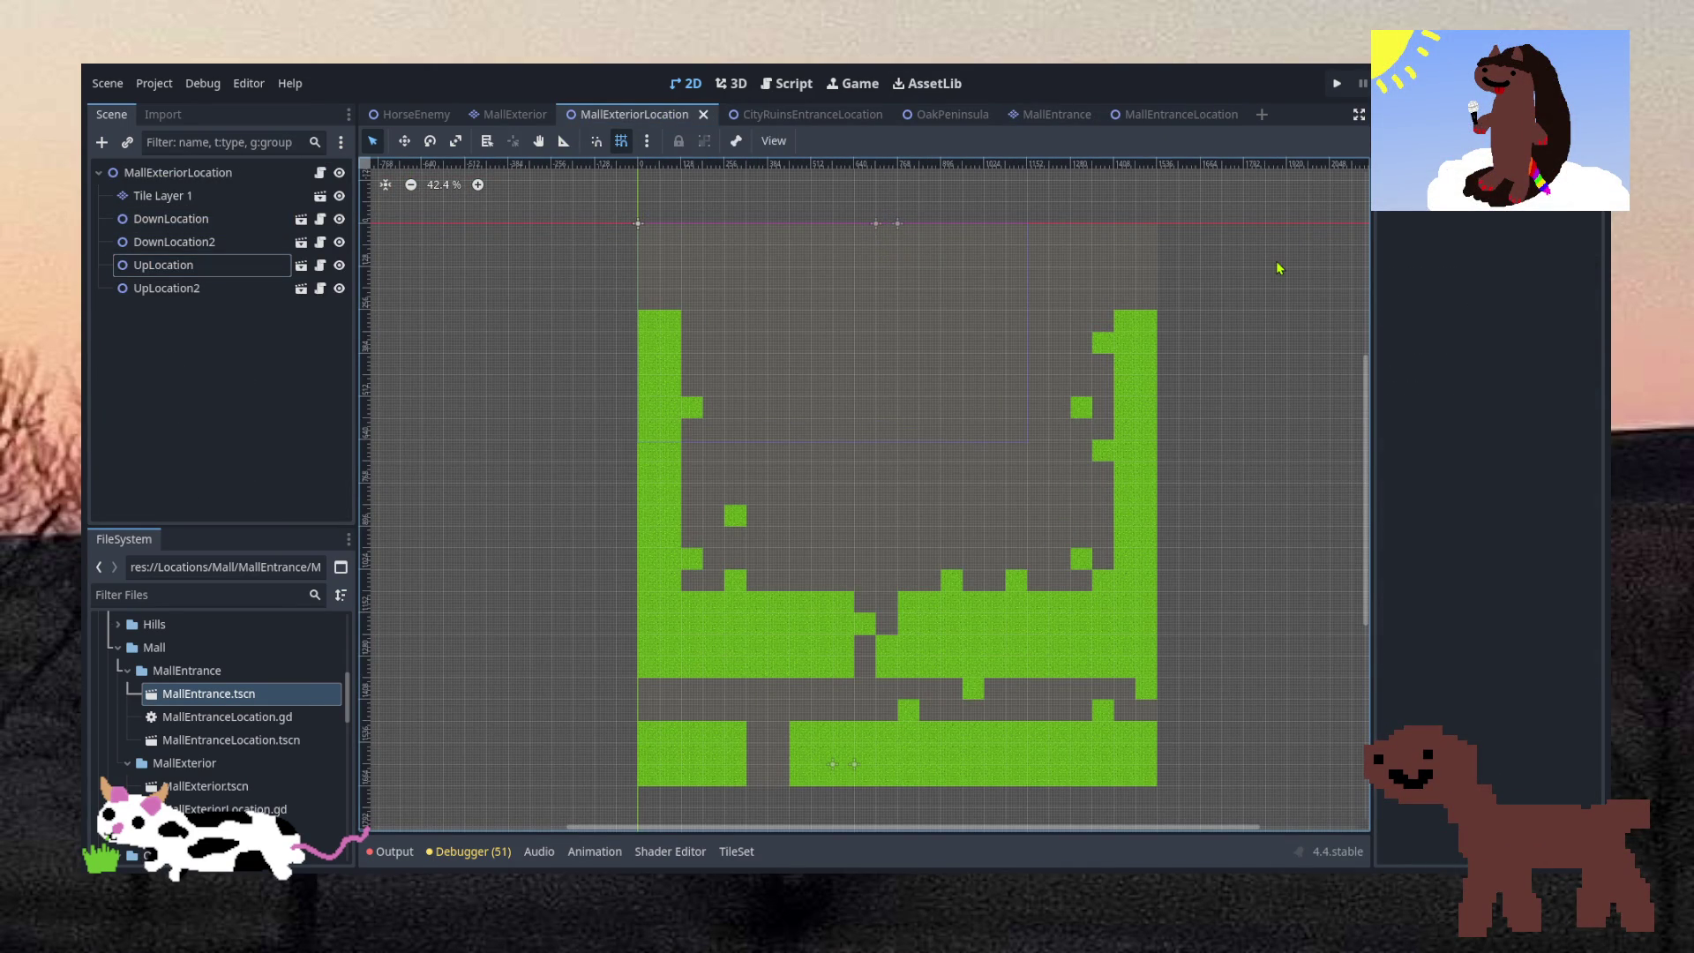
{"action": "key", "text": "ctrl+s"}
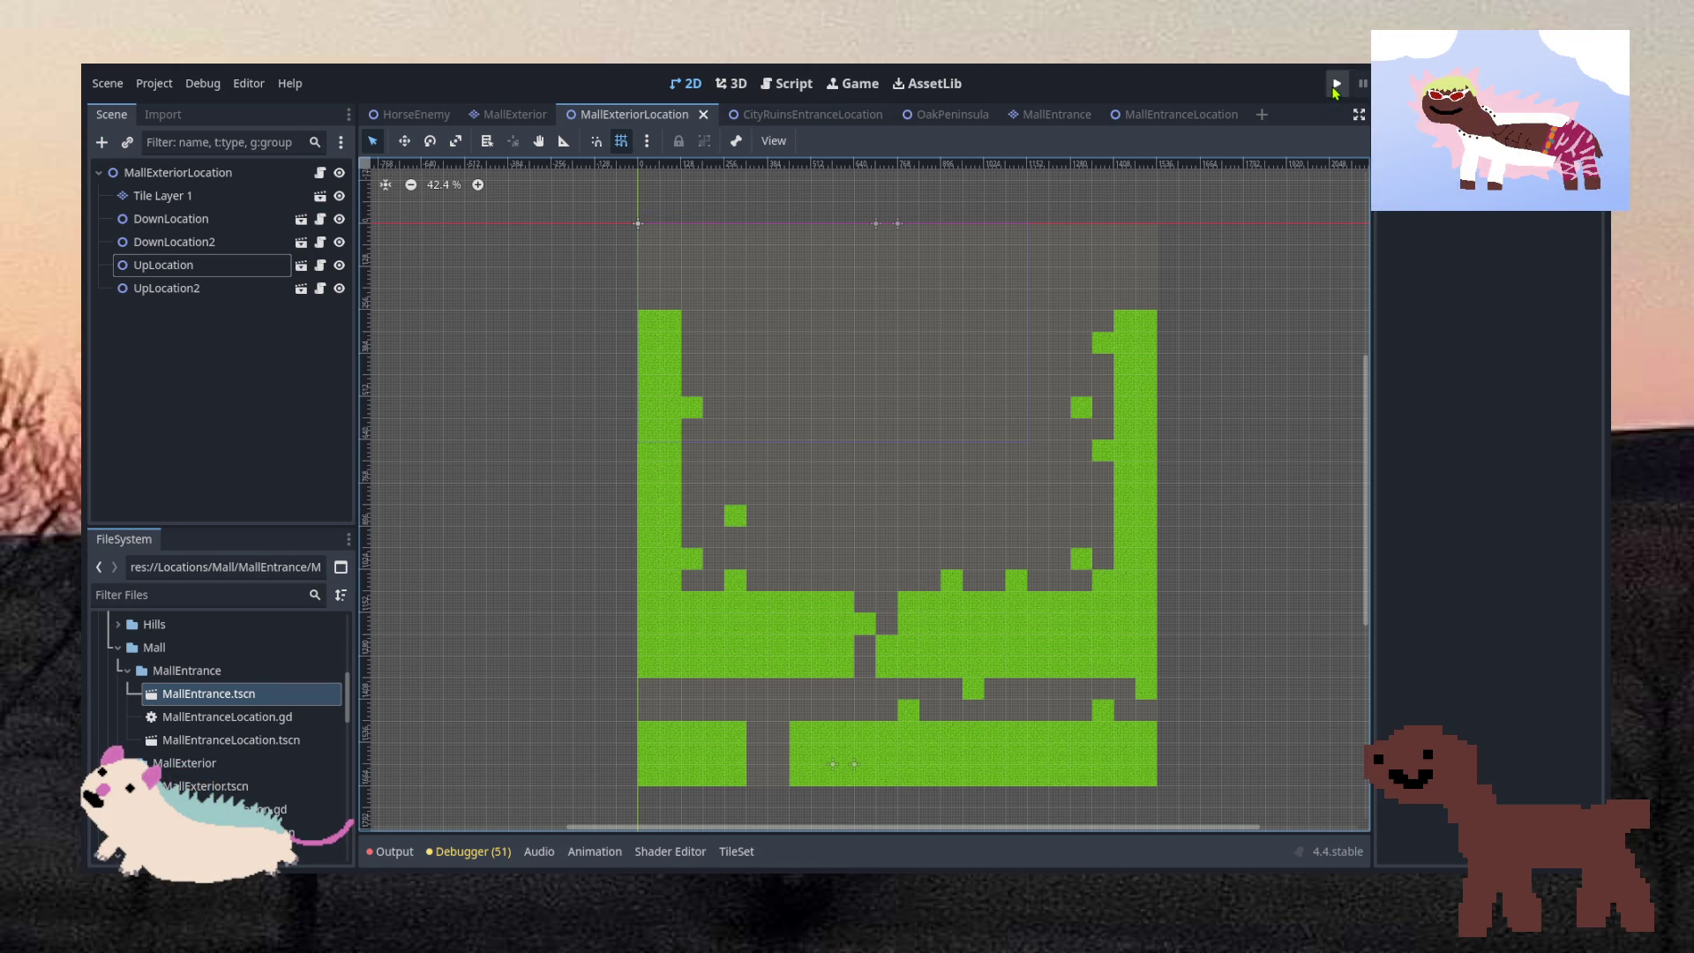
{"action": "key", "text": "ctrl+s"}
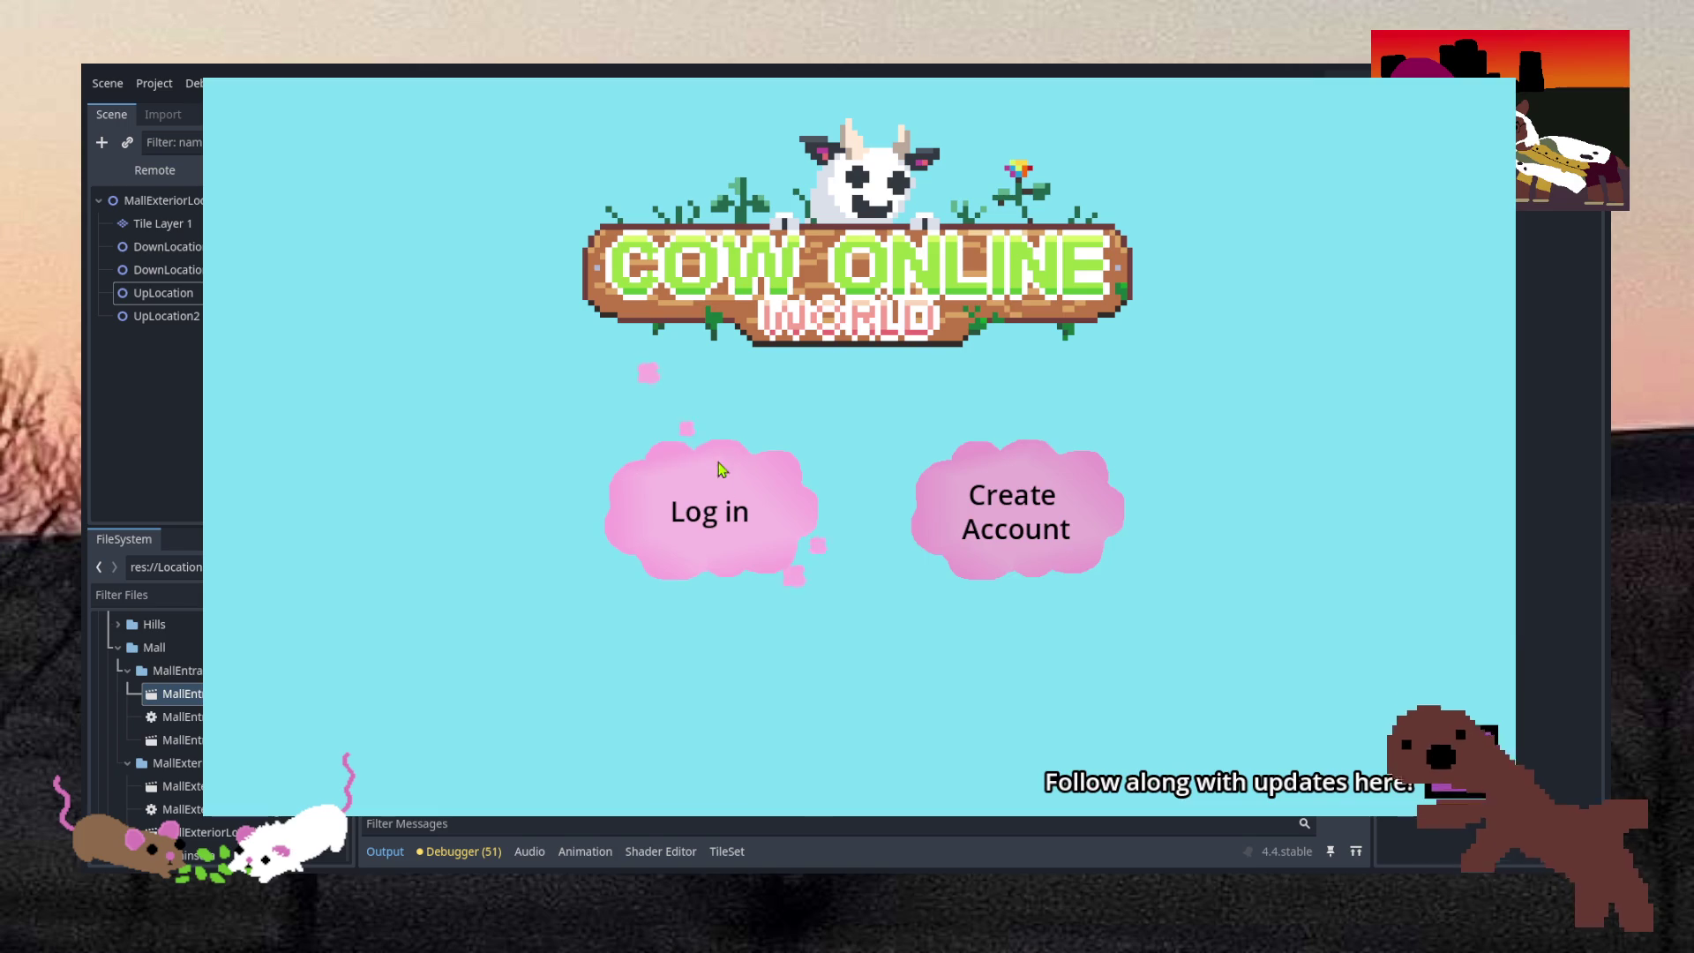
Log in to the game with the account credentials and enter the Cow Online World 1 server
{"action": "left_click", "coordinate": [720, 469]}
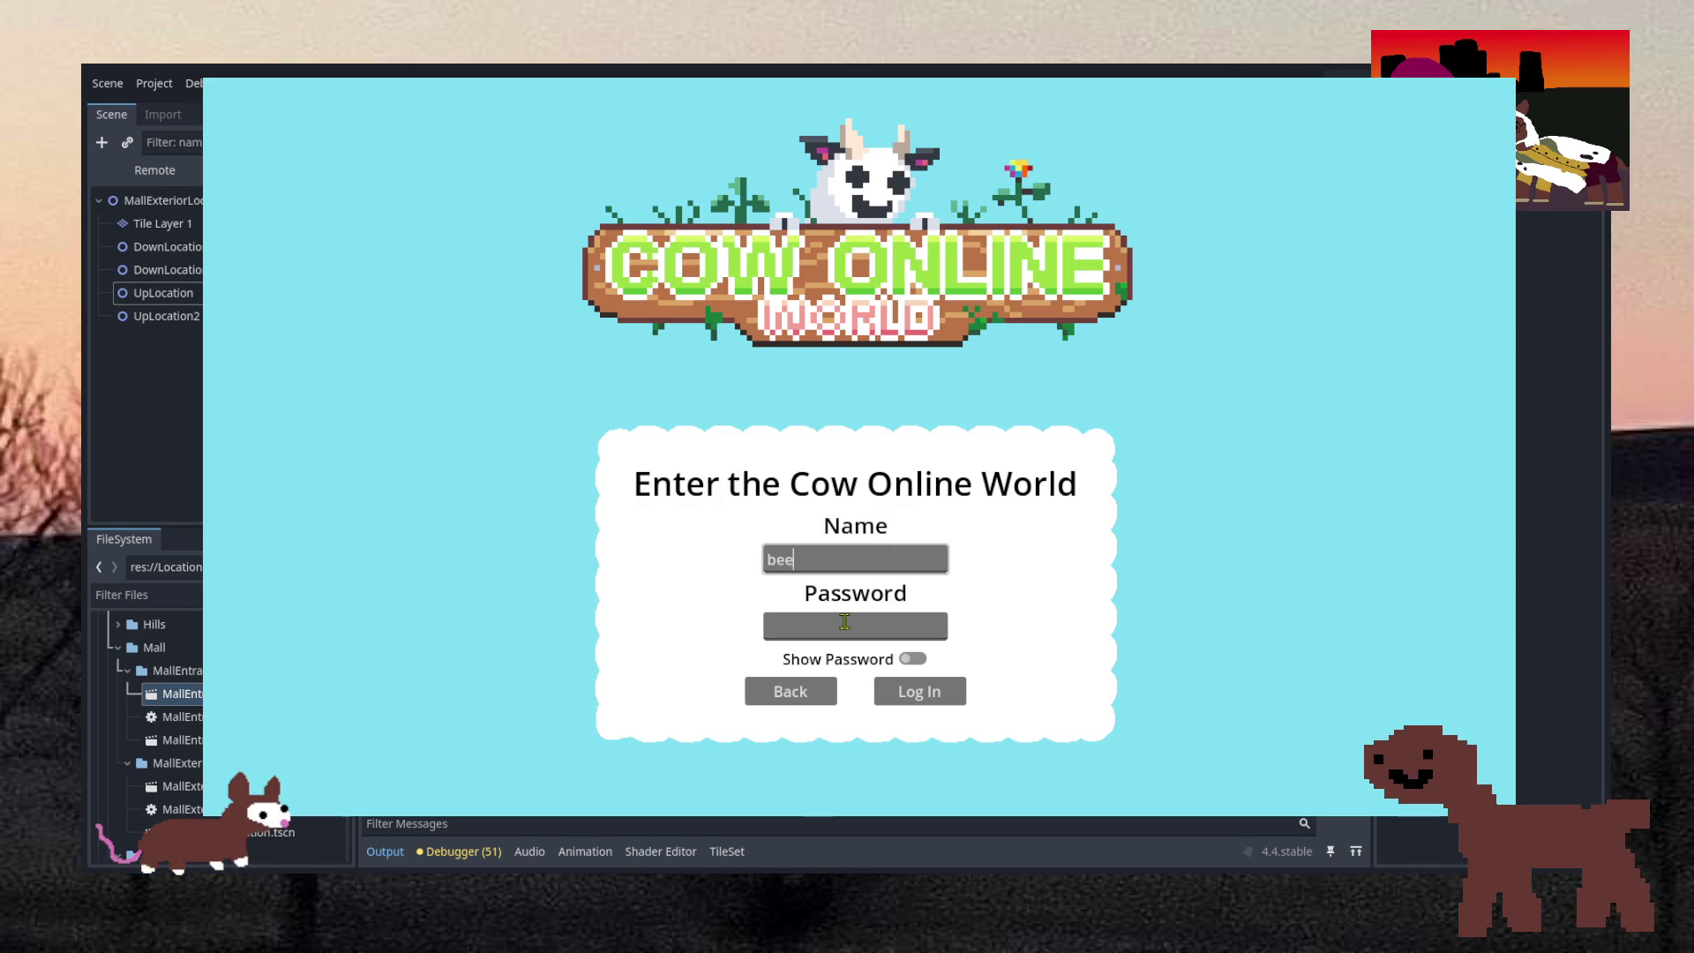
{"action": "left_click", "coordinate": [921, 695]}
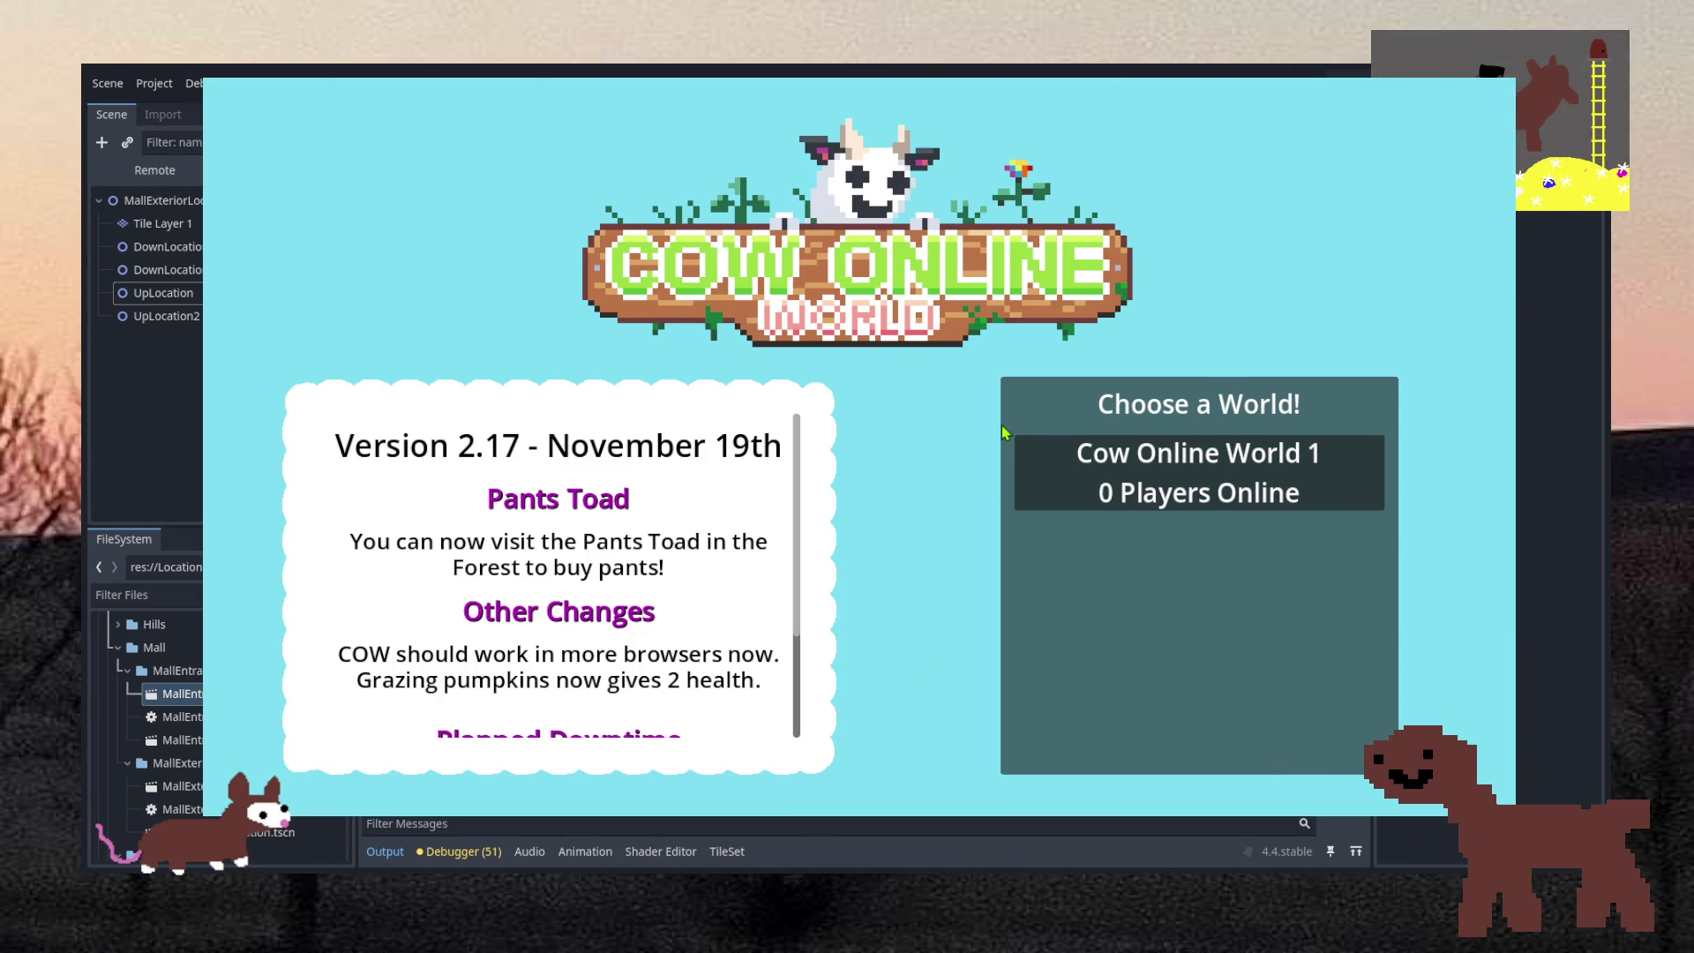
{"action": "left_click", "coordinate": [1028, 443]}
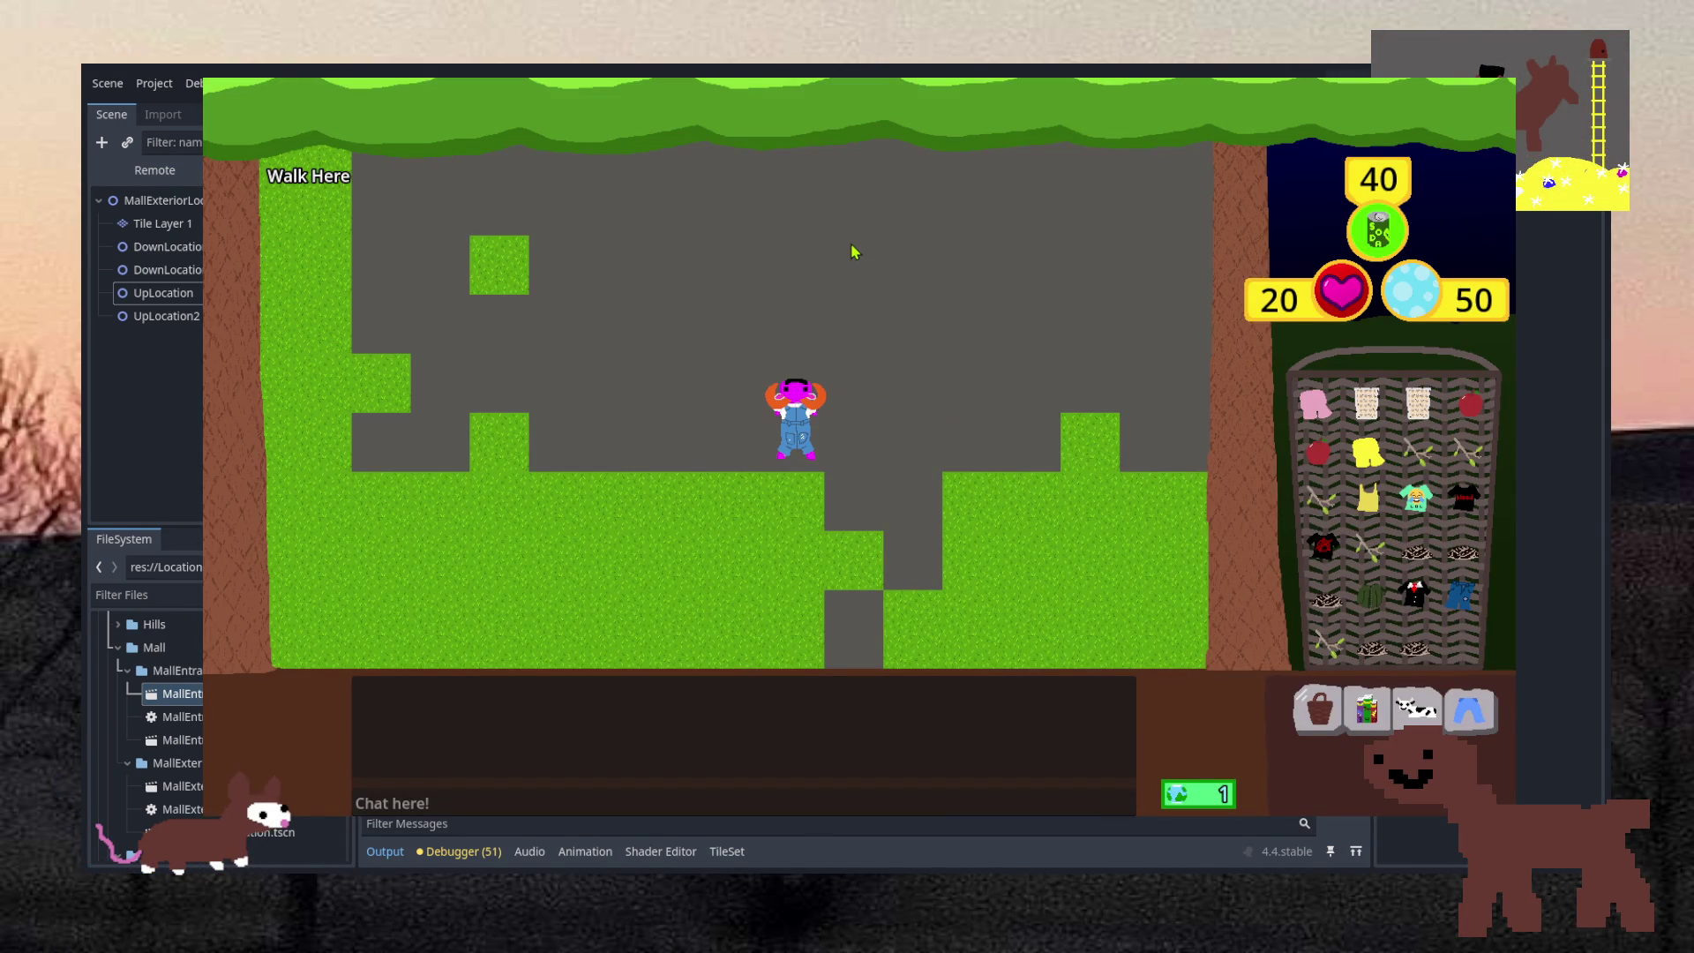
Walk the character with the arrow keys over the up-arrow tiles into the mall entrance
{"action": "key", "text": "Up"}
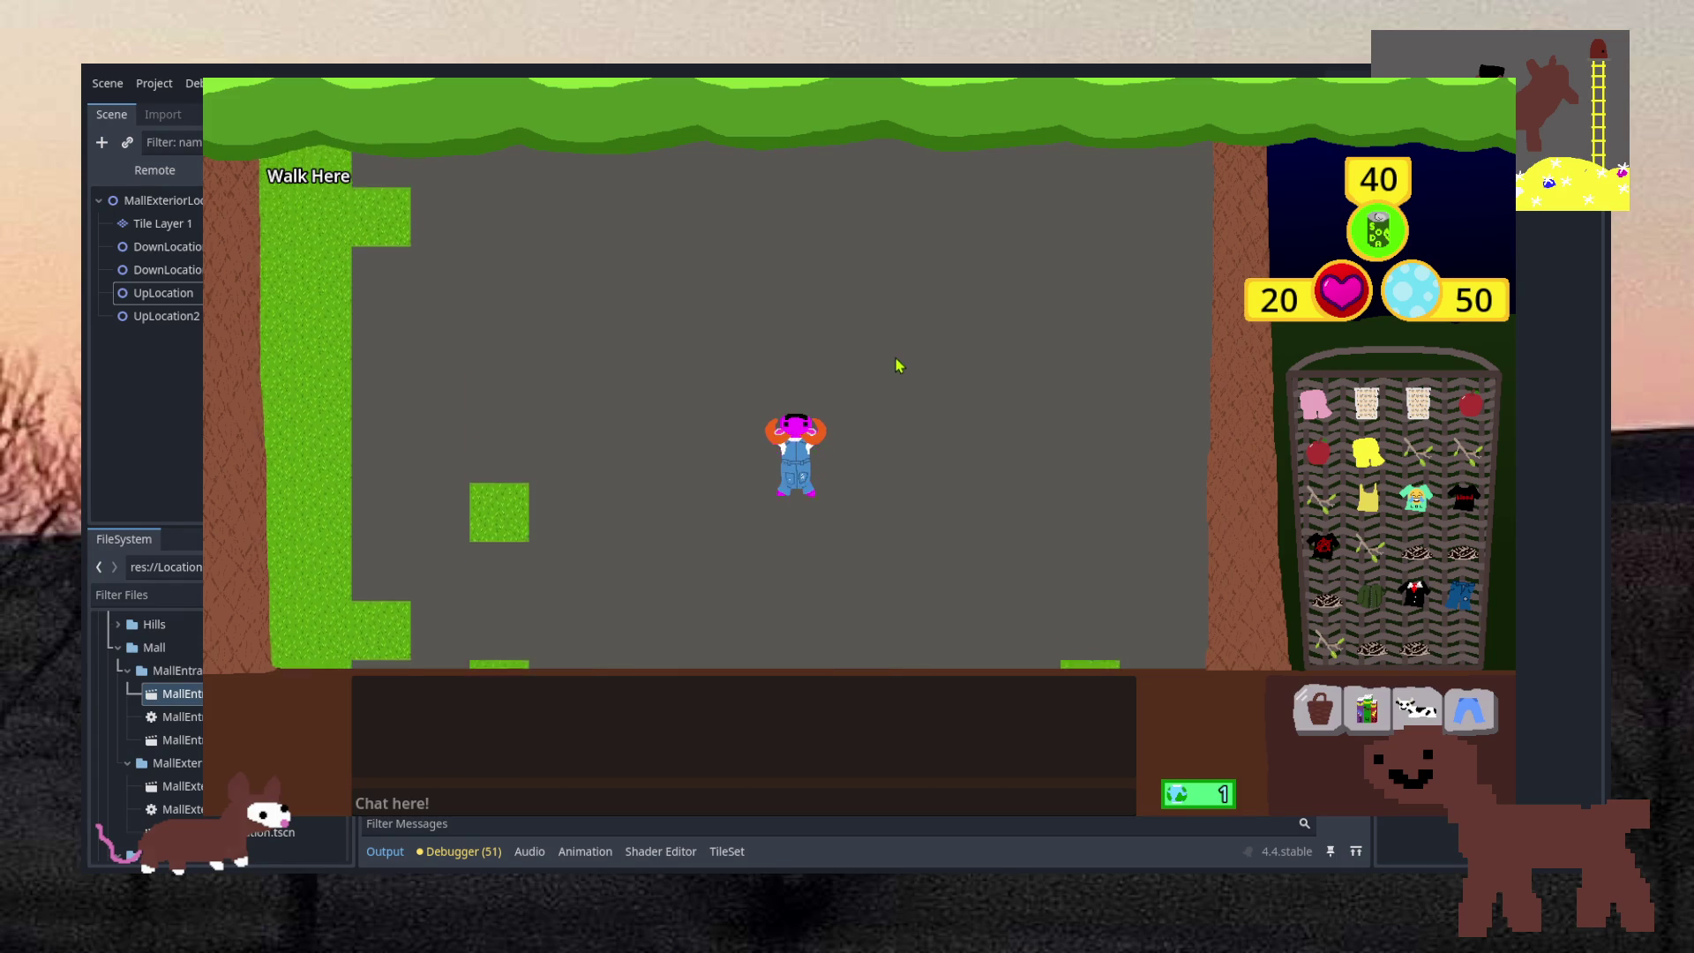
{"action": "key", "text": "Right"}
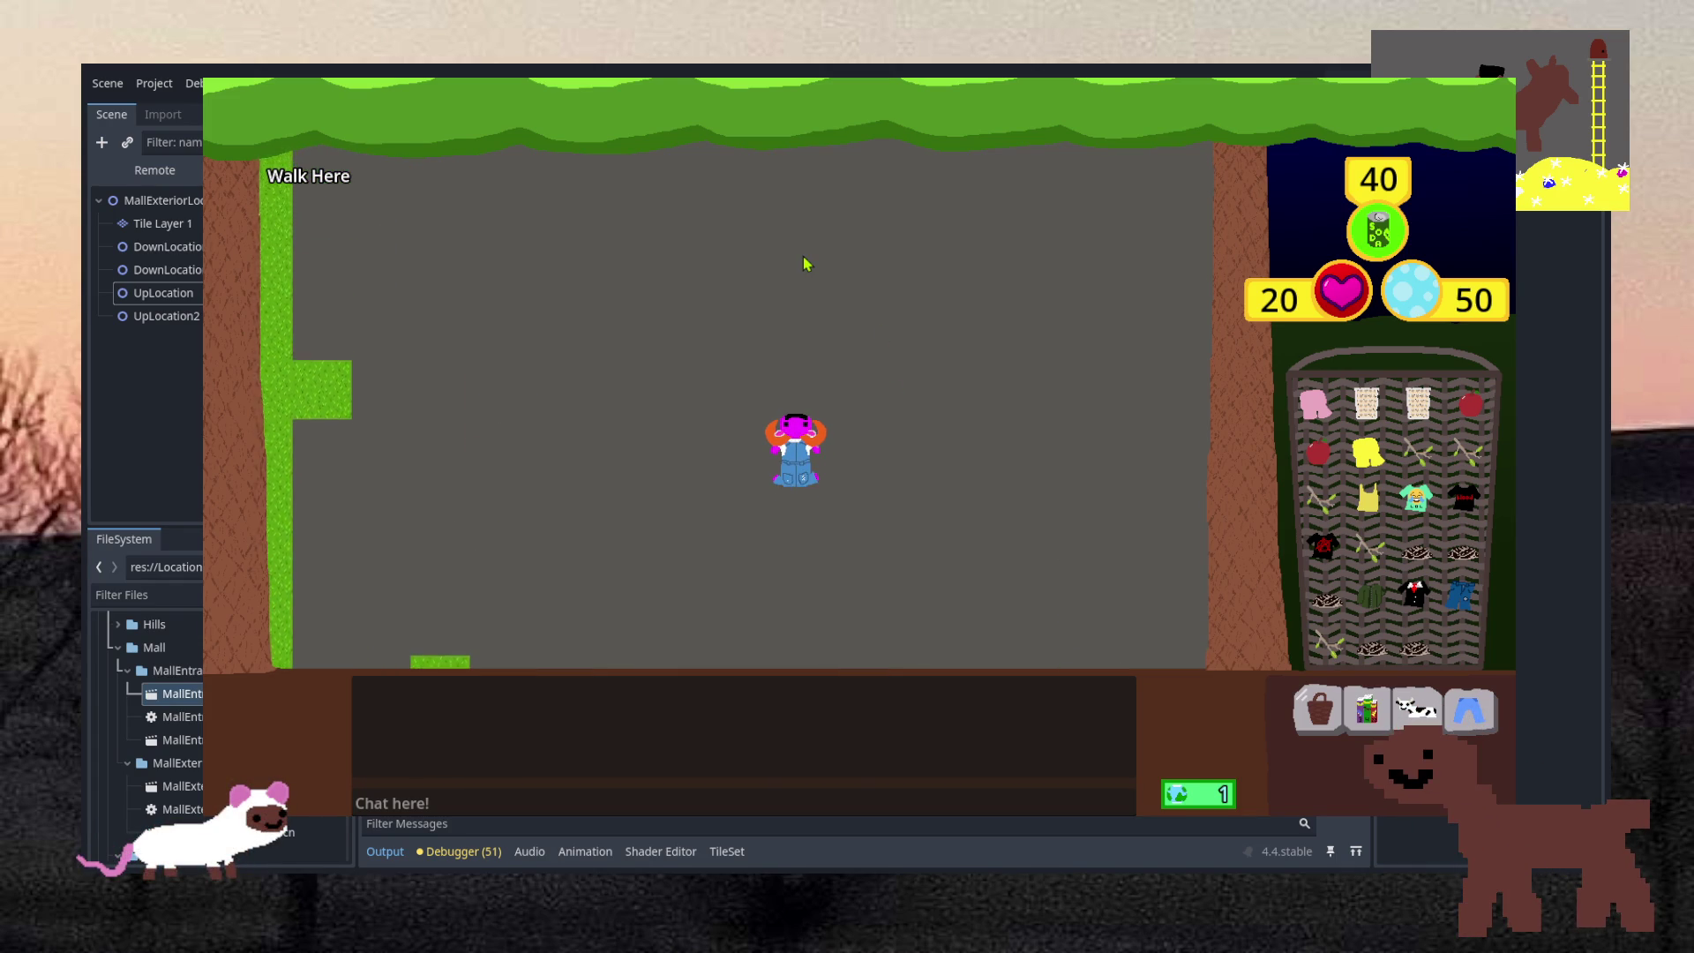
{"action": "key", "text": "Up"}
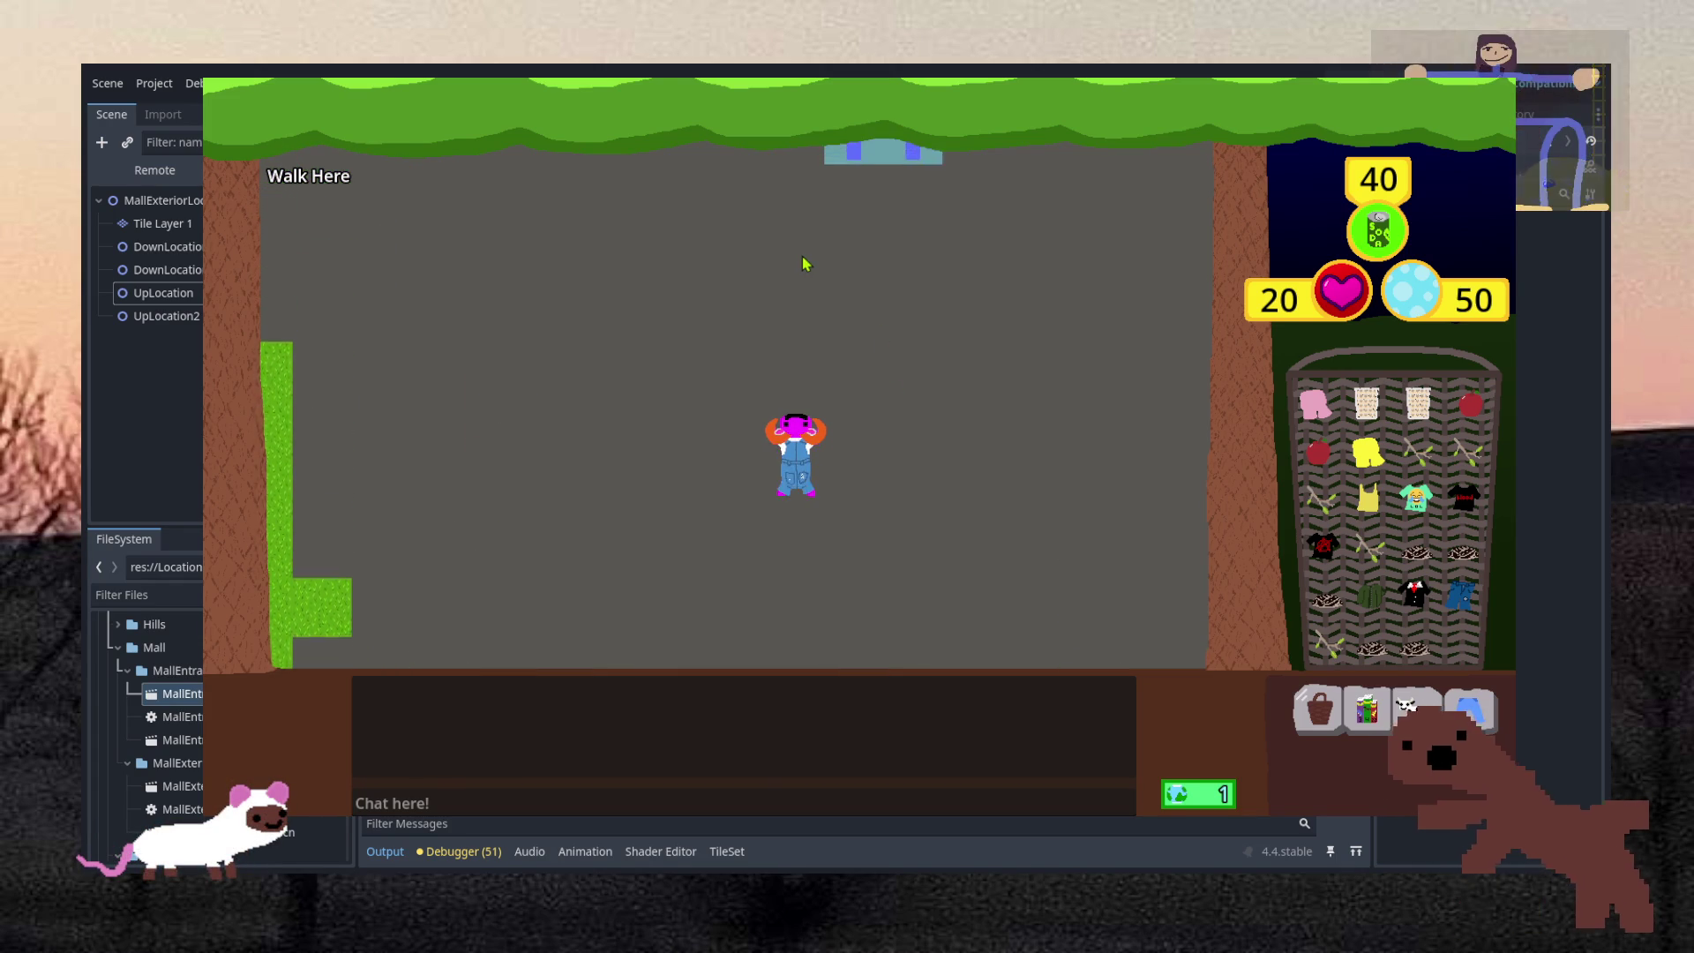
{"action": "key", "text": "Right"}
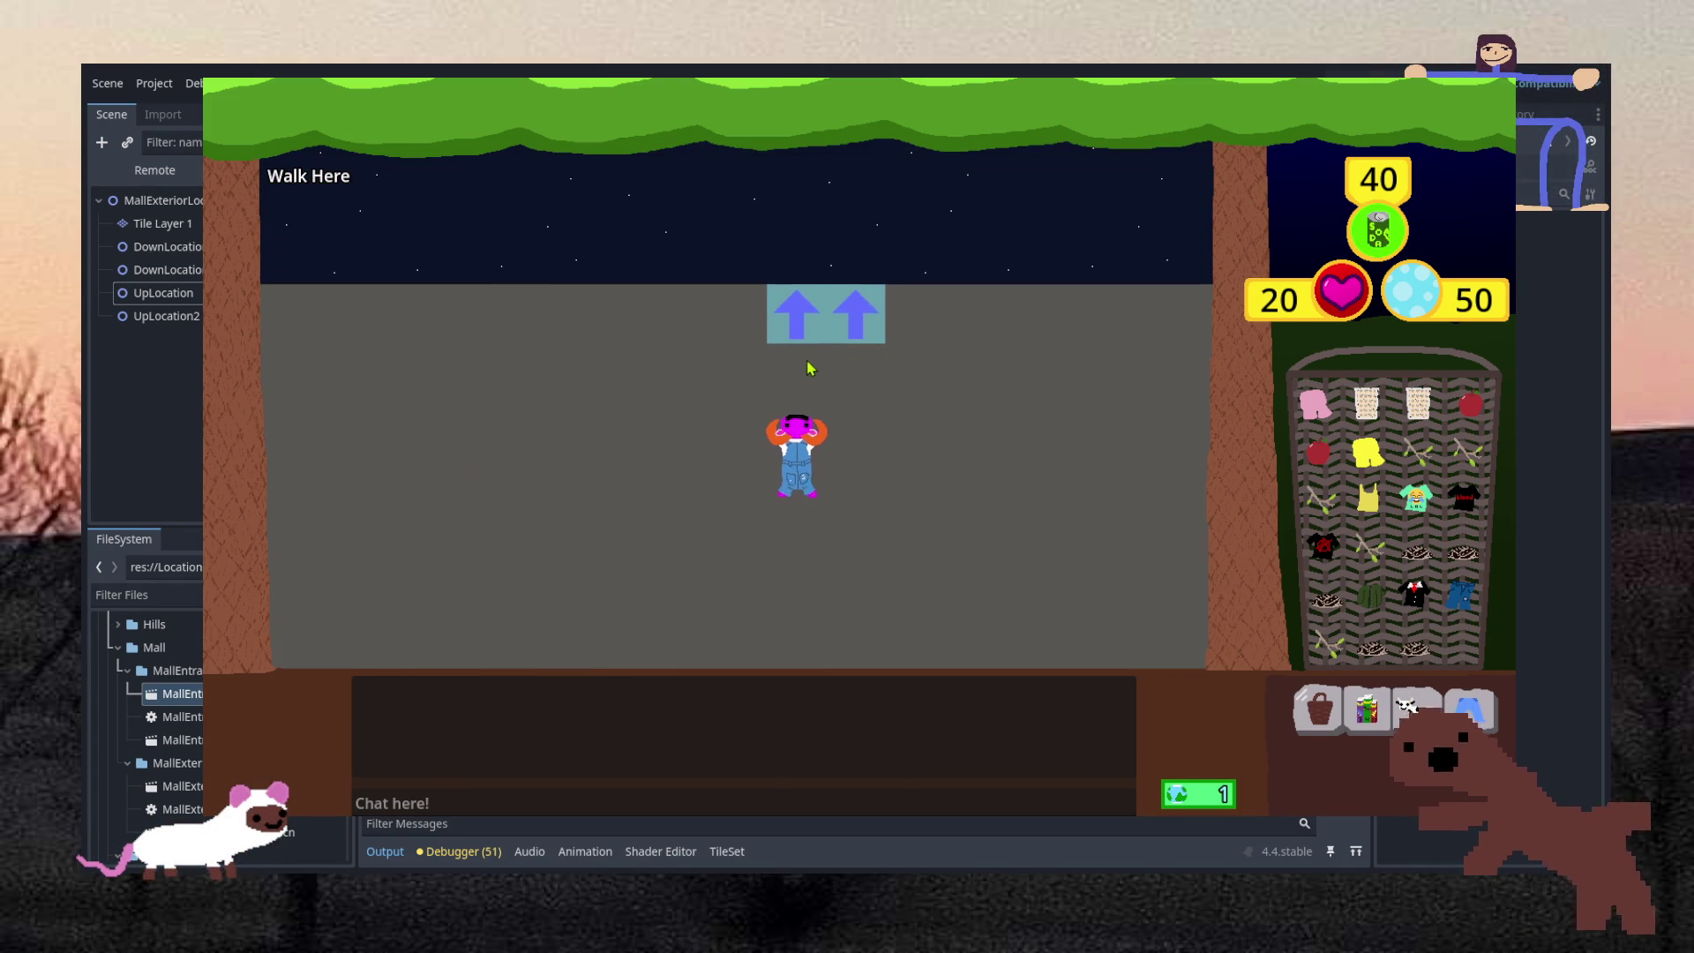
{"action": "key", "text": "Up"}
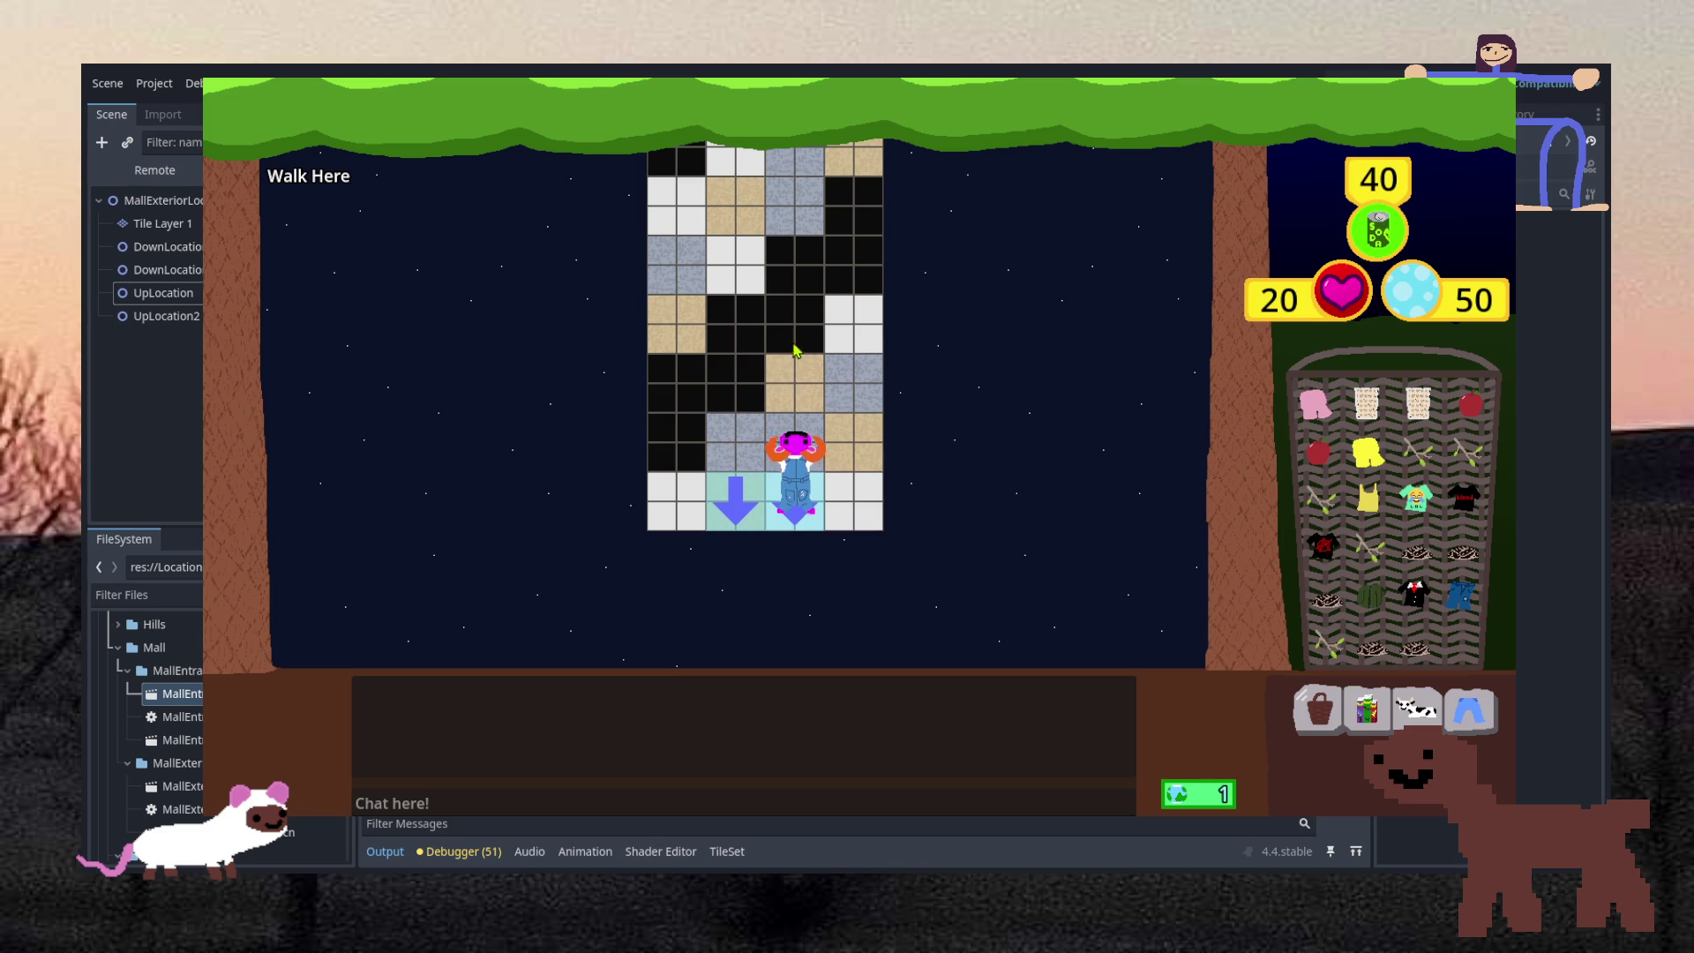
{"action": "key", "text": "Up"}
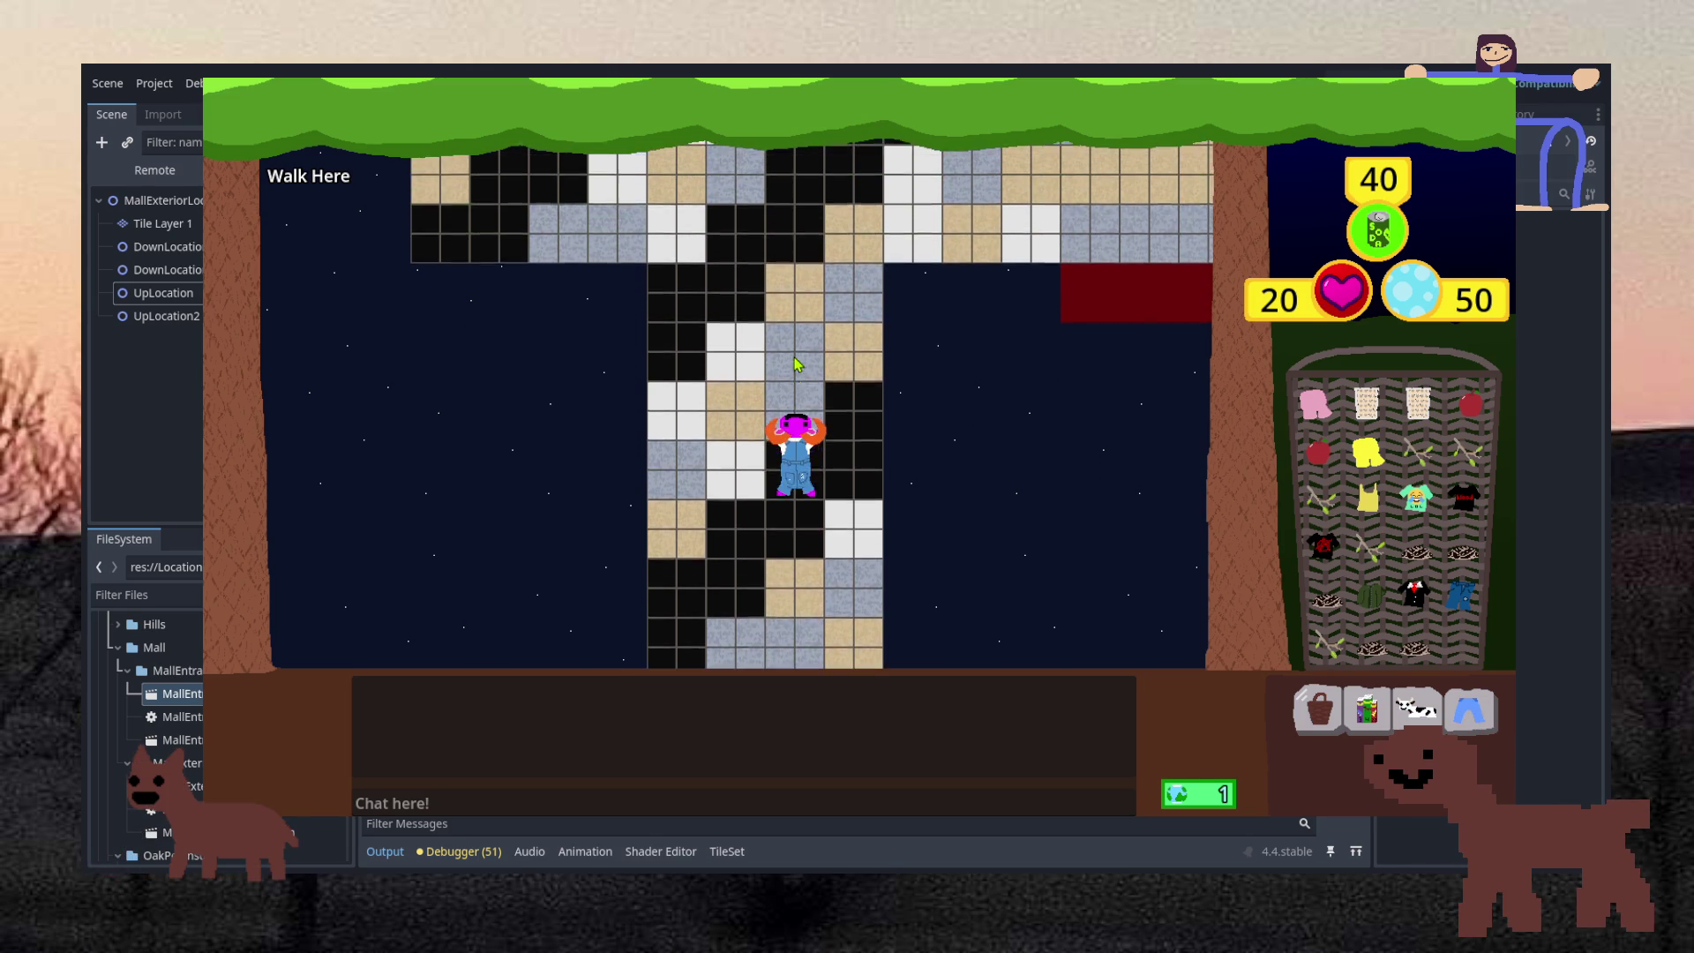
{"action": "key", "text": "Up"}
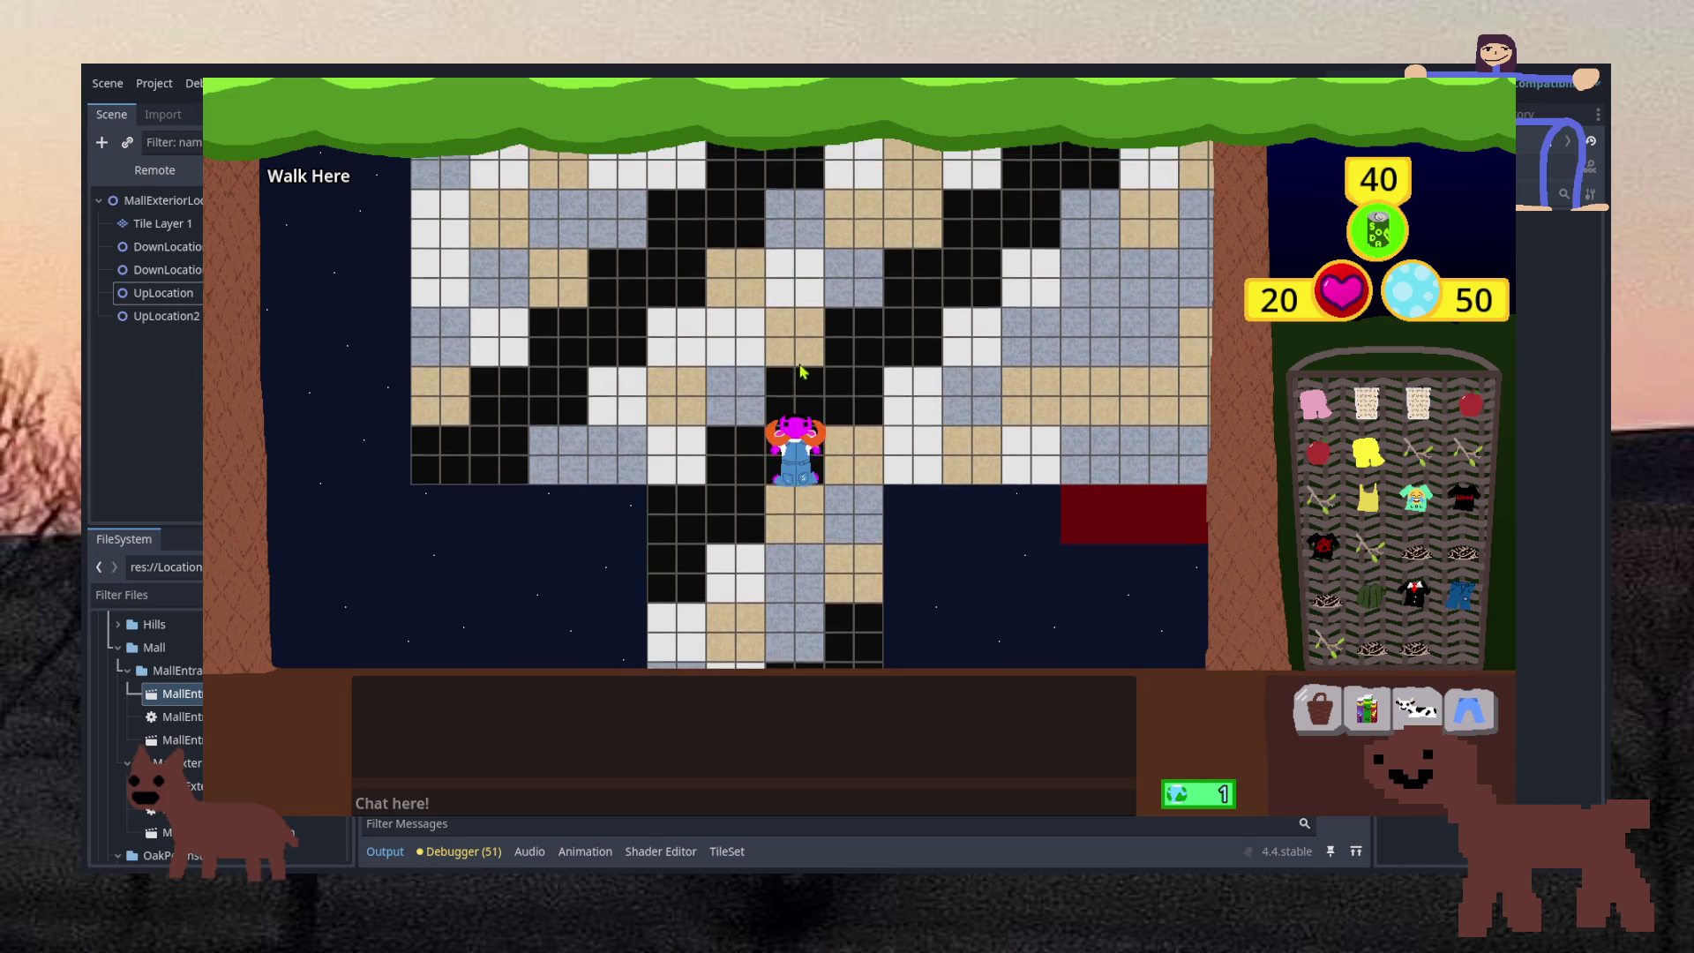
{"action": "key", "text": "Up"}
Walk left, right, up and down with the arrow keys to explore the mall floor
{"action": "key", "text": "Left"}
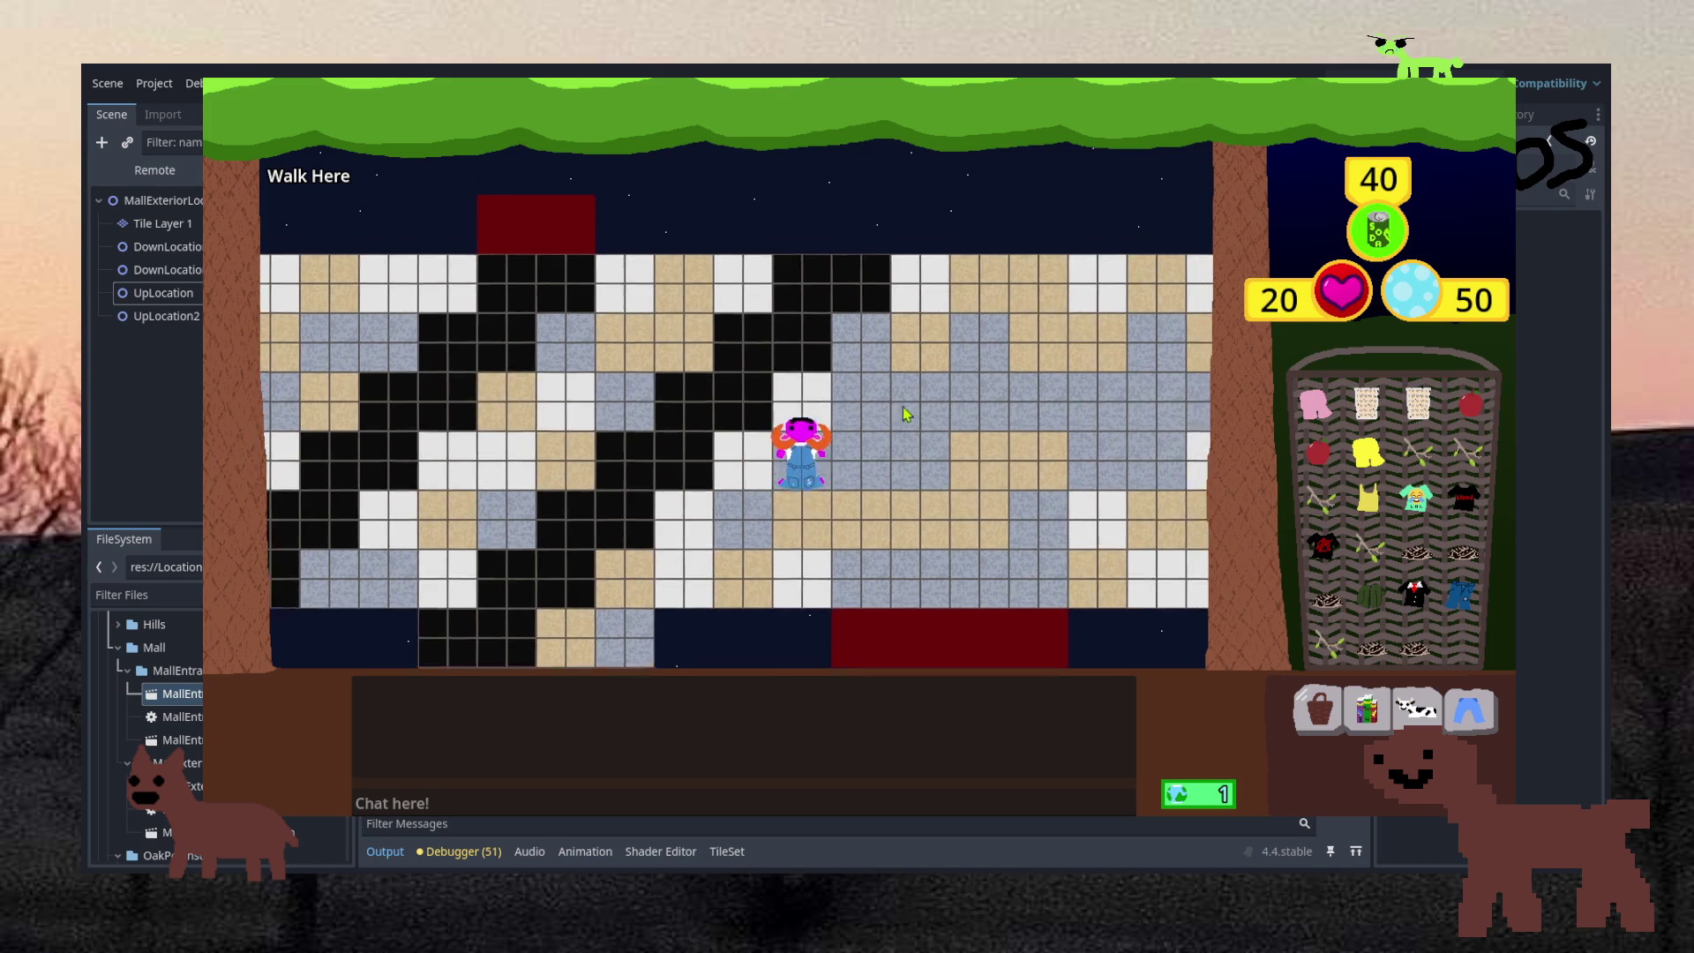
{"action": "key", "text": "Right"}
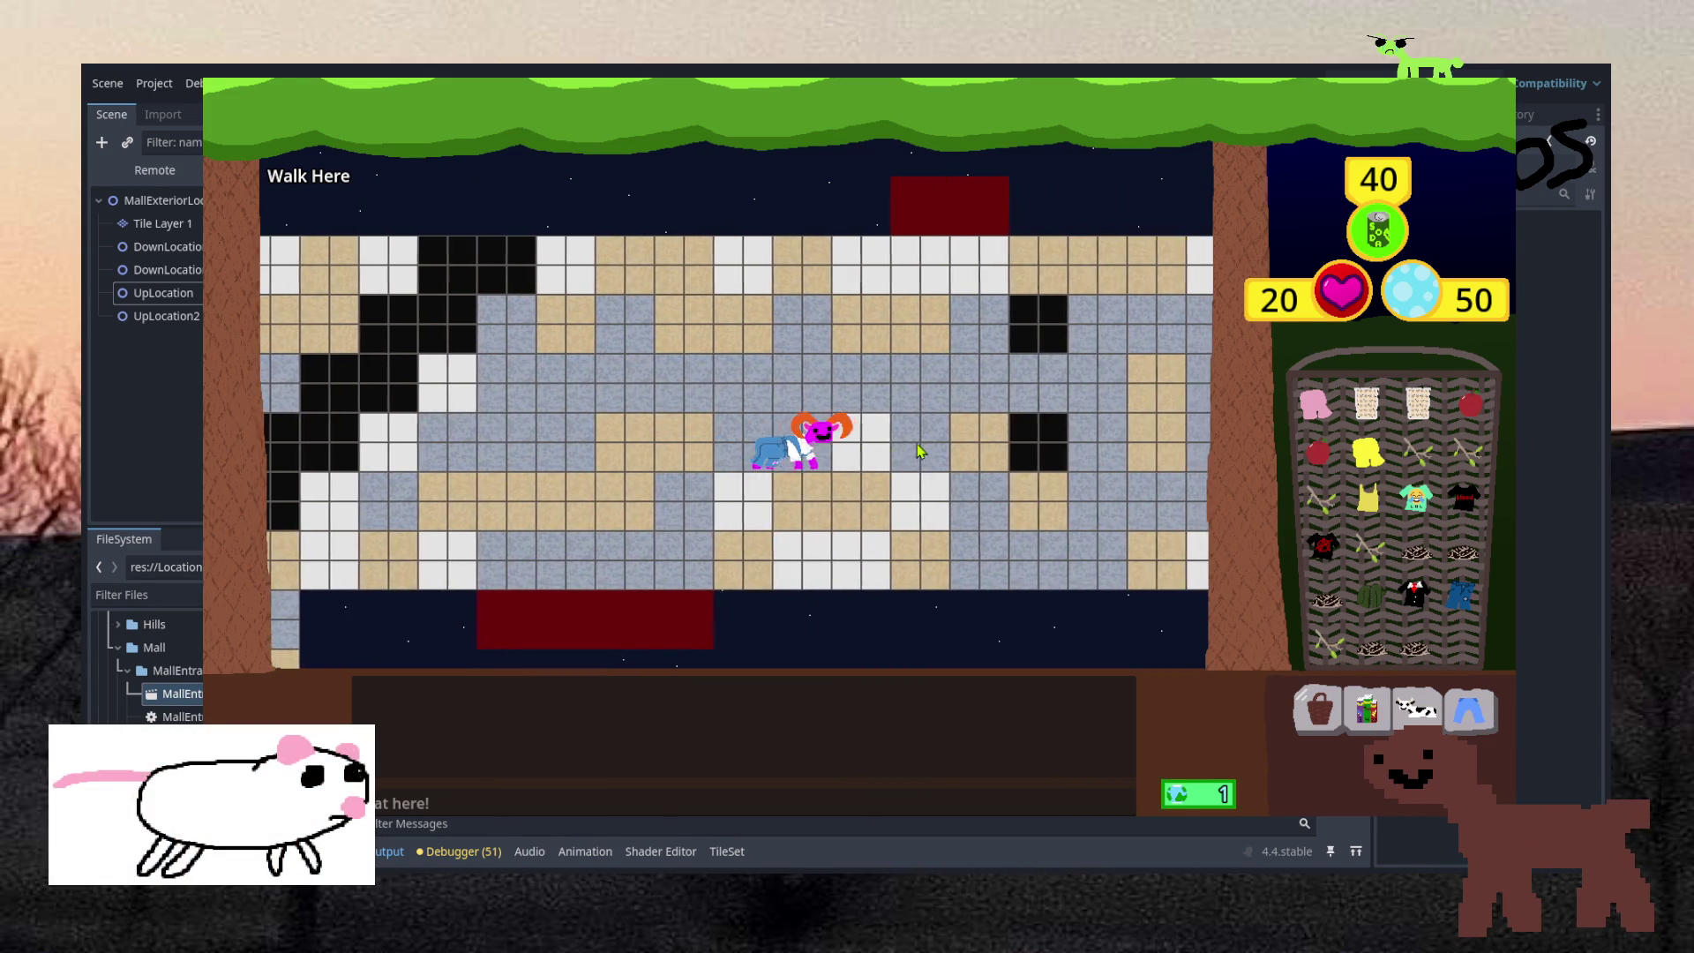
{"action": "key", "text": "Up"}
{"action": "key", "text": "Left"}
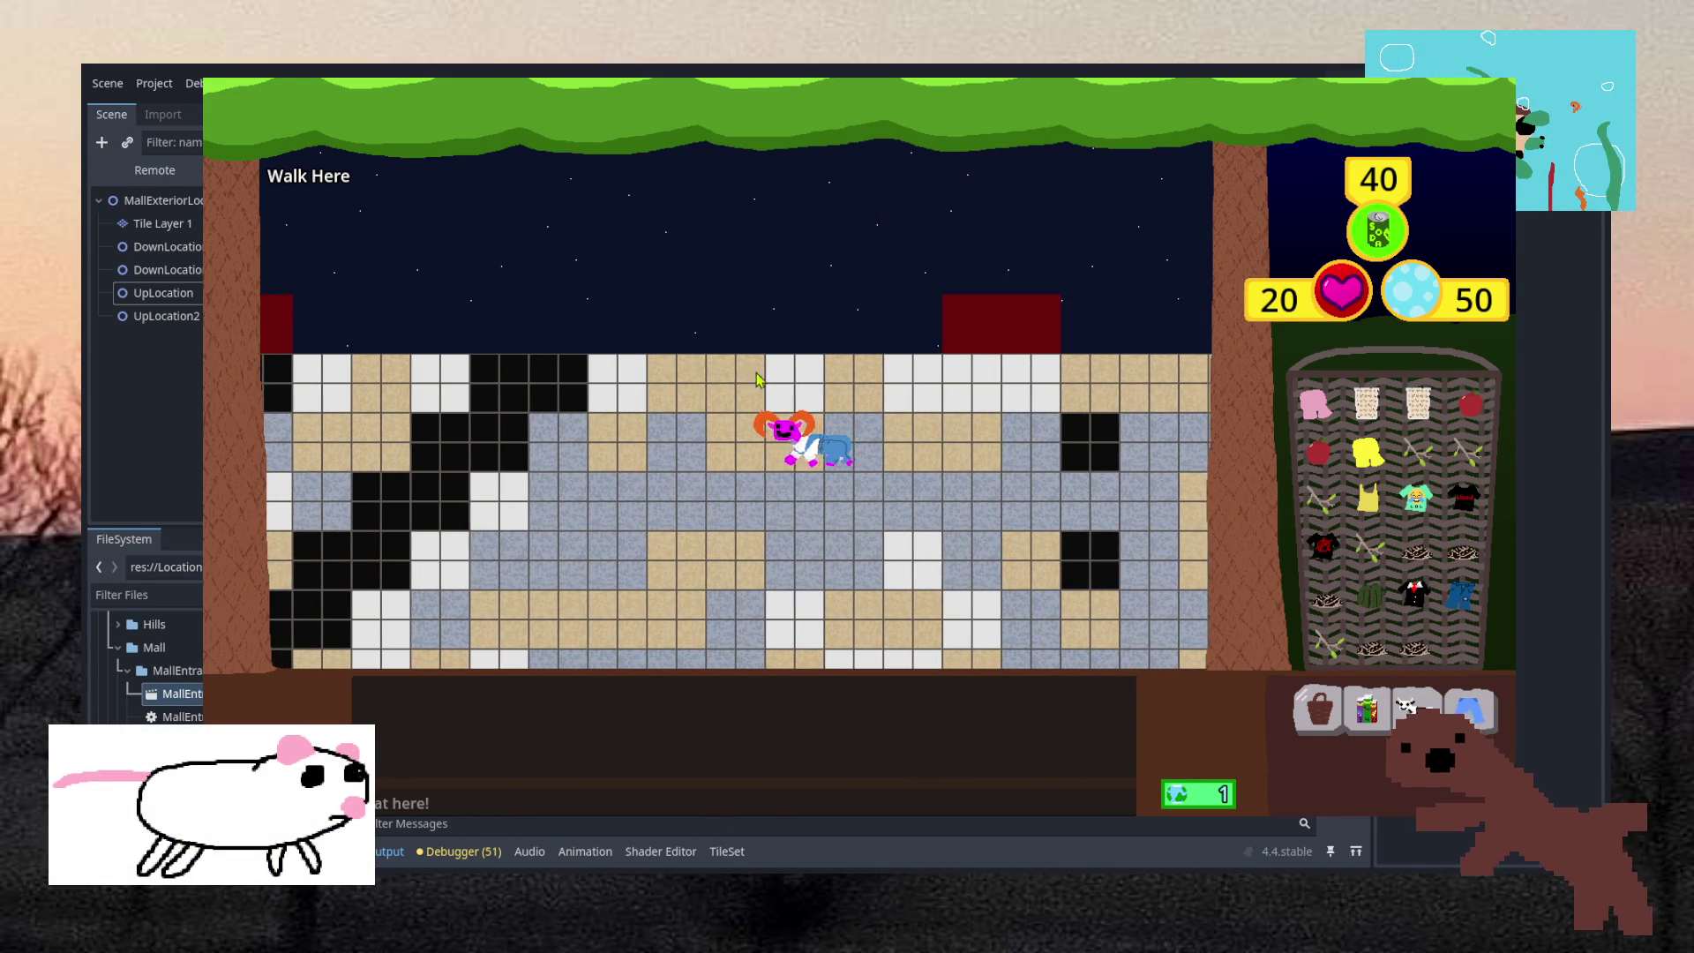
{"action": "key", "text": "Up"}
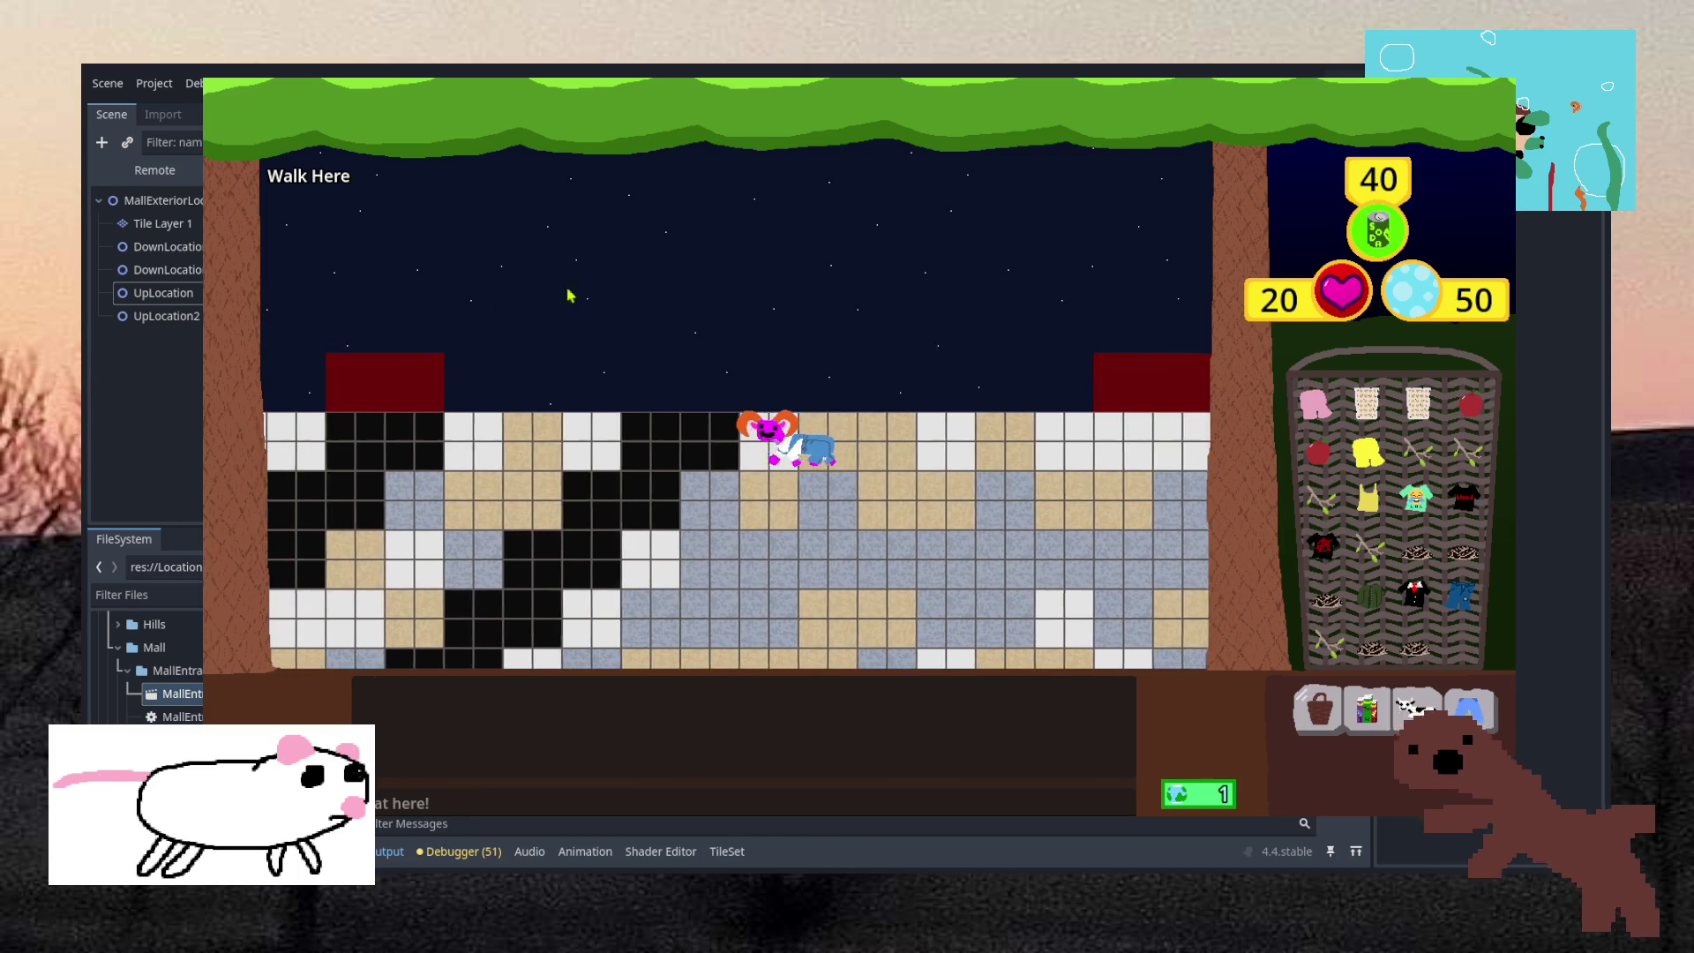
{"action": "key", "text": "Left"}
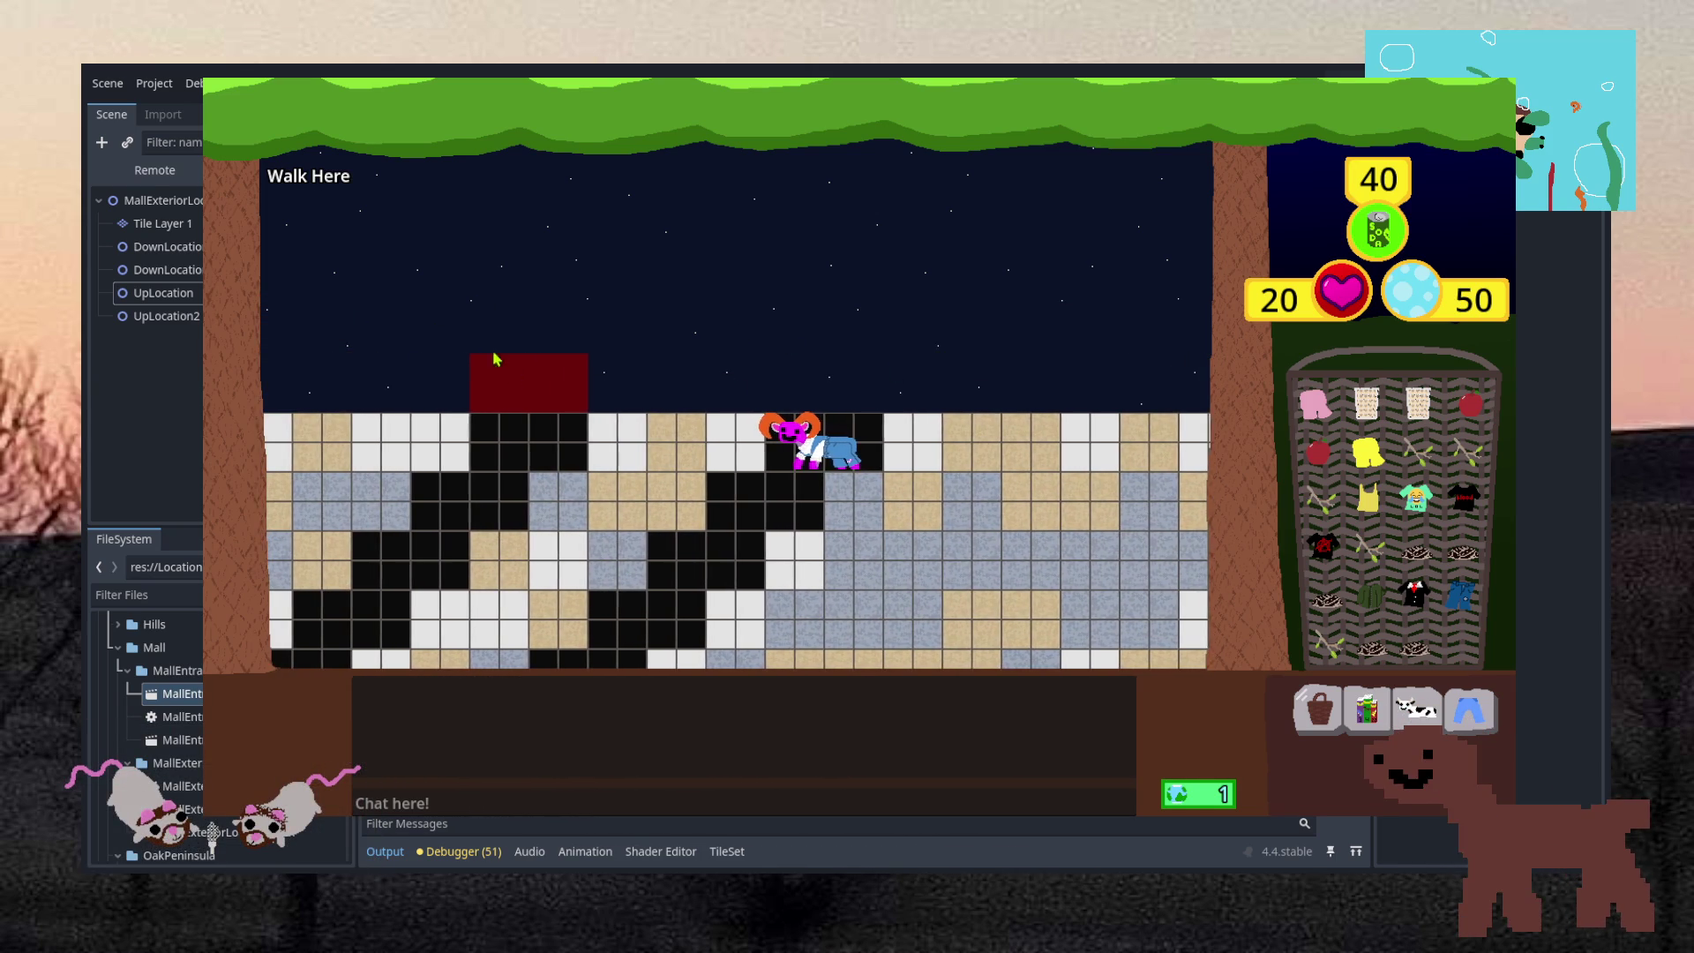
{"action": "key", "text": "Down"}
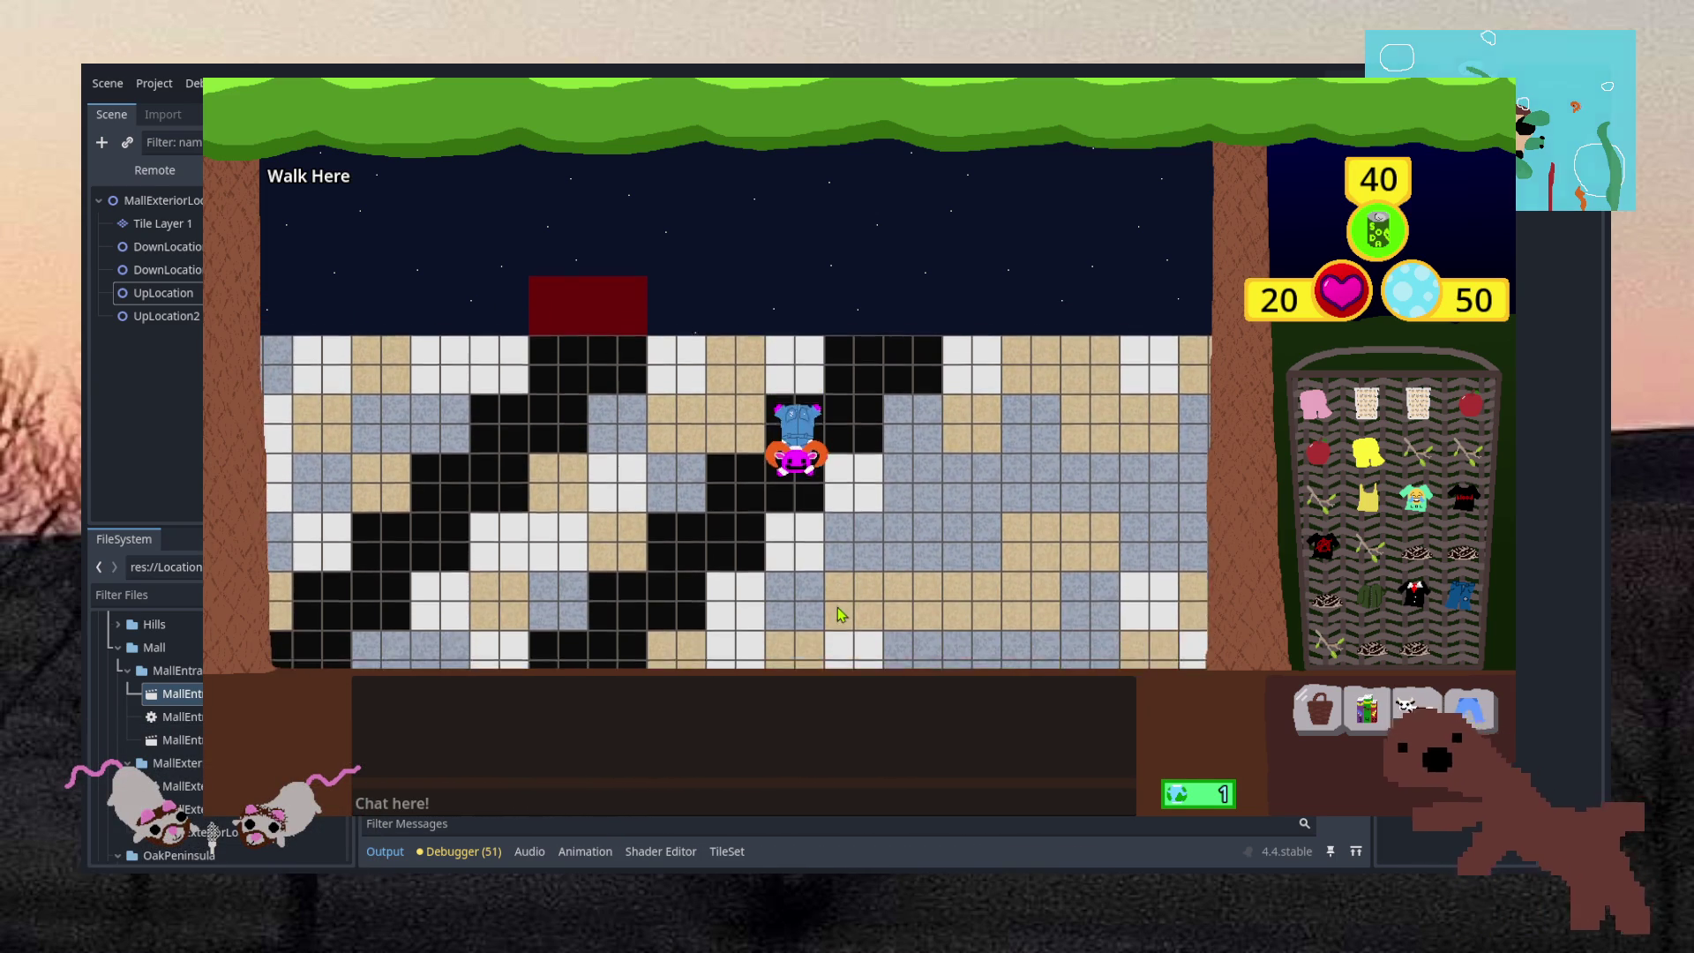
{"action": "key", "text": "Right"}
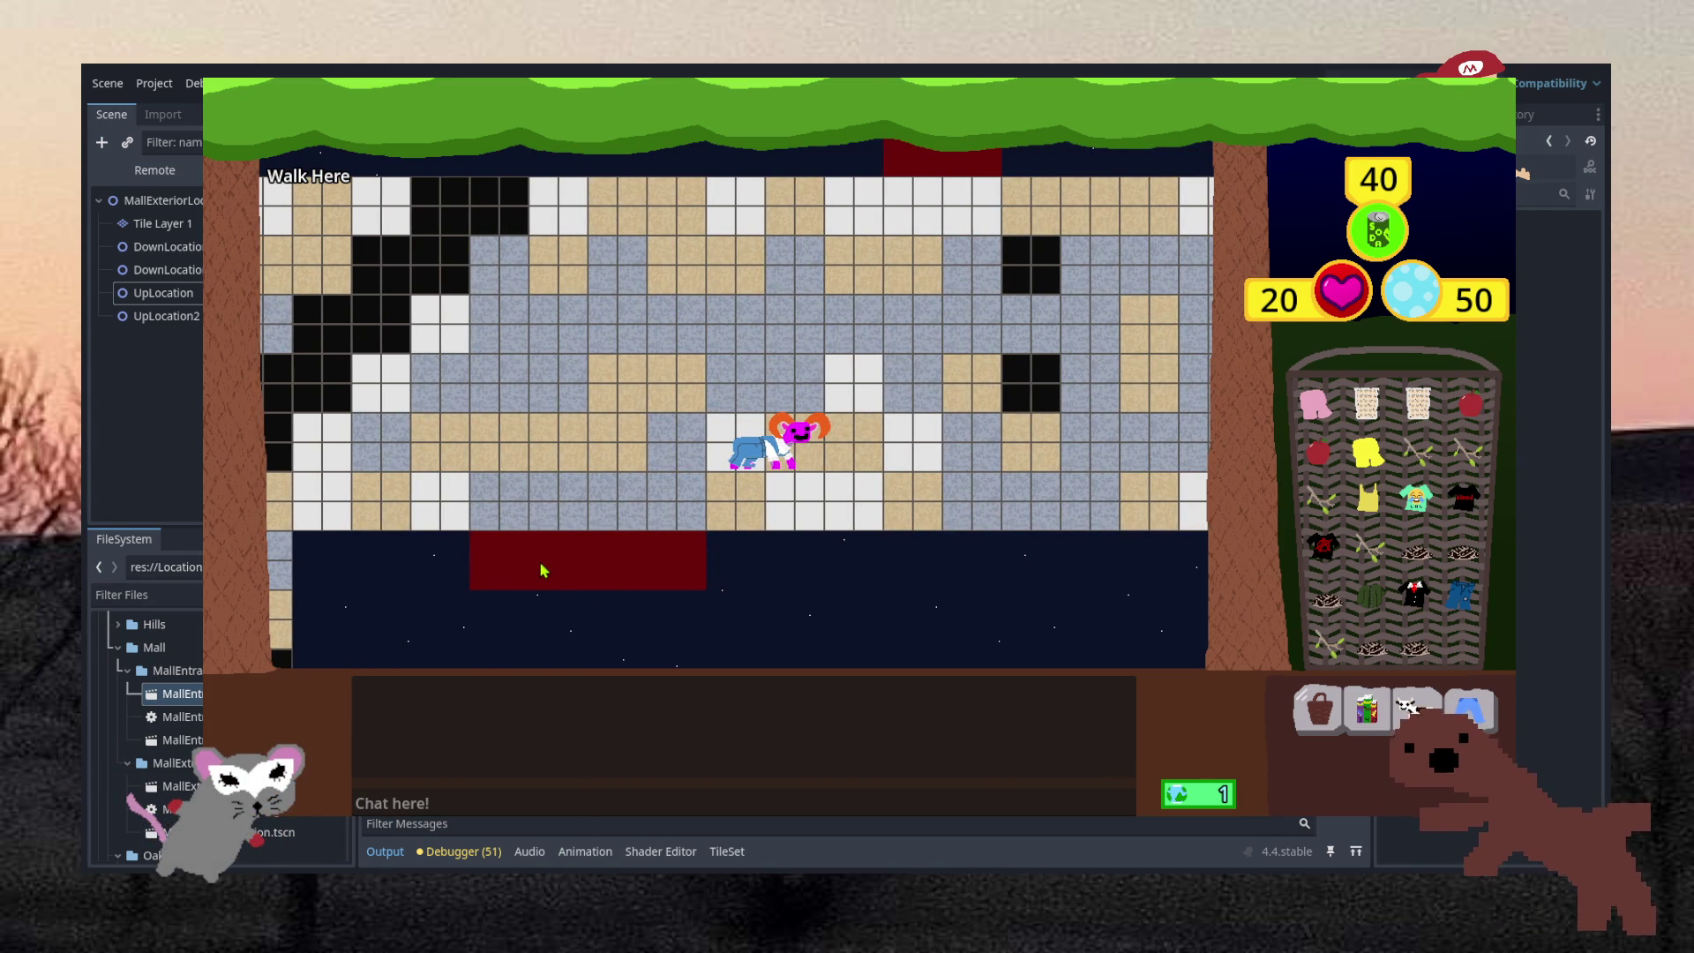
Click floor tiles to walk the character around the mall toward the red exit
{"action": "left_click", "coordinate": [755, 510]}
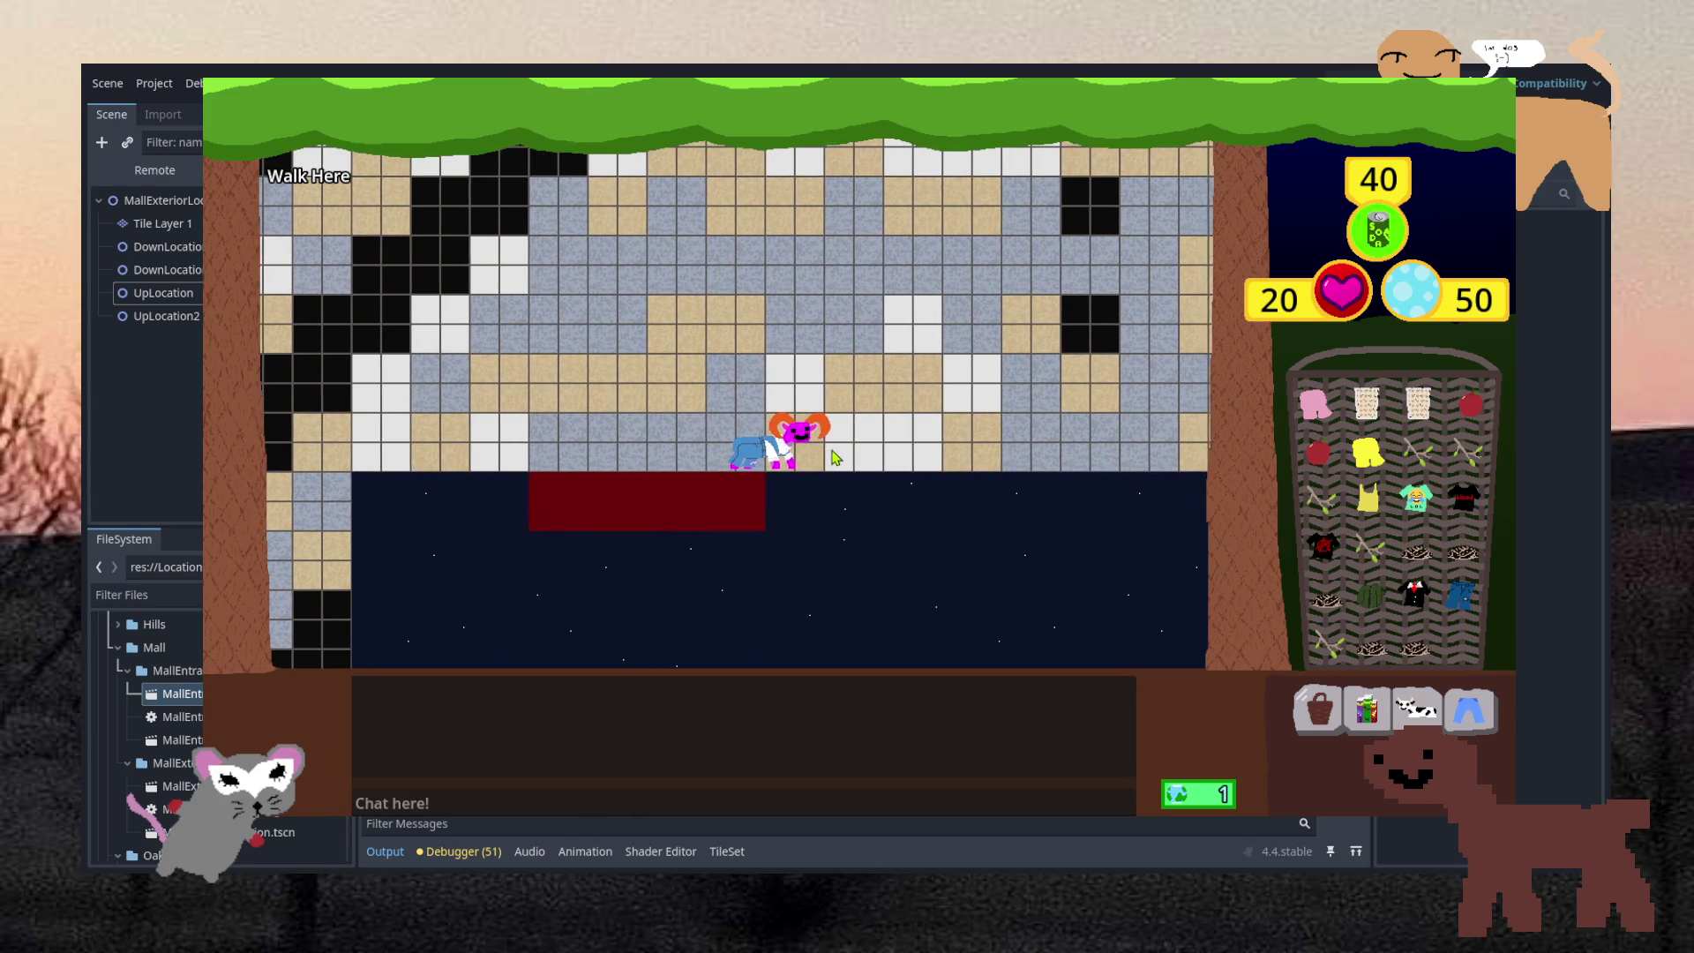
{"action": "left_click", "coordinate": [942, 445]}
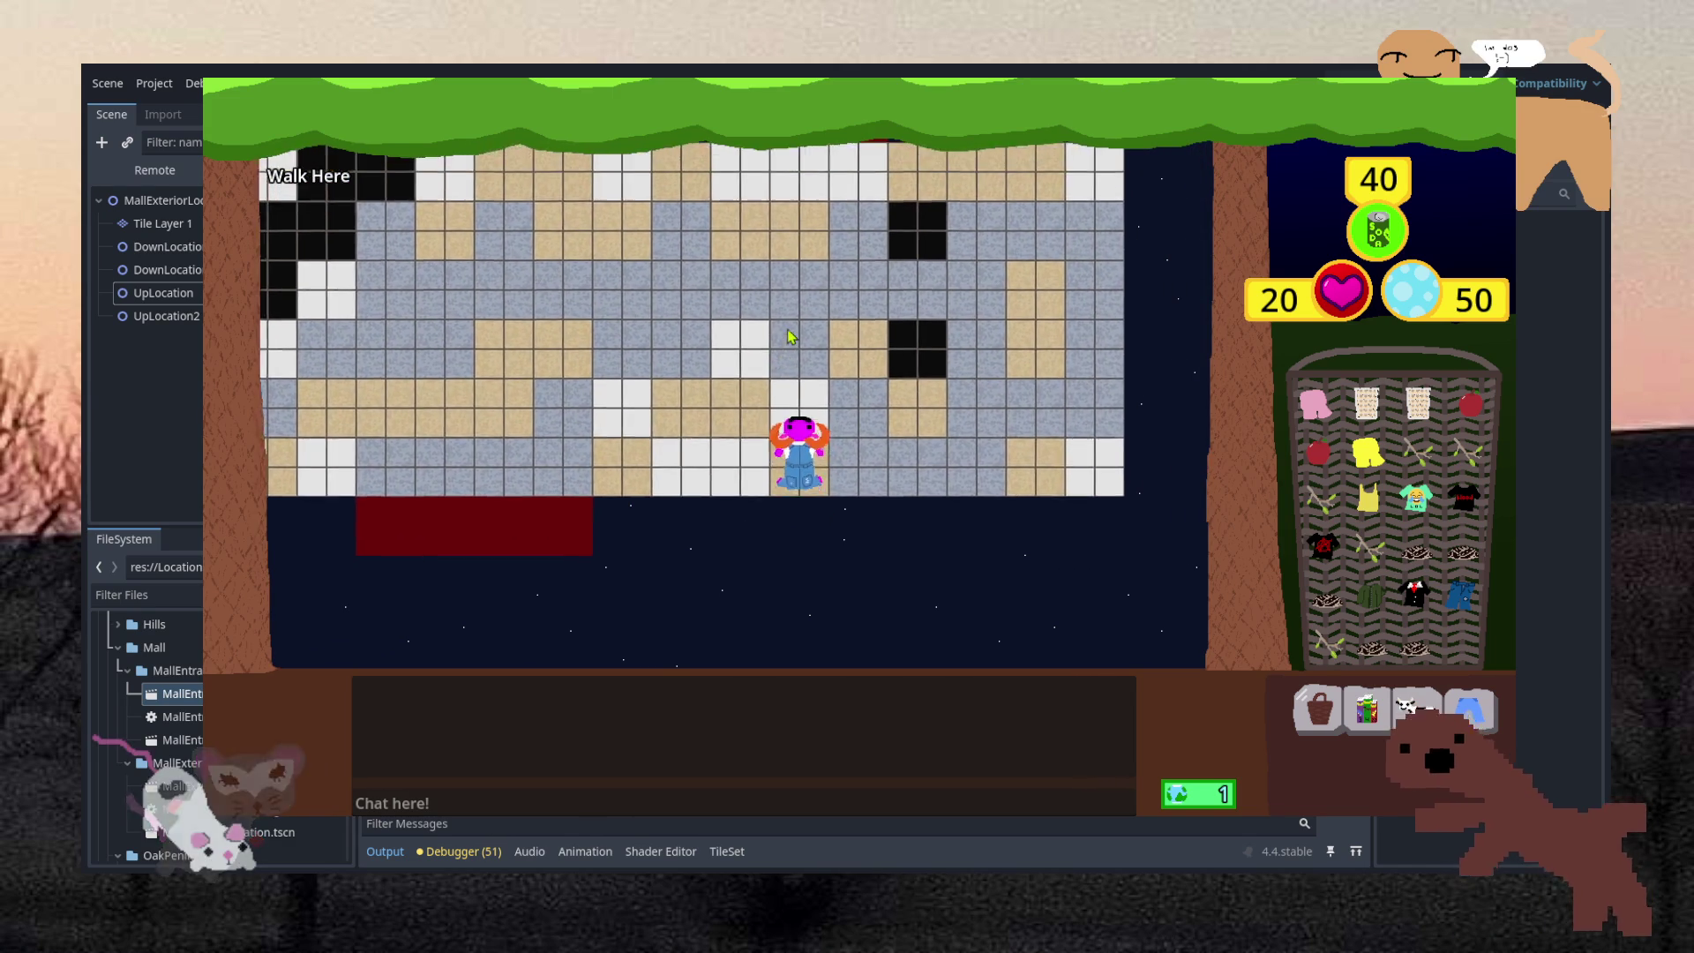
{"action": "left_click", "coordinate": [692, 454]}
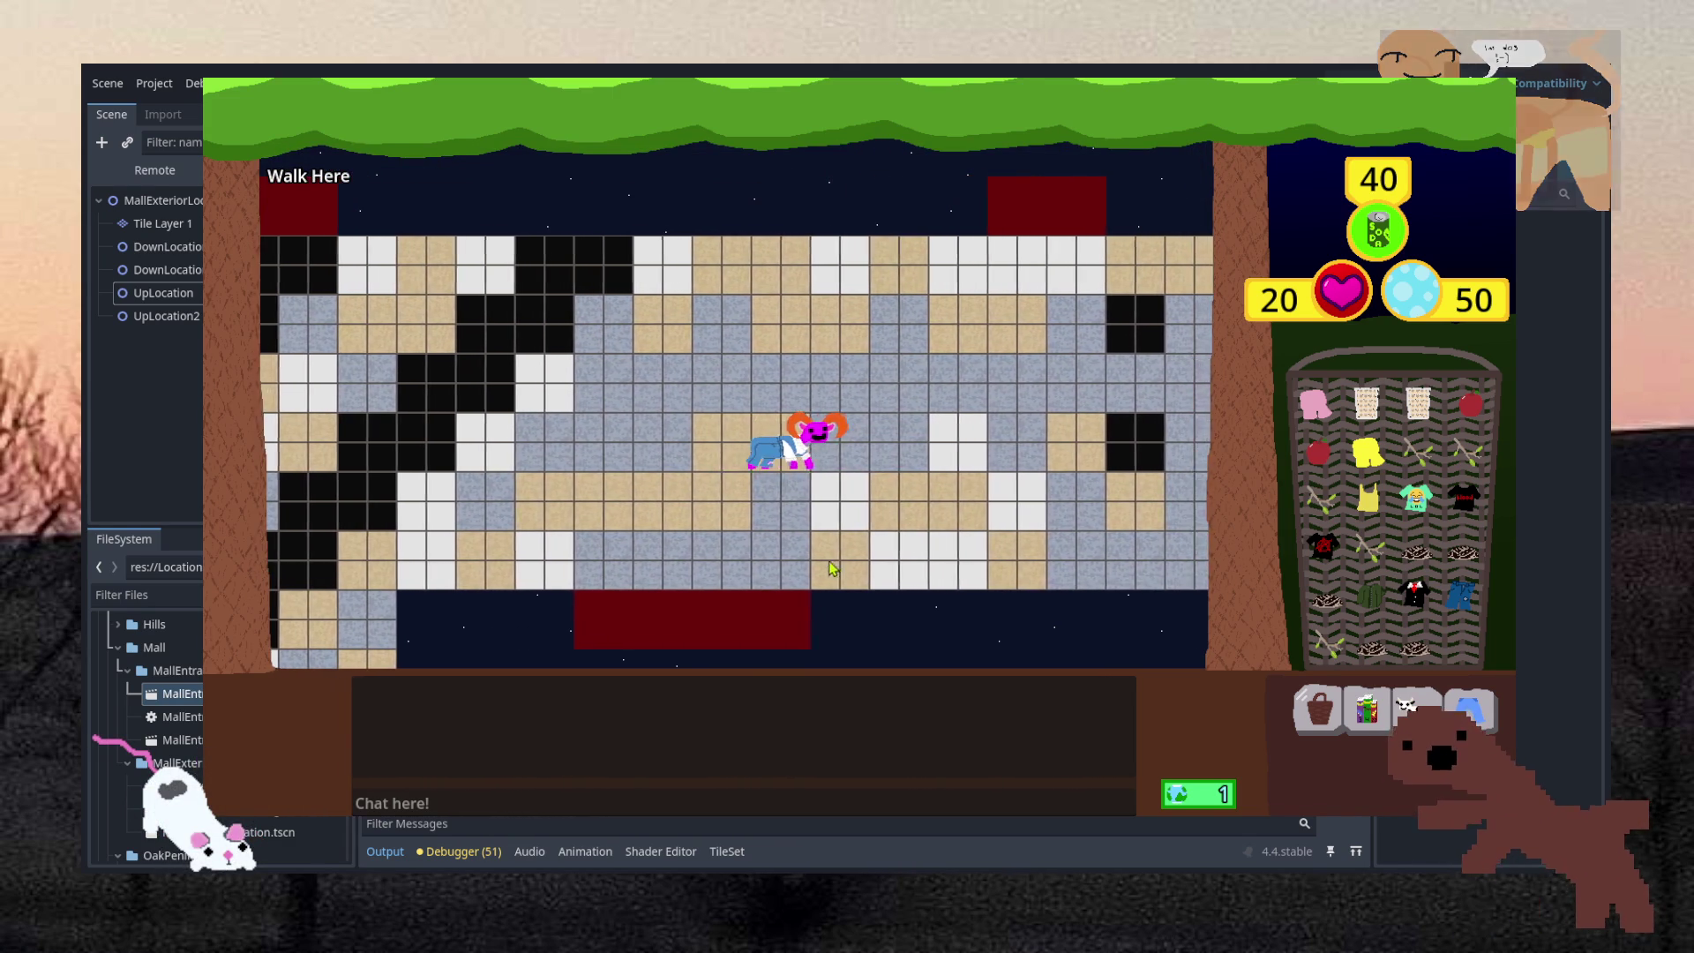
{"action": "left_click", "coordinate": [900, 494]}
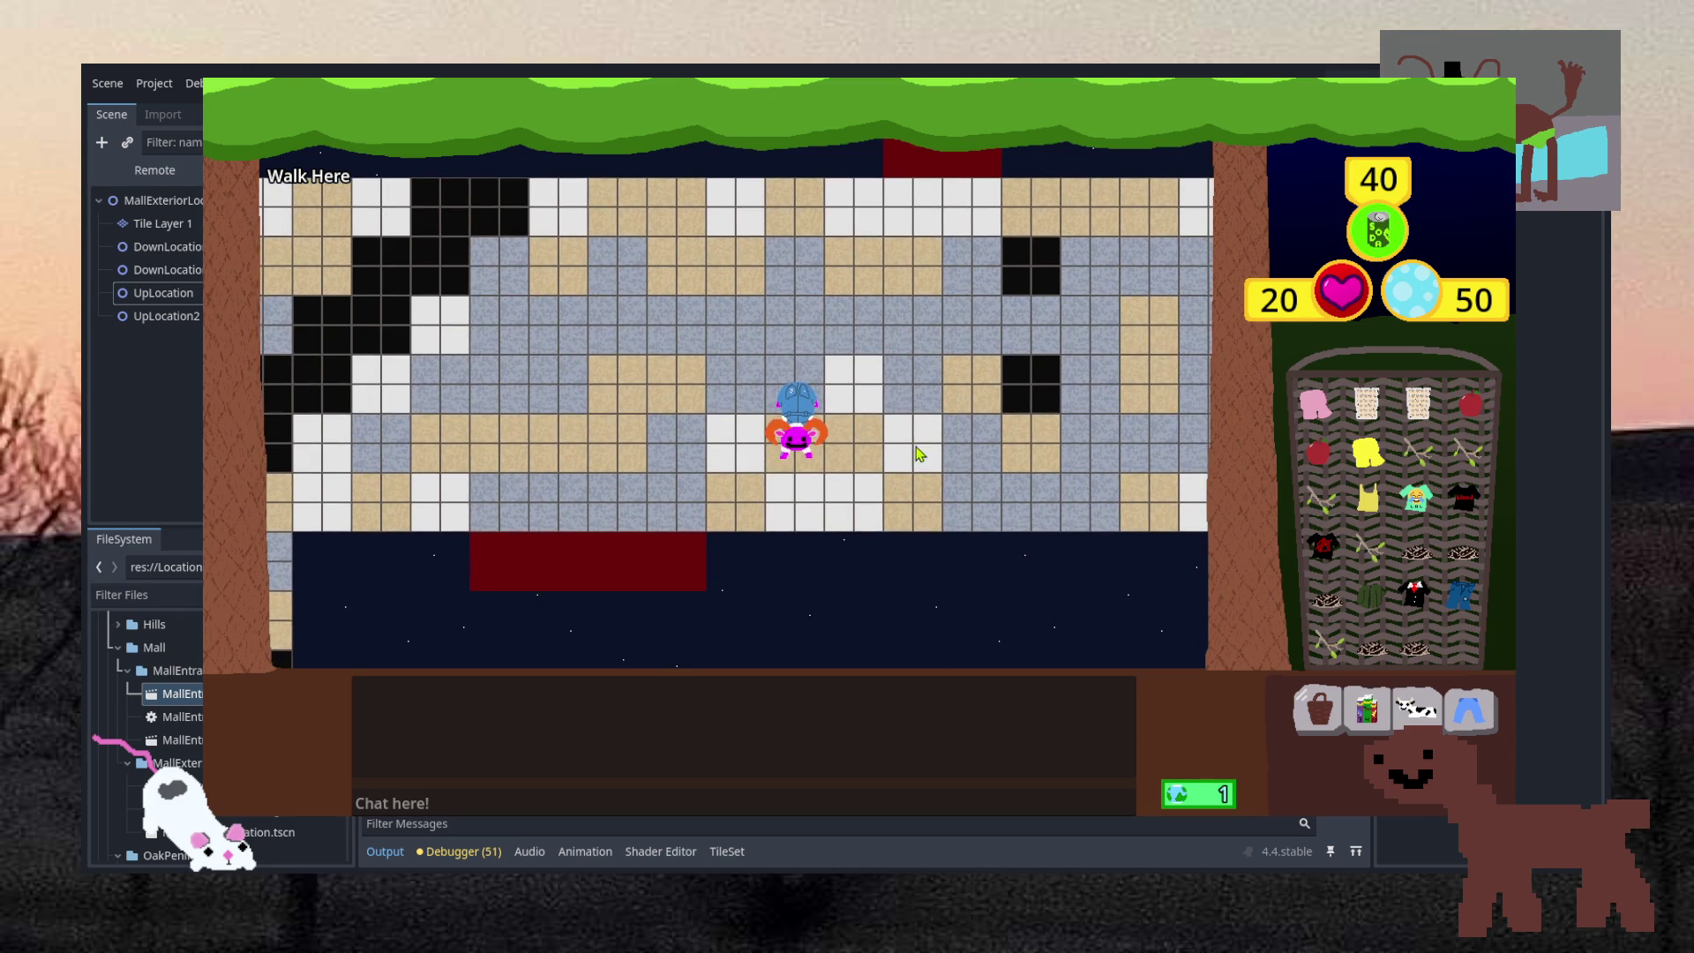
{"action": "left_click", "coordinate": [918, 454]}
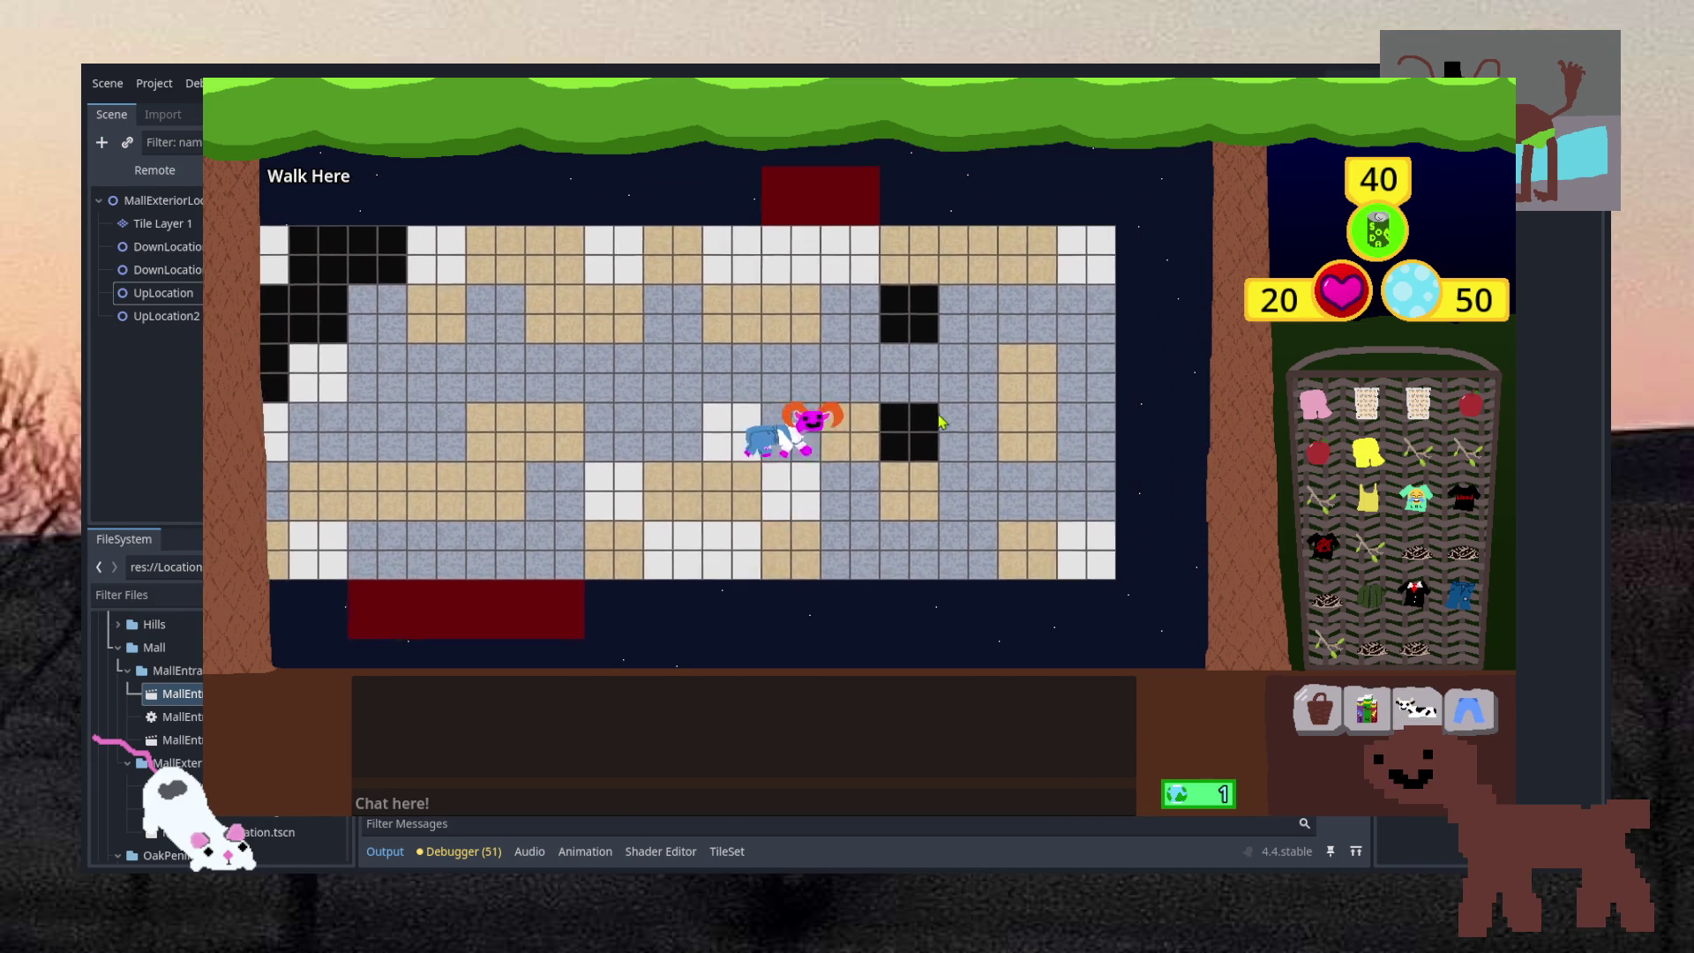
{"action": "left_click", "coordinate": [941, 422]}
{"action": "left_click", "coordinate": [603, 460]}
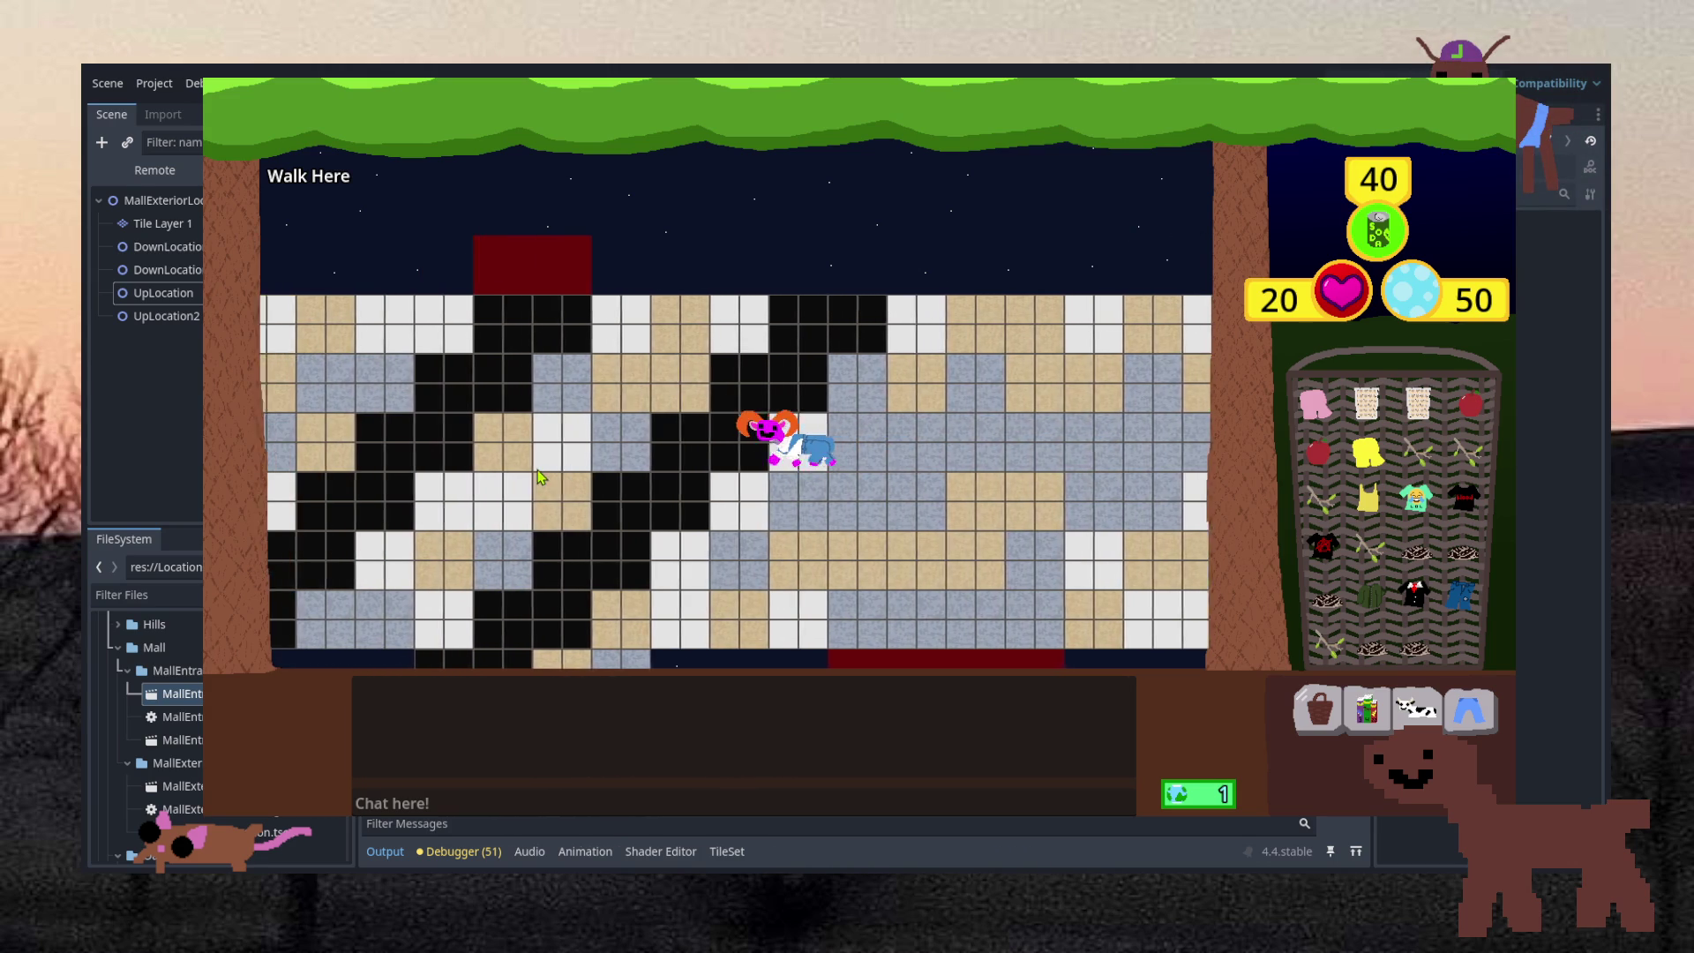
{"action": "left_click", "coordinate": [759, 635]}
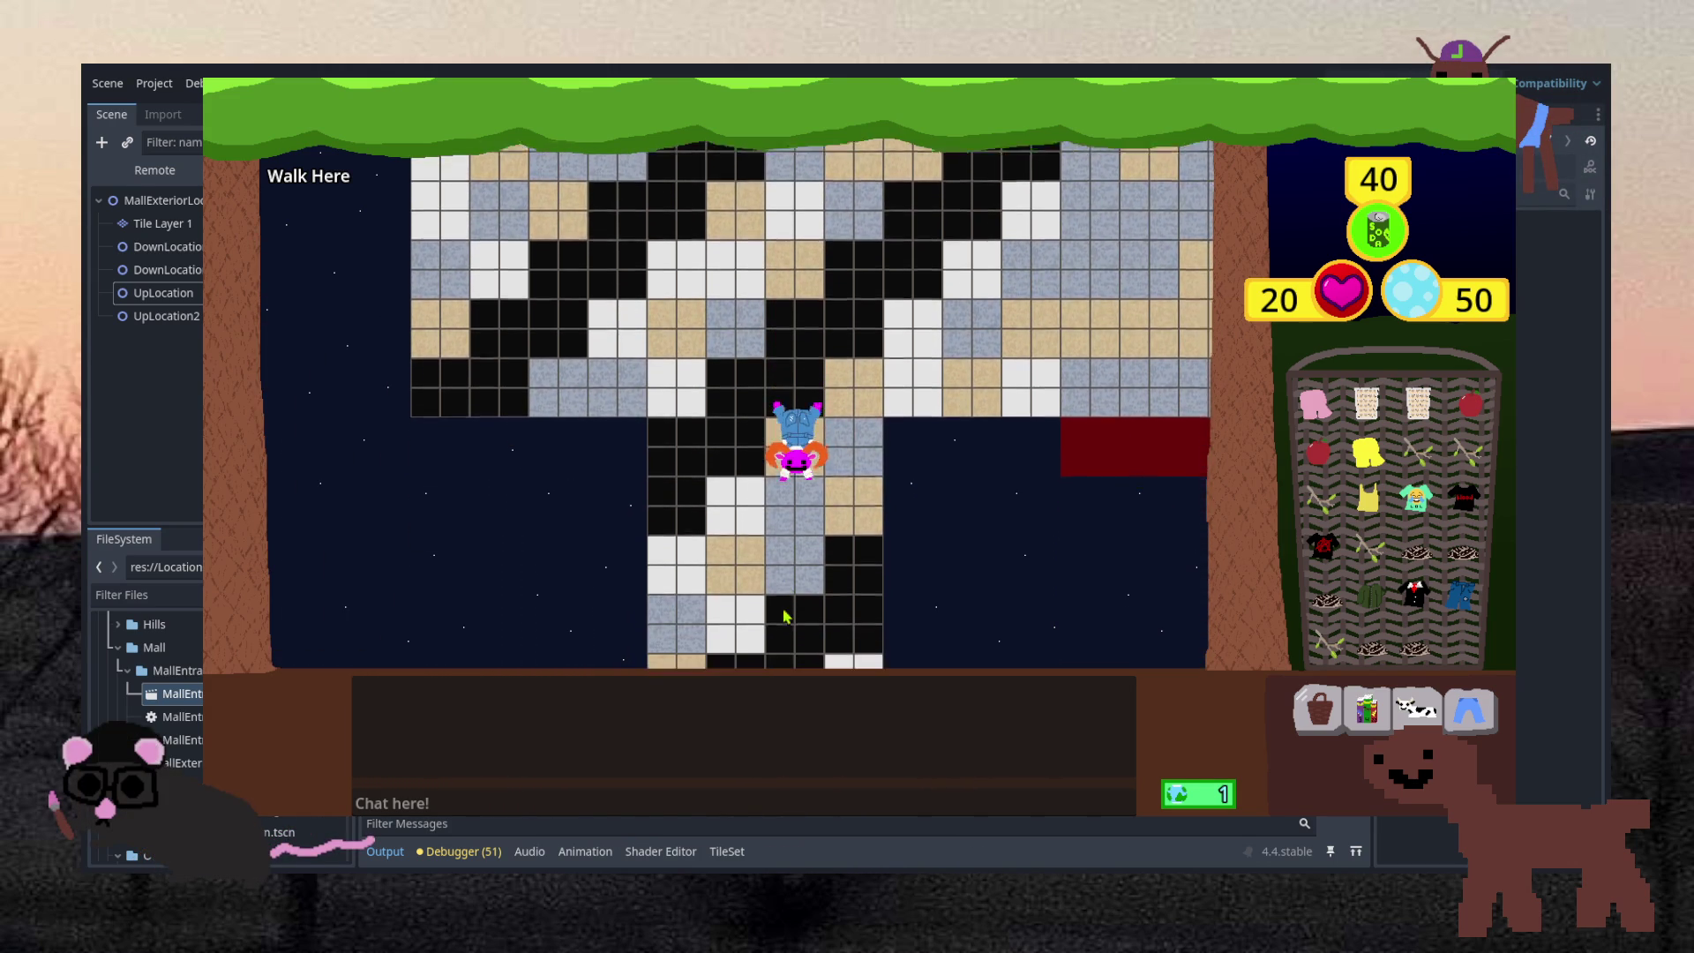
{"action": "left_click", "coordinate": [793, 323]}
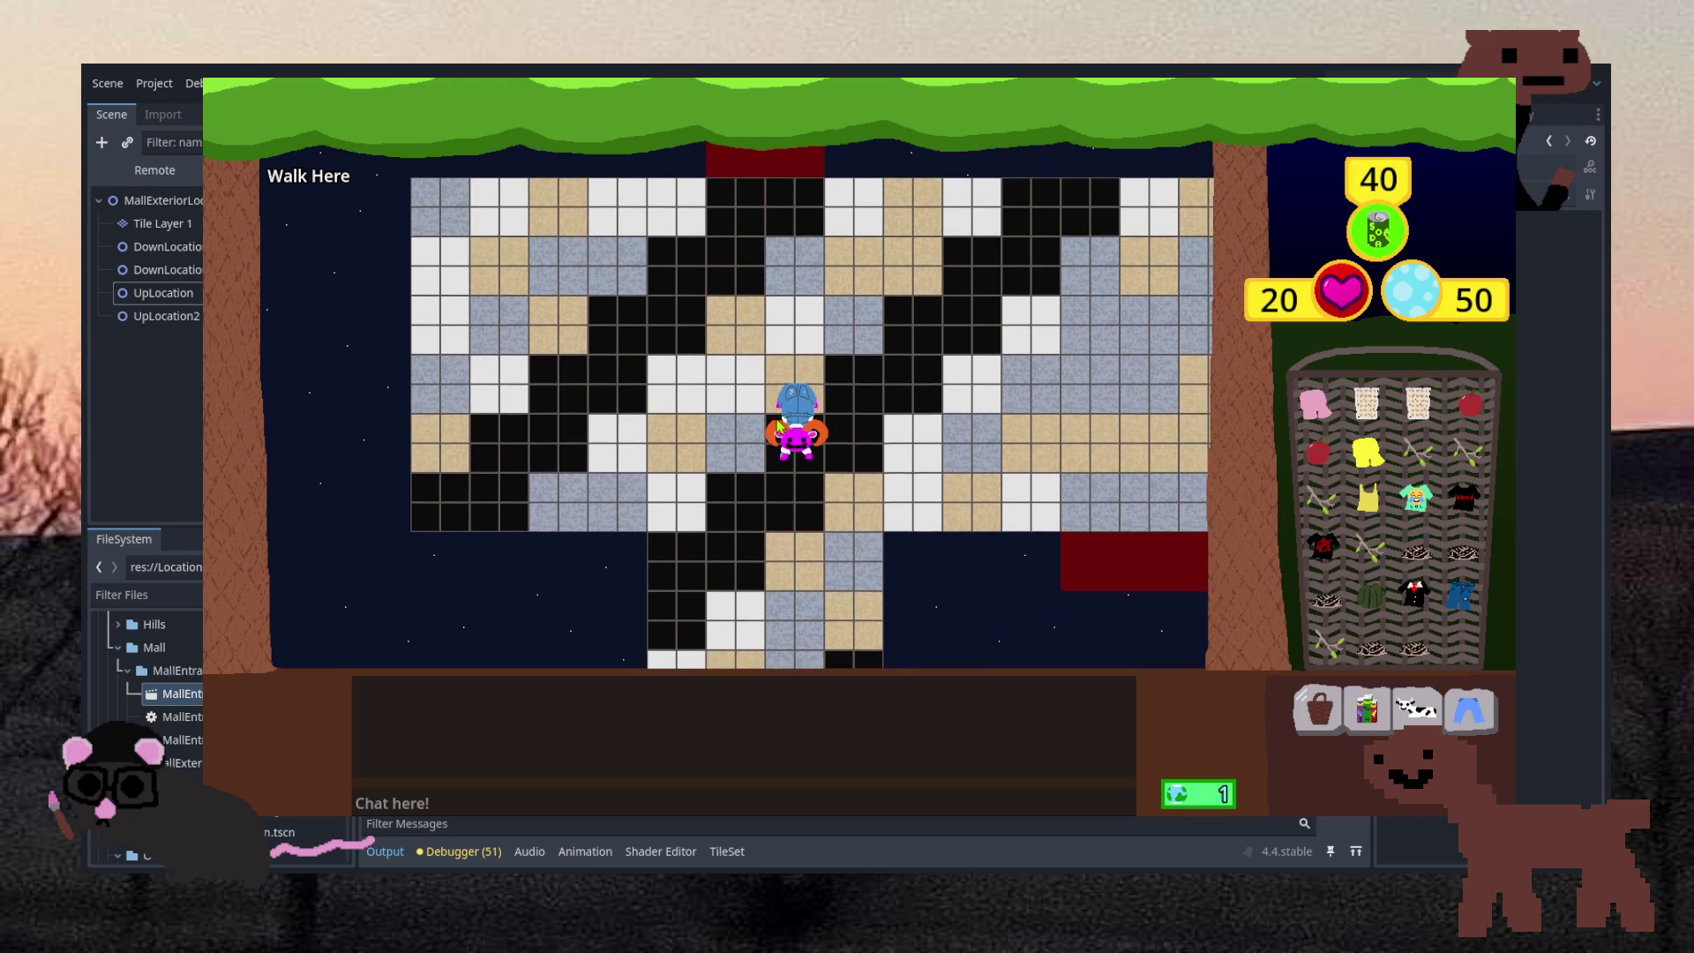
{"action": "left_click", "coordinate": [971, 476]}
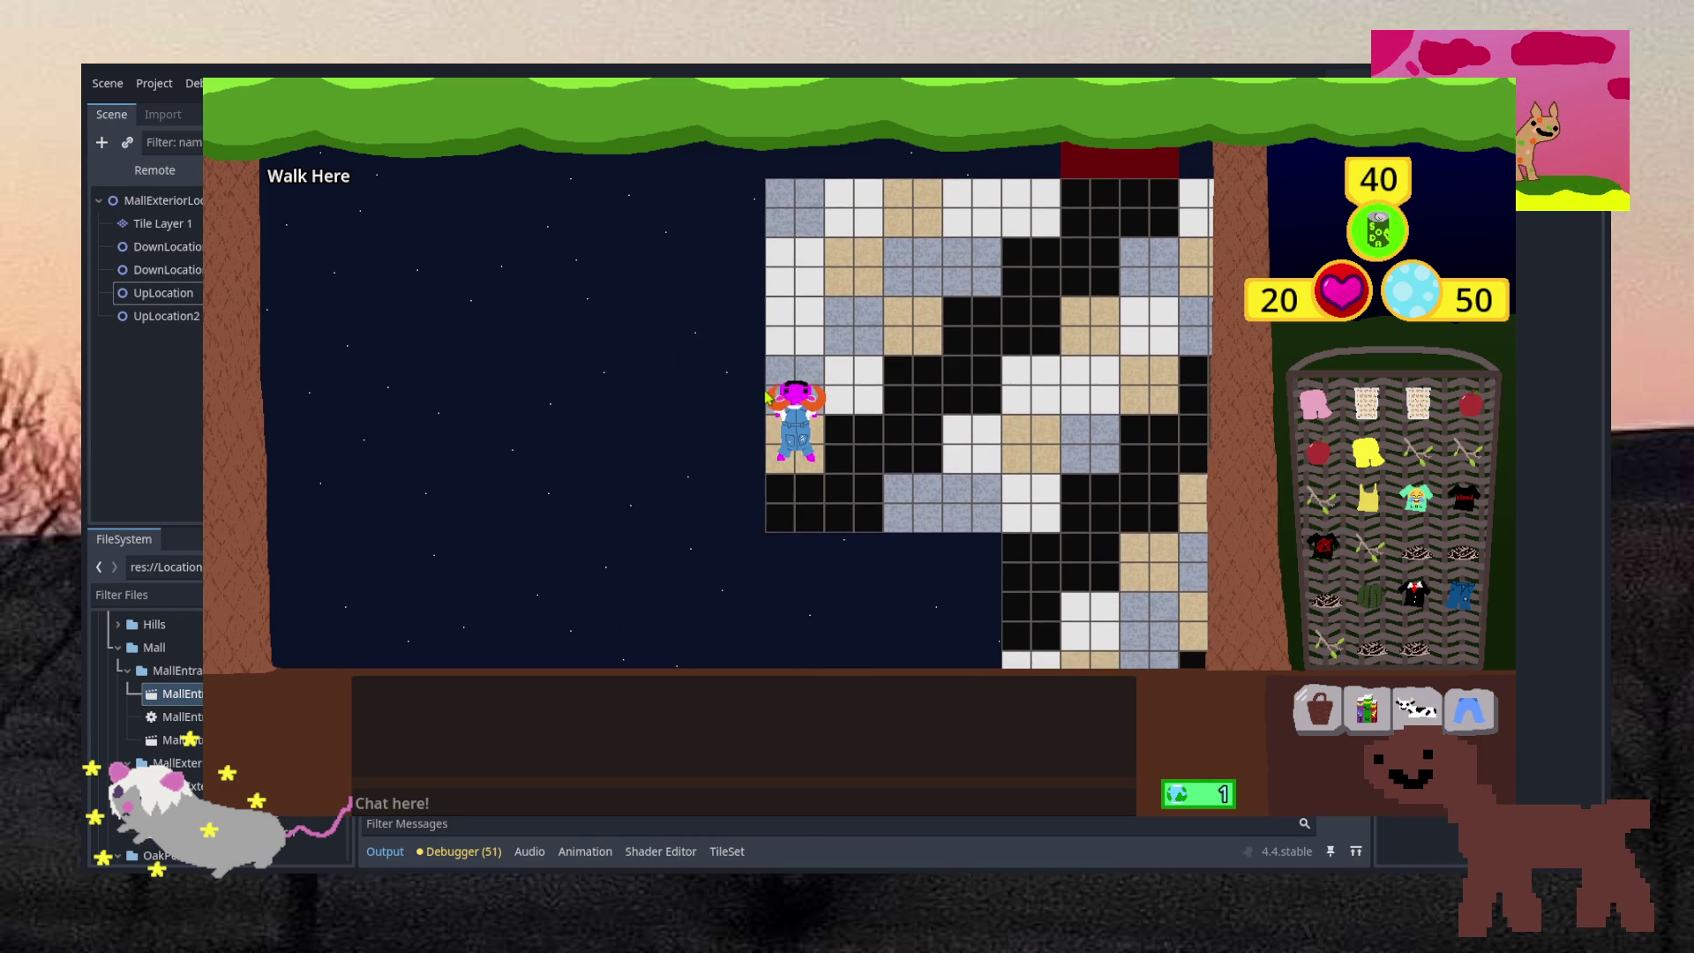
{"action": "left_click", "coordinate": [797, 355]}
Walk through the arrow-tile exit into the grey area and back onto the checkered mall map
{"action": "left_click", "coordinate": [1043, 448]}
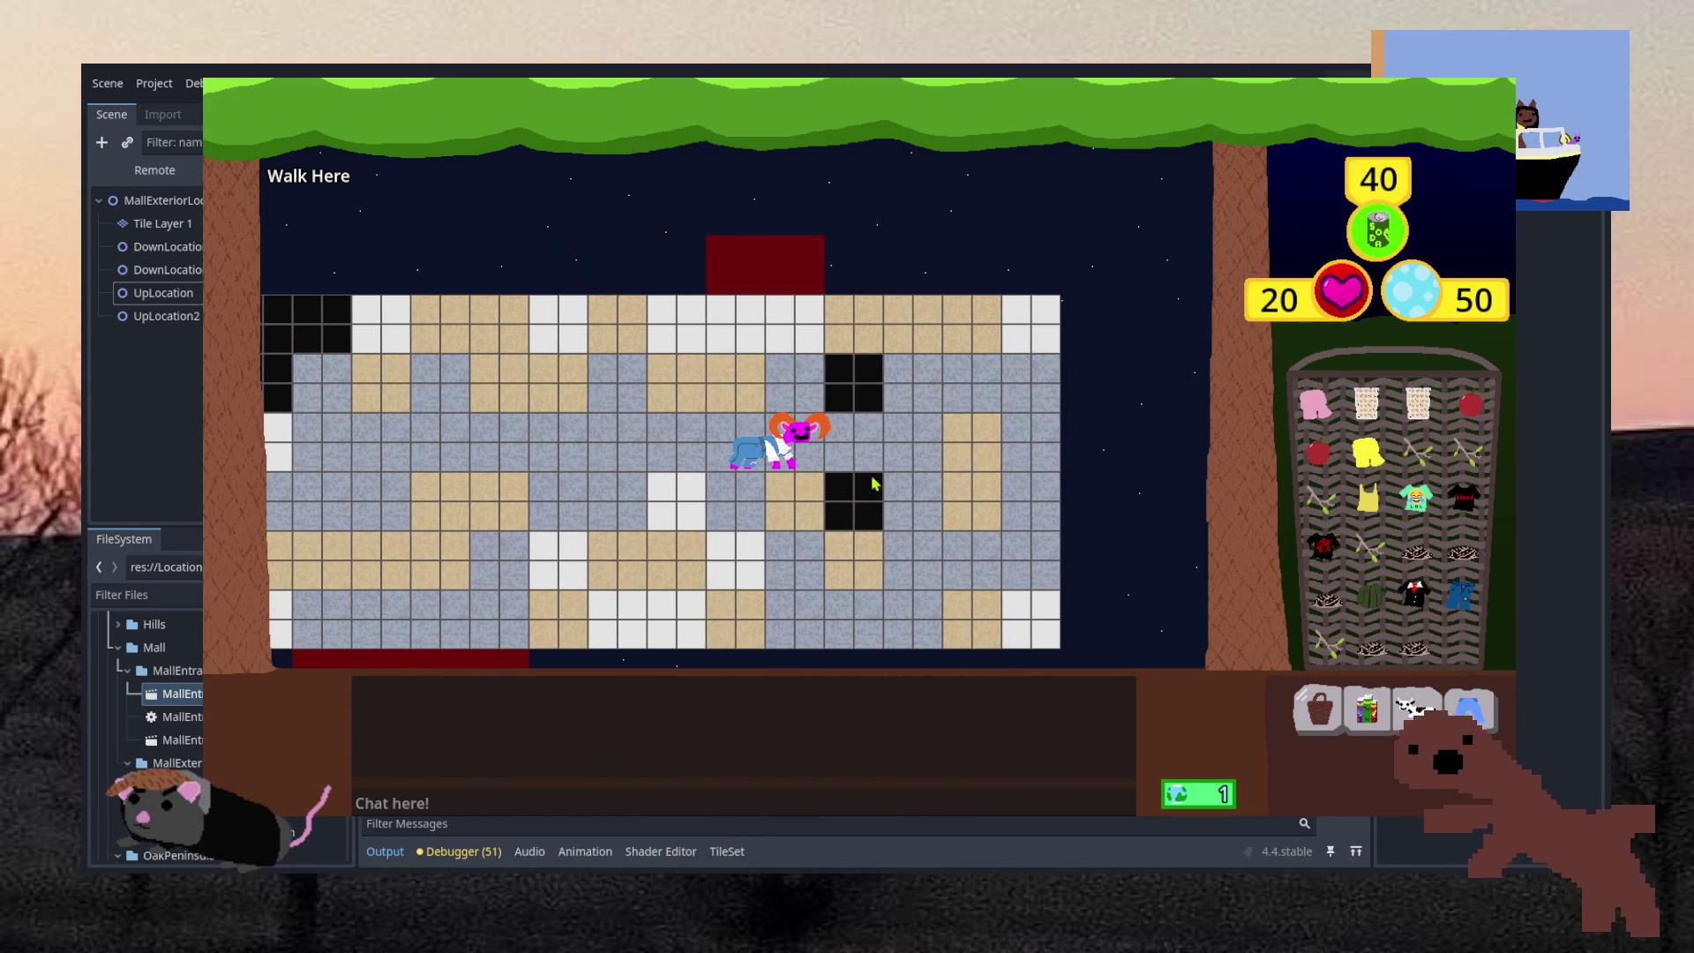
{"action": "left_click", "coordinate": [713, 481]}
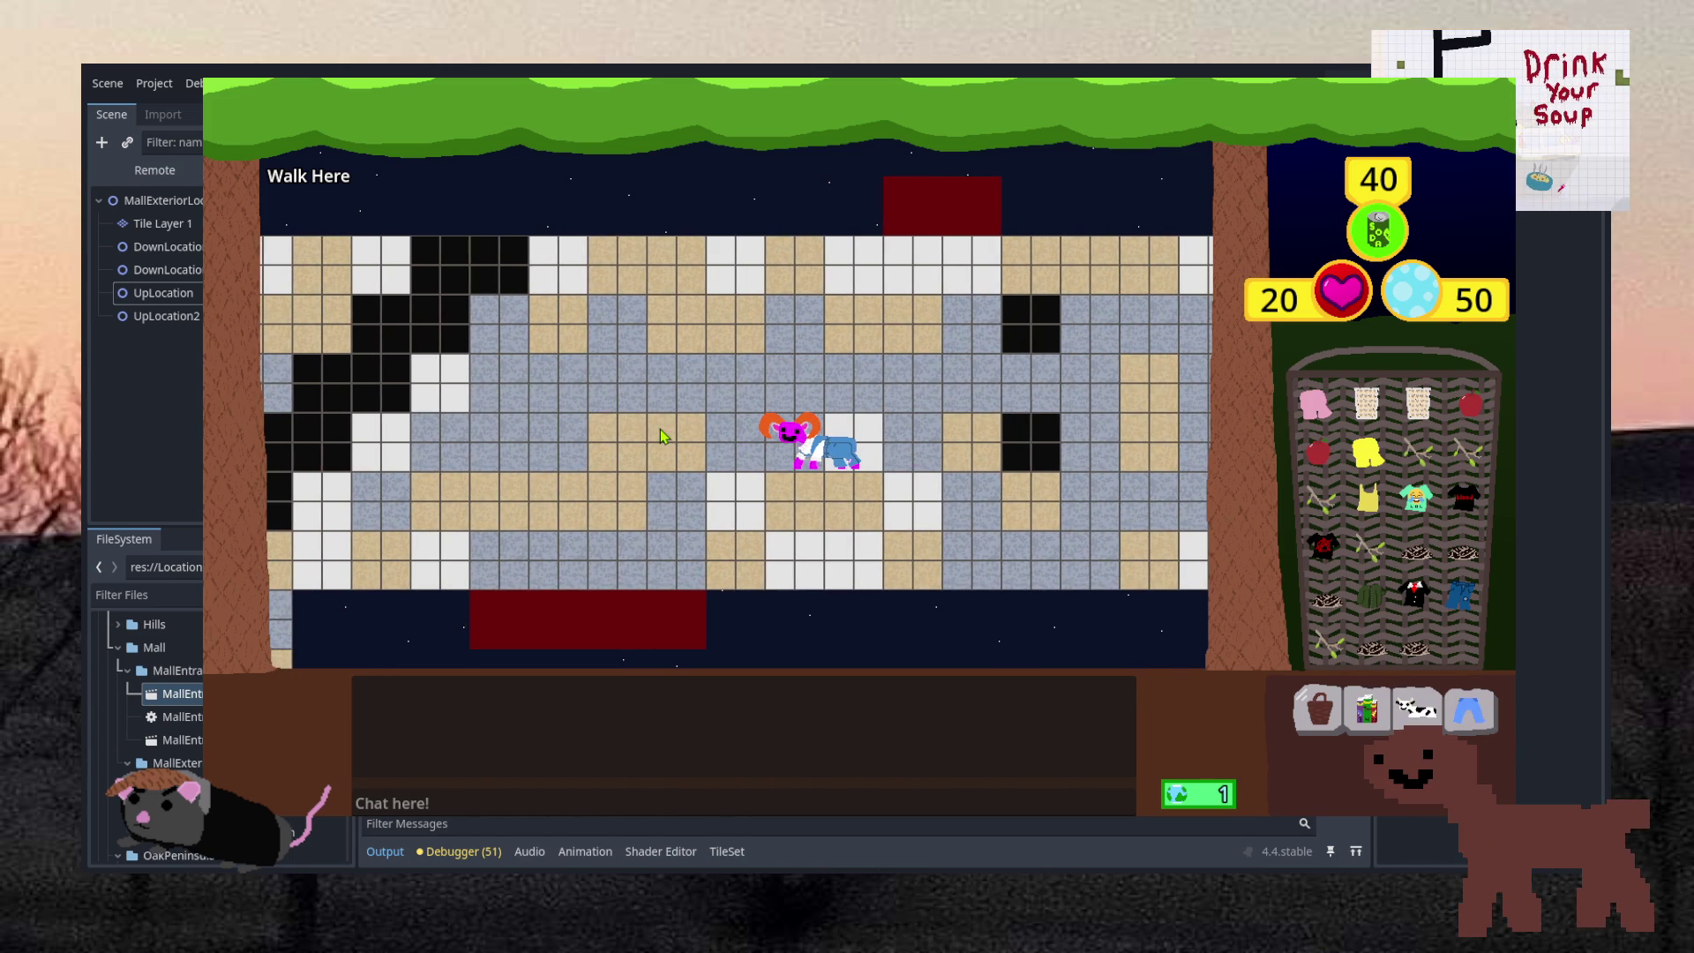
{"action": "left_click", "coordinate": [660, 434]}
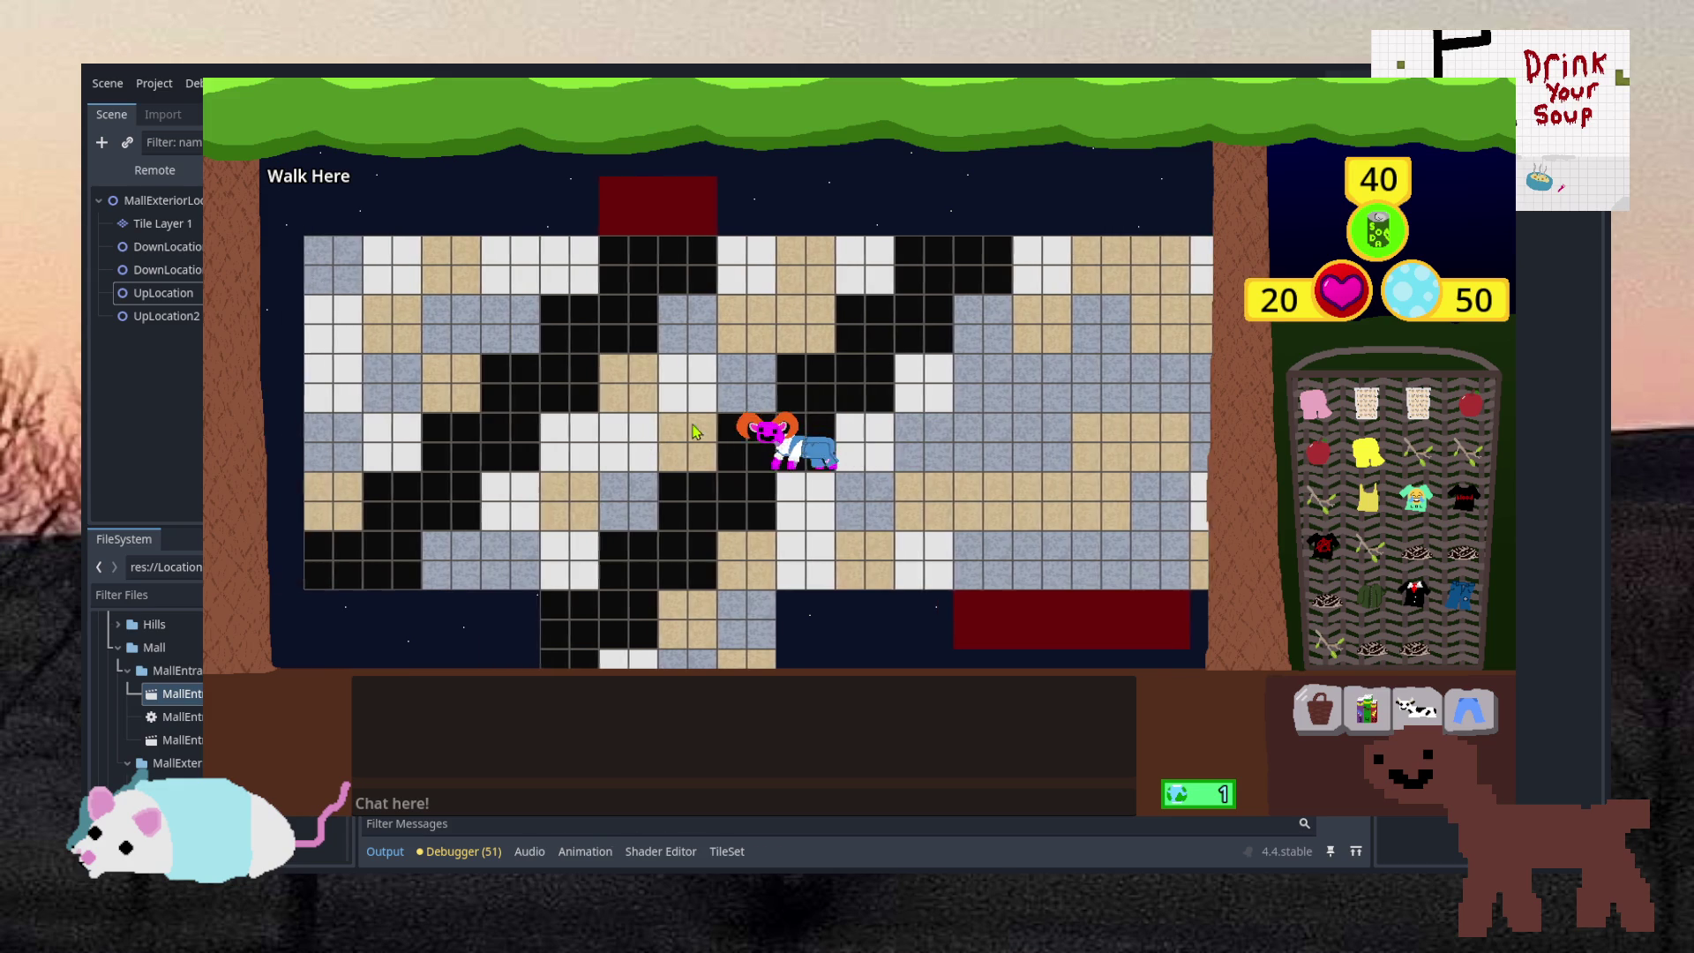
{"action": "left_click", "coordinate": [857, 408]}
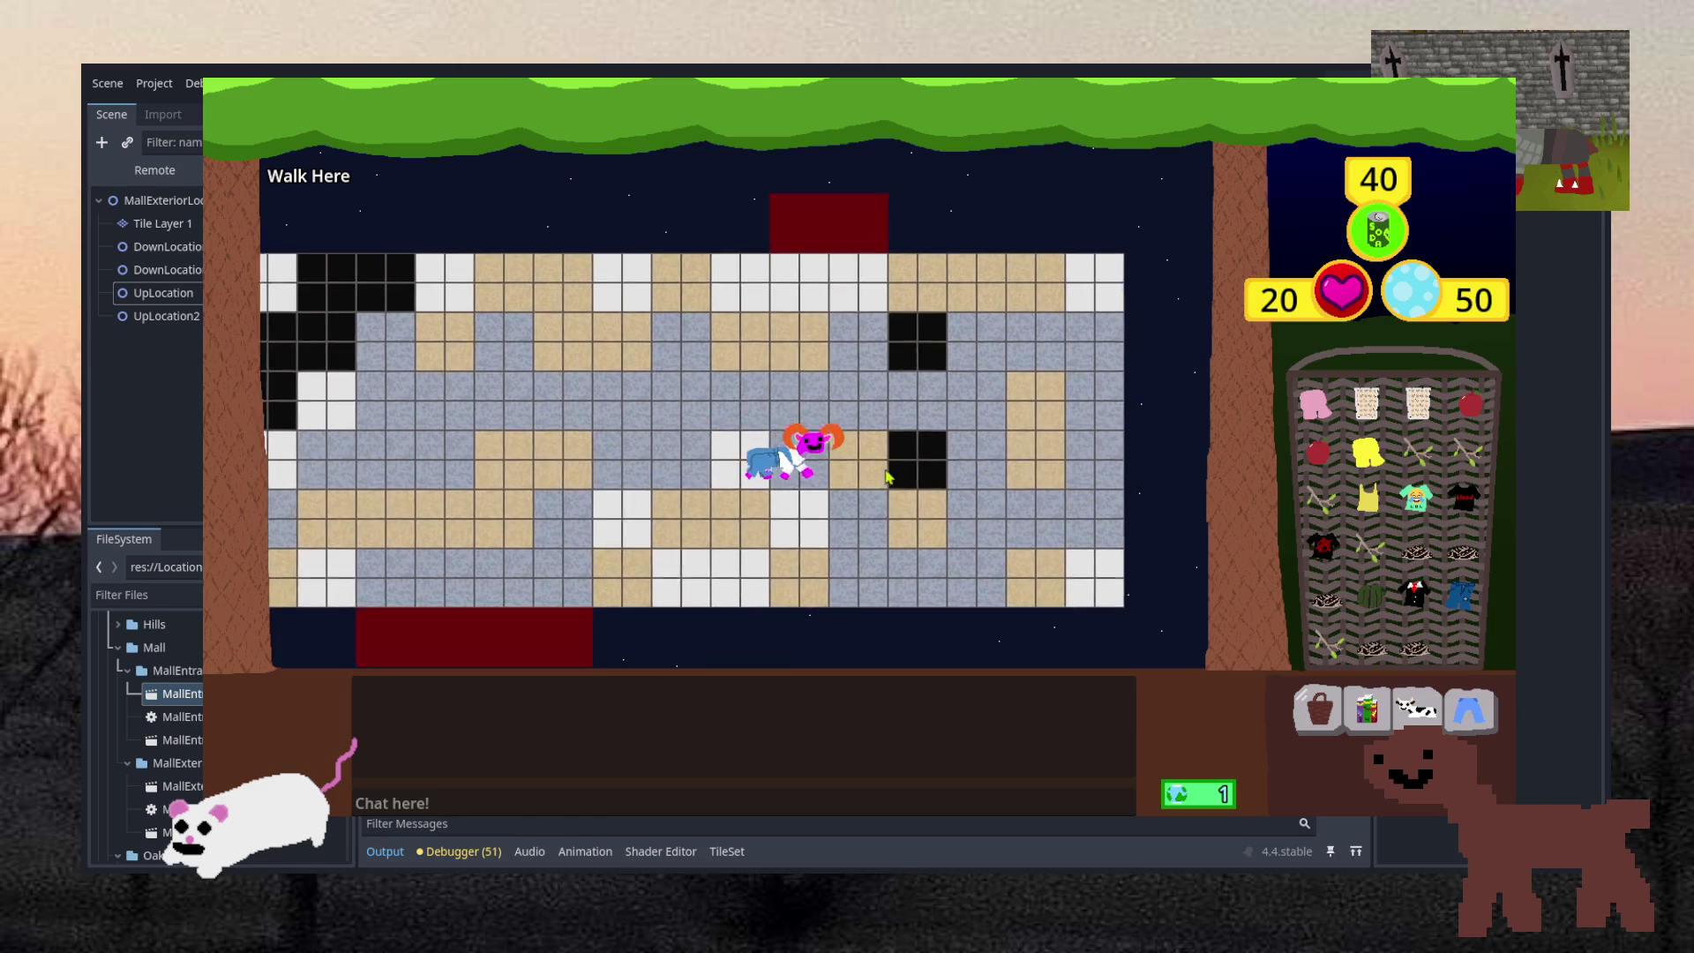
{"action": "left_click", "coordinate": [669, 457]}
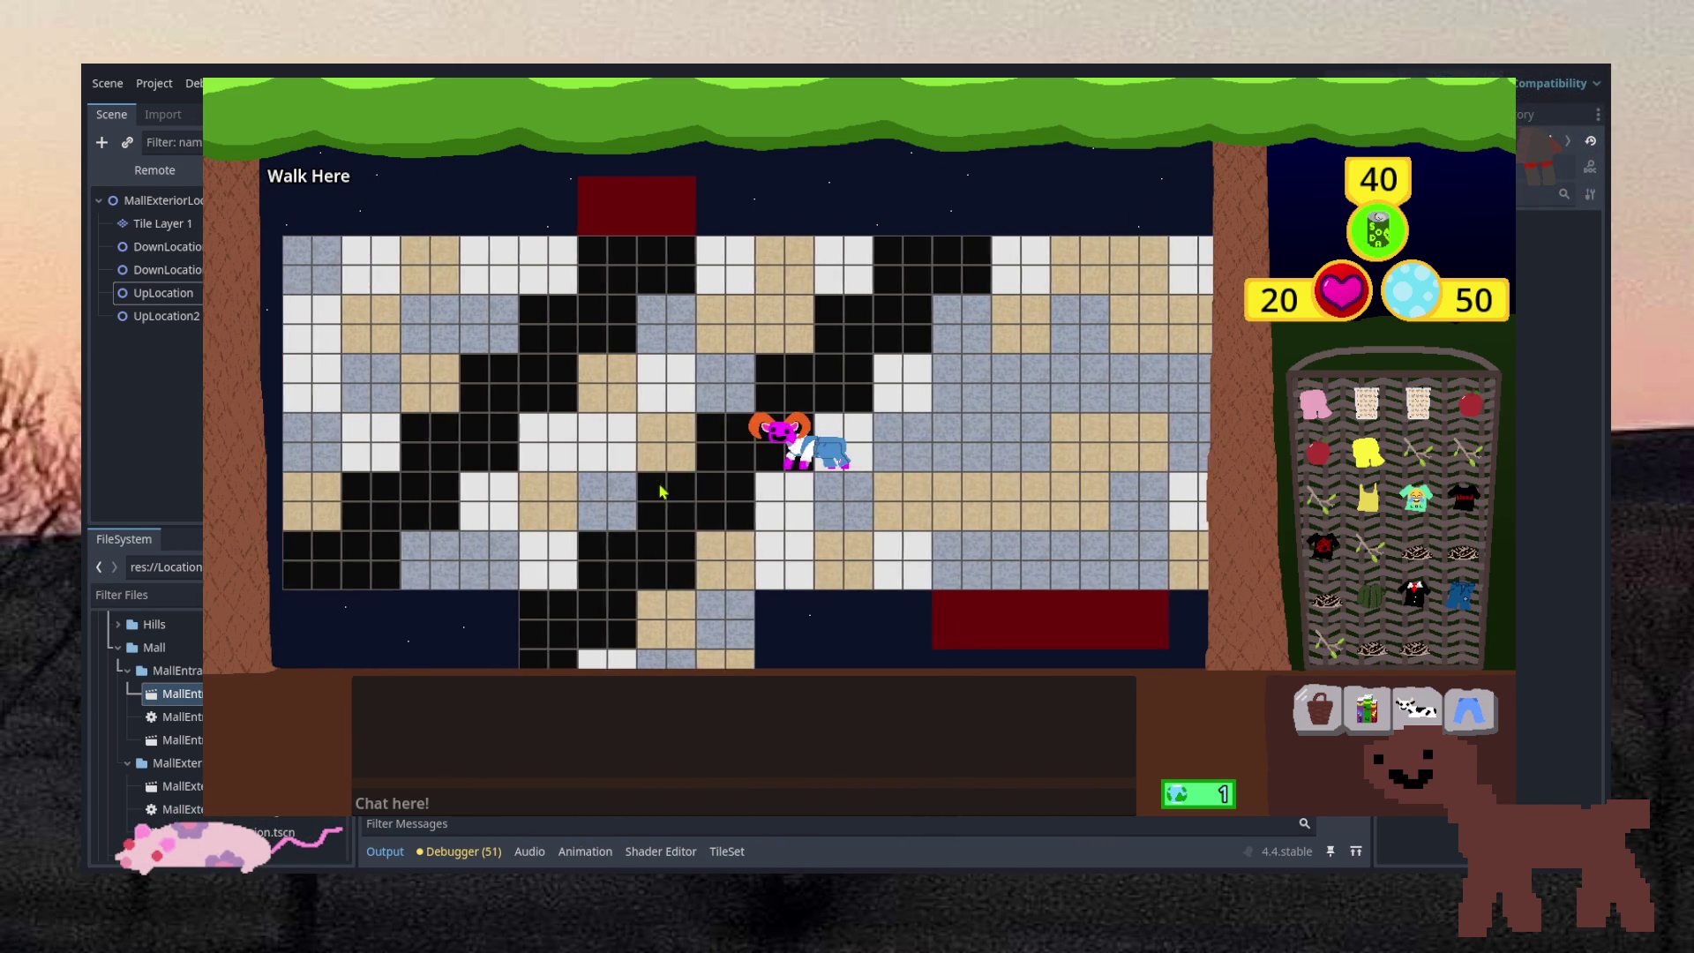
{"action": "left_click", "coordinate": [755, 598]}
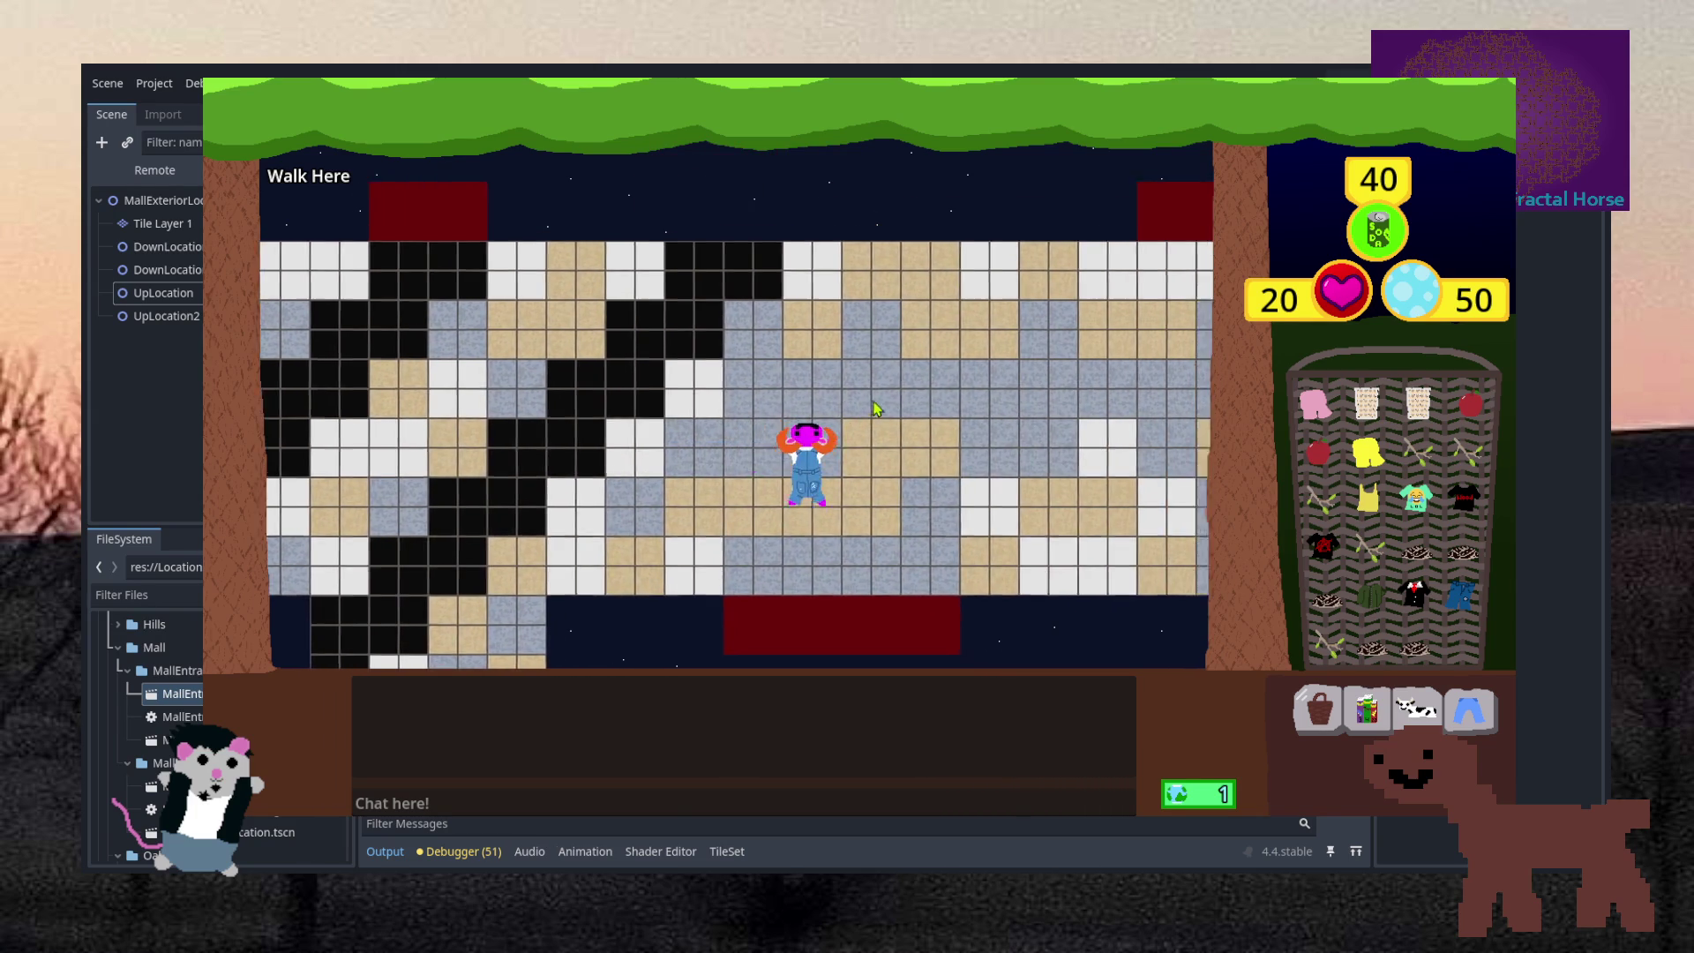
Walk up, down and sideways through the red exits, ending on the mall map's lower rows
{"action": "left_click", "coordinate": [876, 409]}
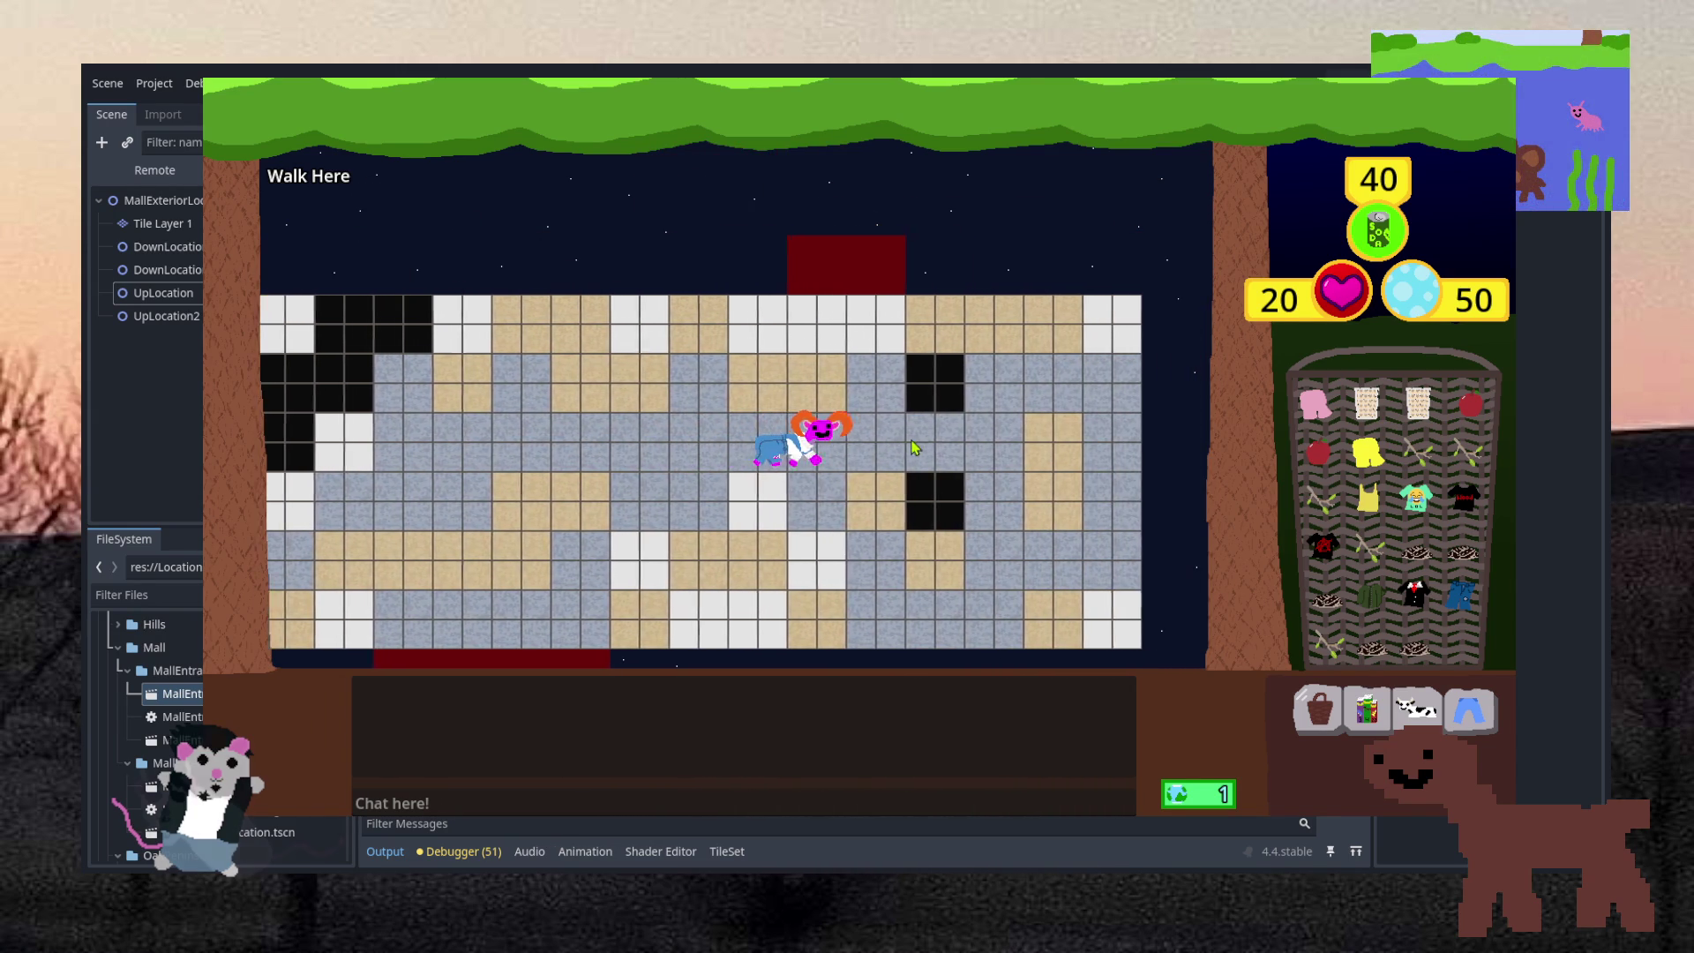
{"action": "left_click", "coordinate": [728, 477]}
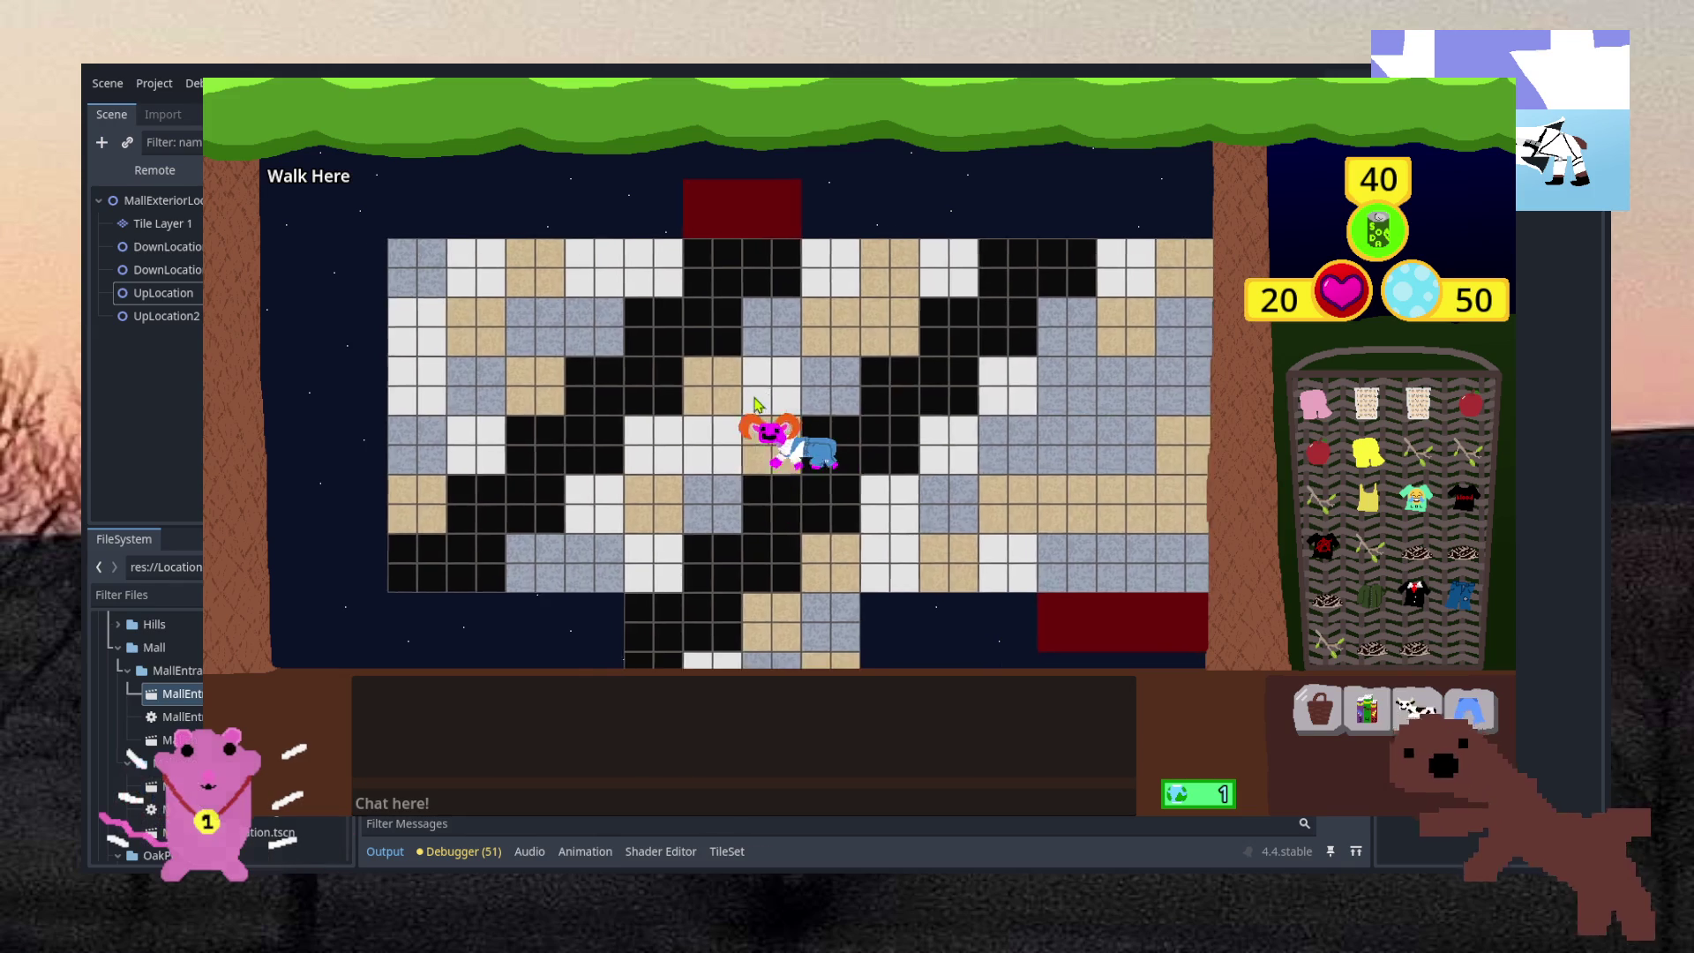
{"action": "left_click", "coordinate": [973, 471]}
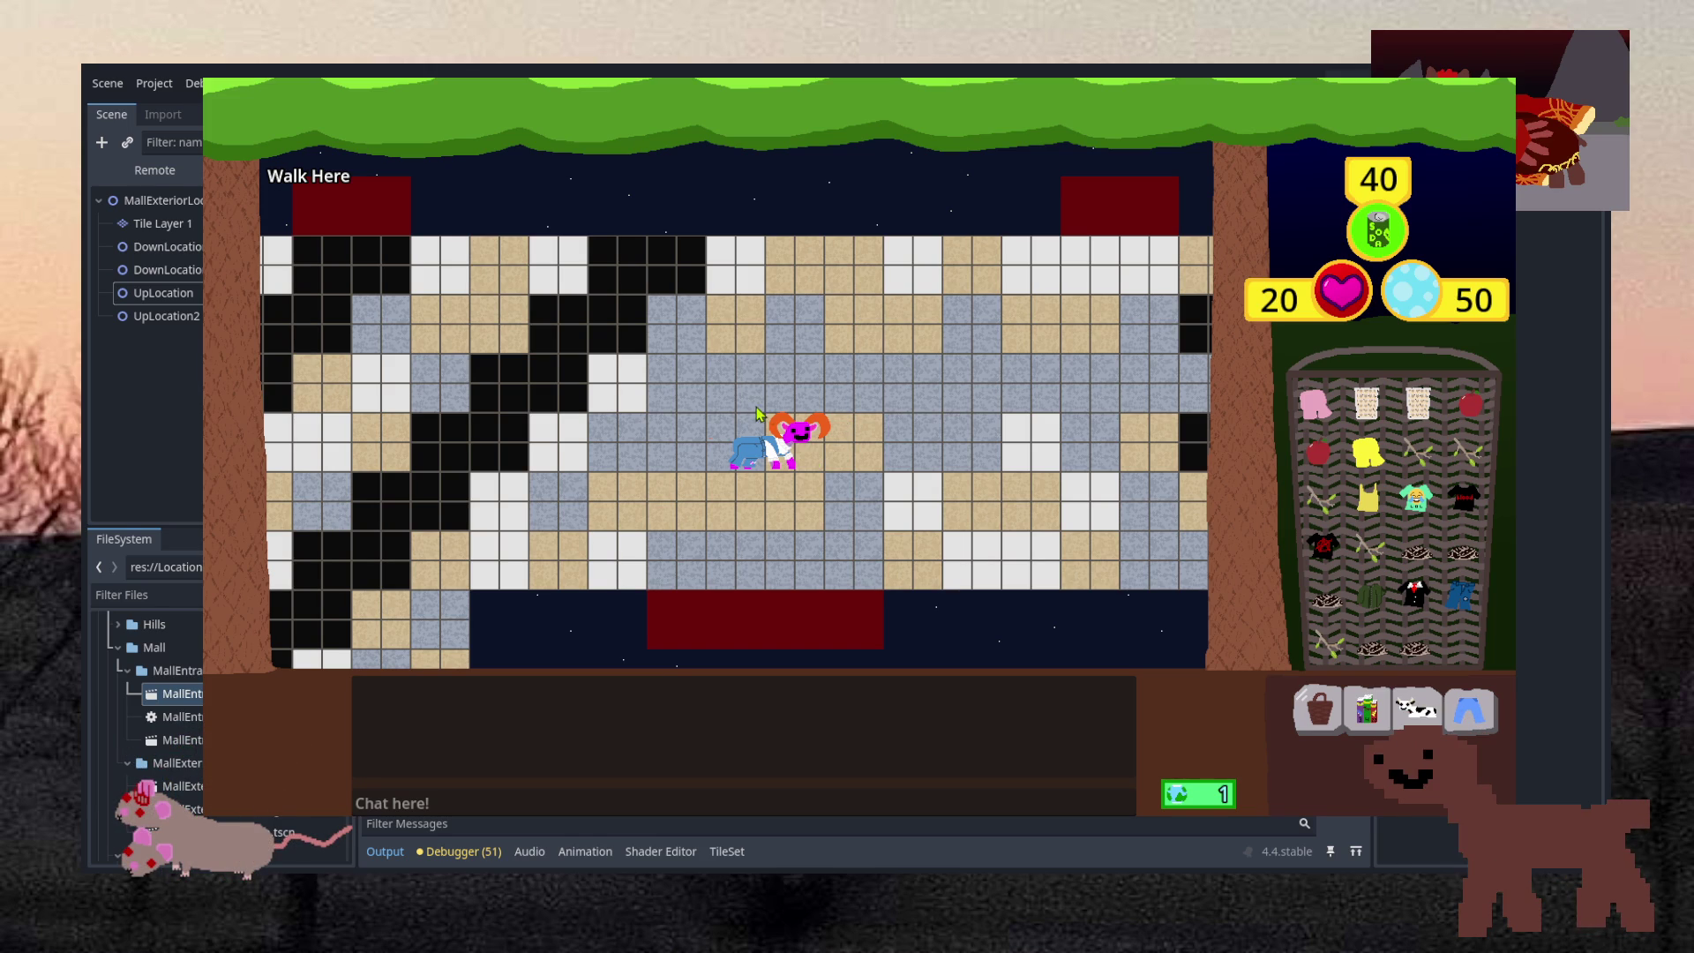
{"action": "left_click", "coordinate": [717, 379]}
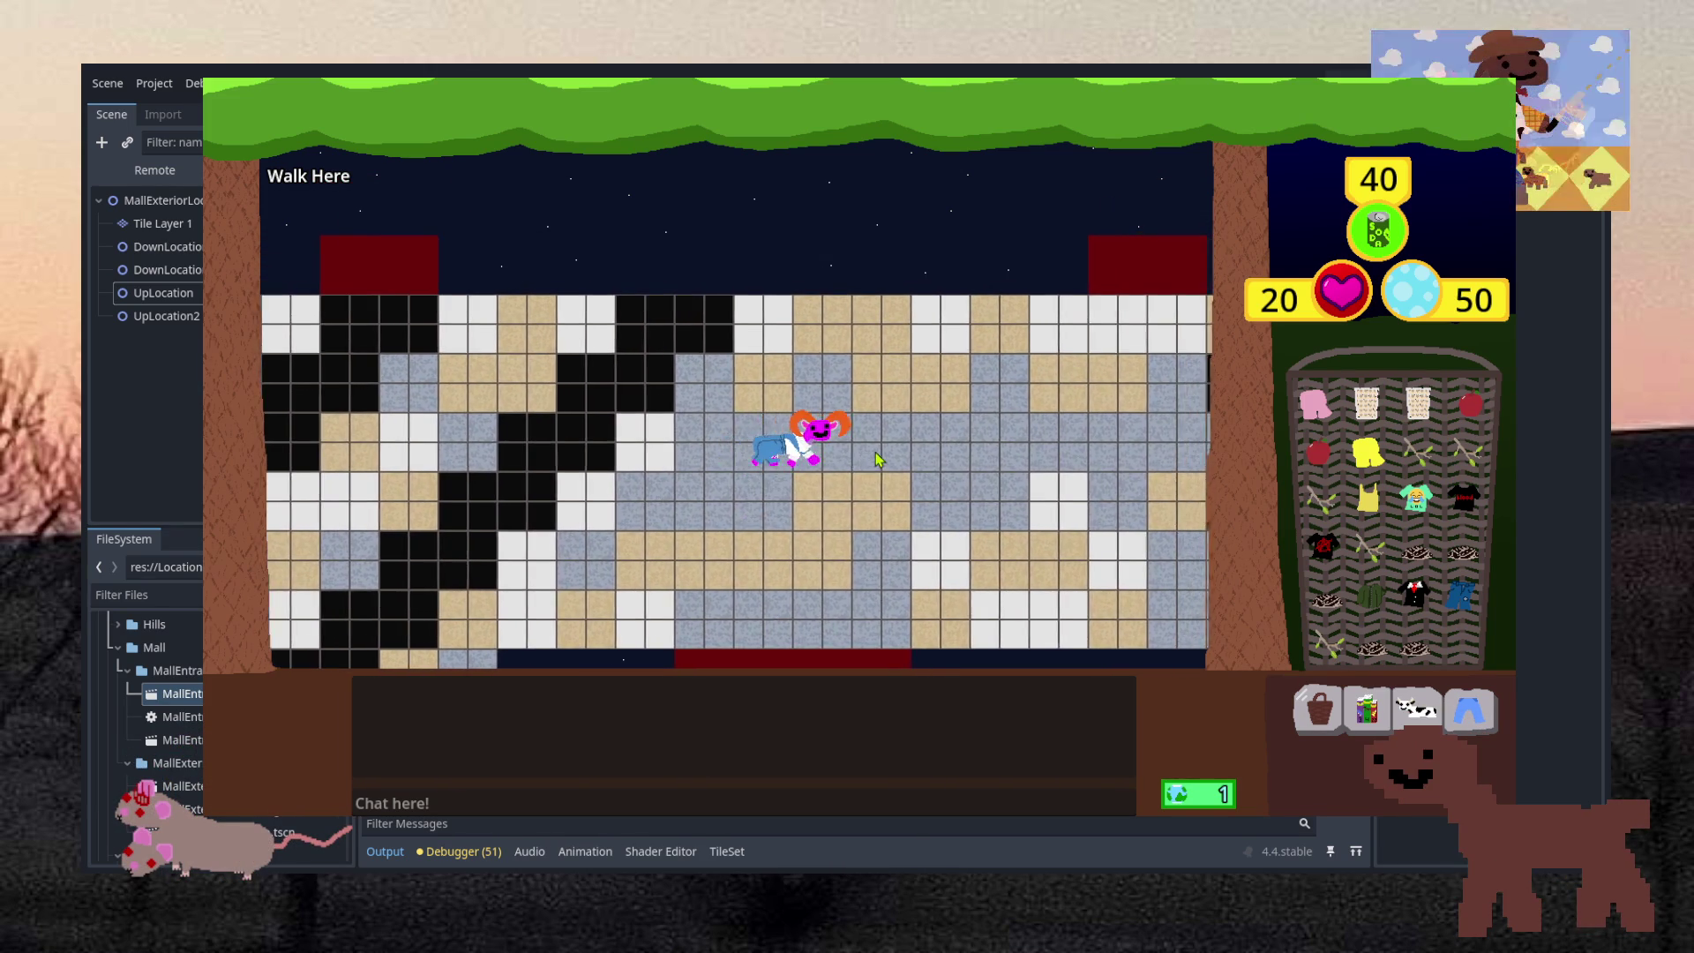
{"action": "left_click", "coordinate": [876, 458]}
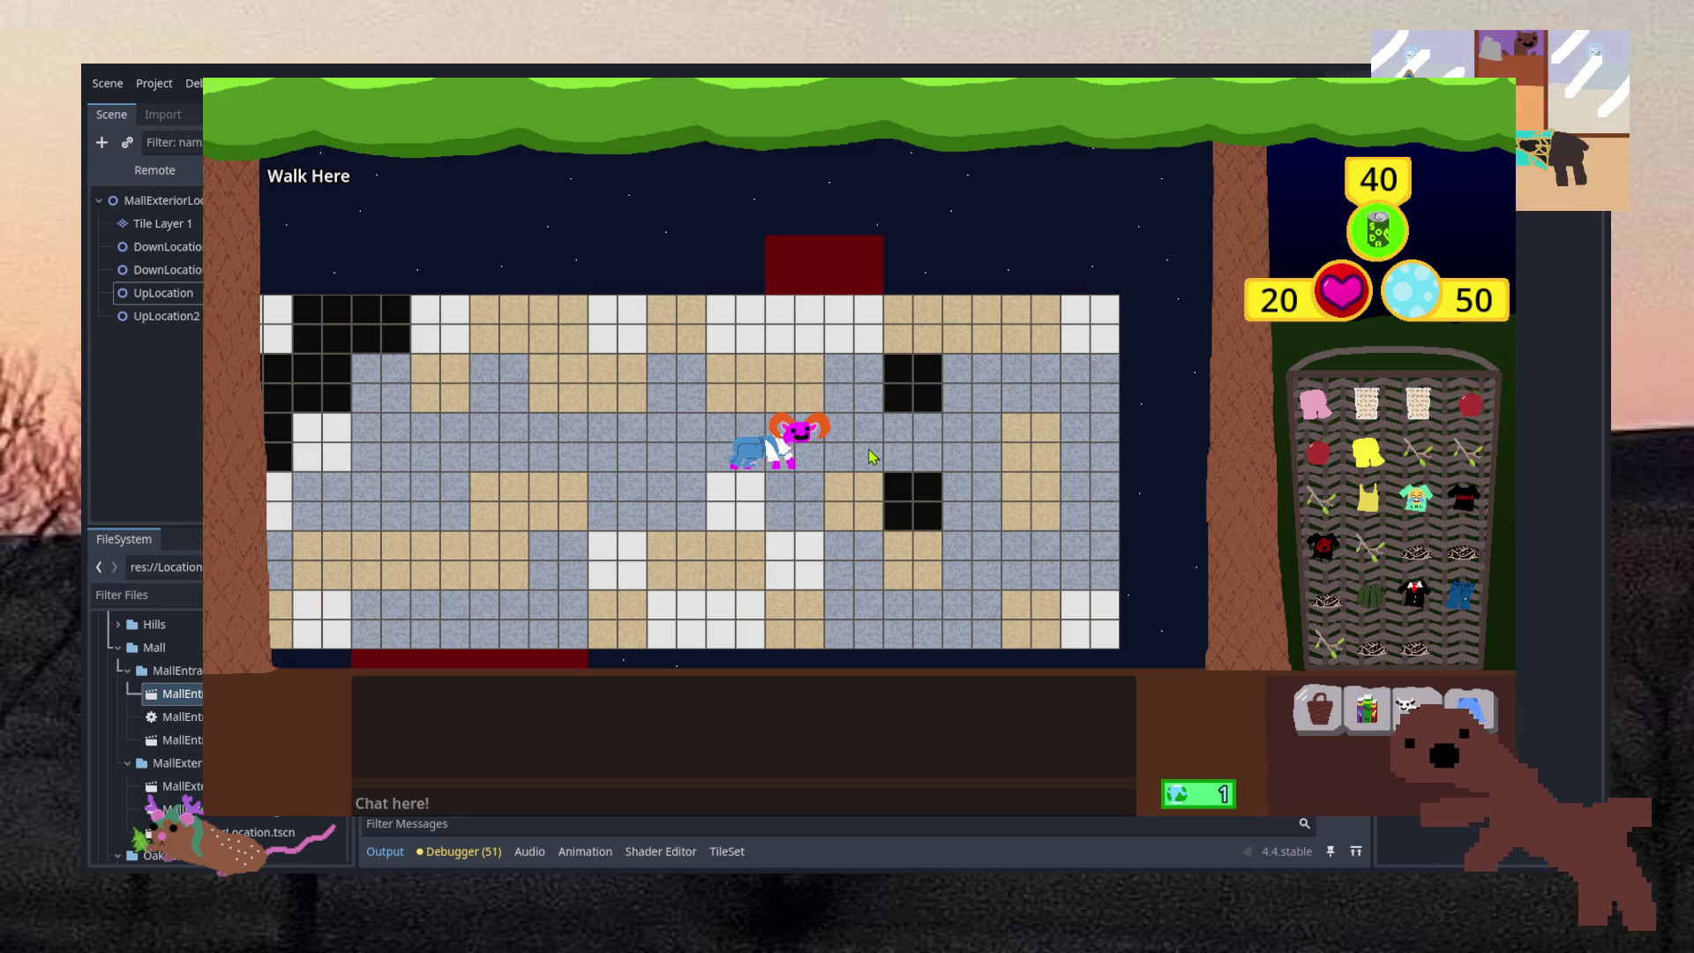
{"action": "left_click", "coordinate": [730, 549]}
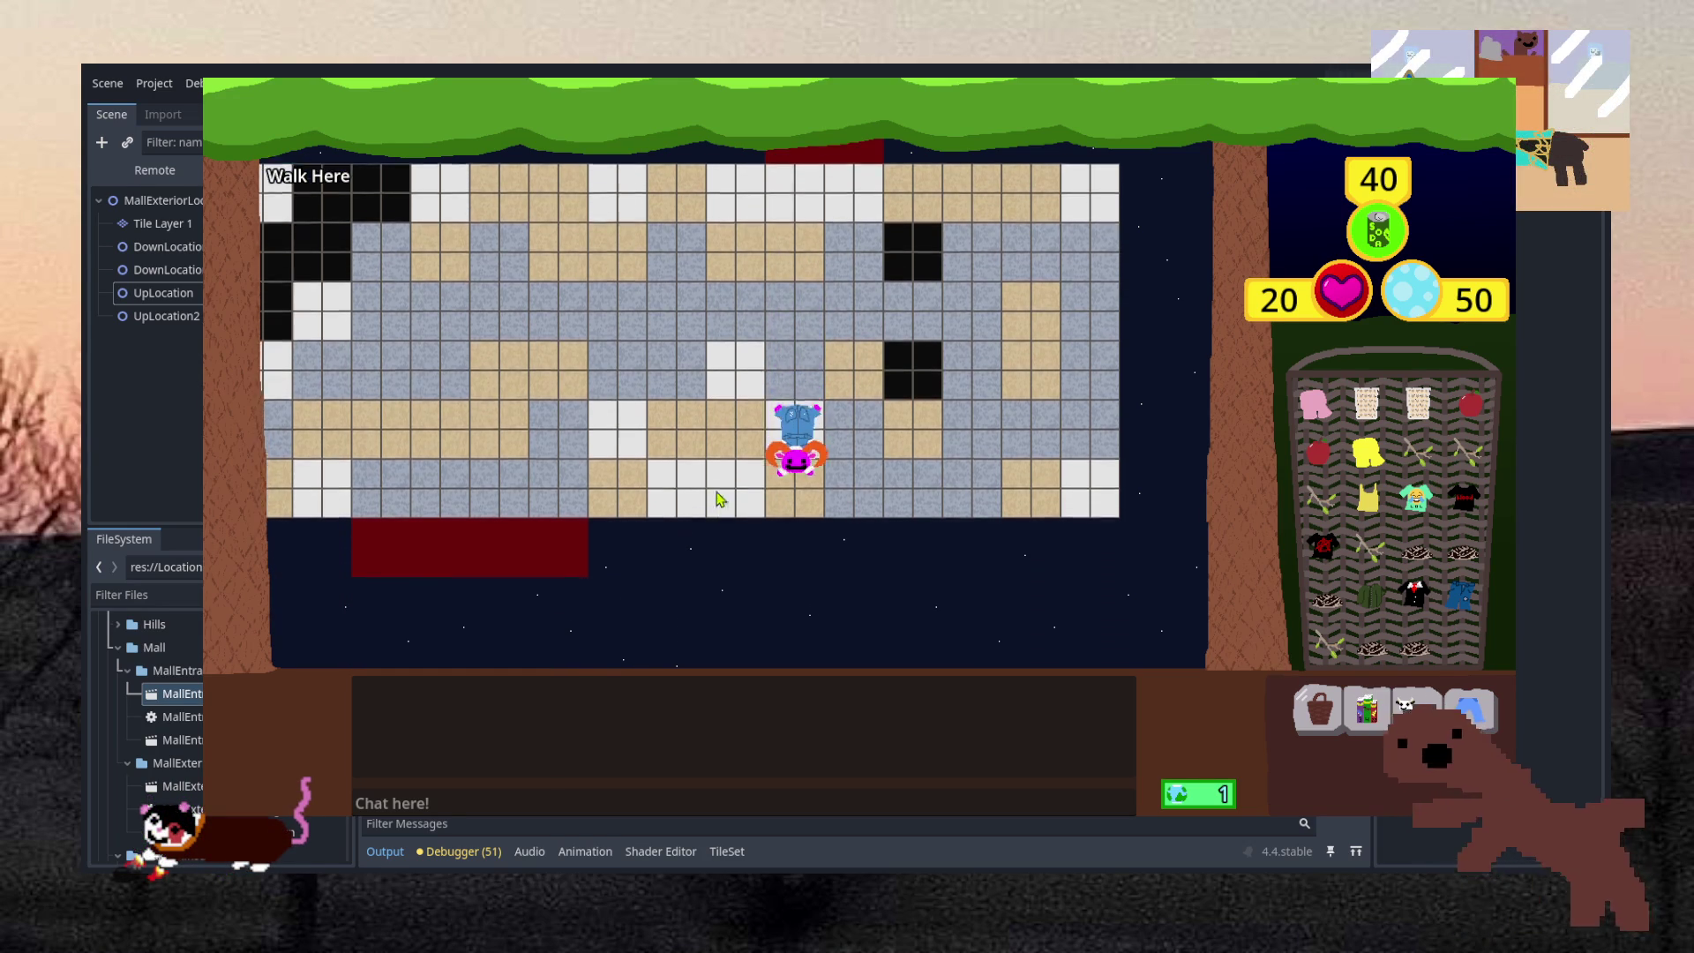
Walk a few more laps up the corridor and across the floor, then close the game with Alt+F4
{"action": "left_click", "coordinate": [739, 300]}
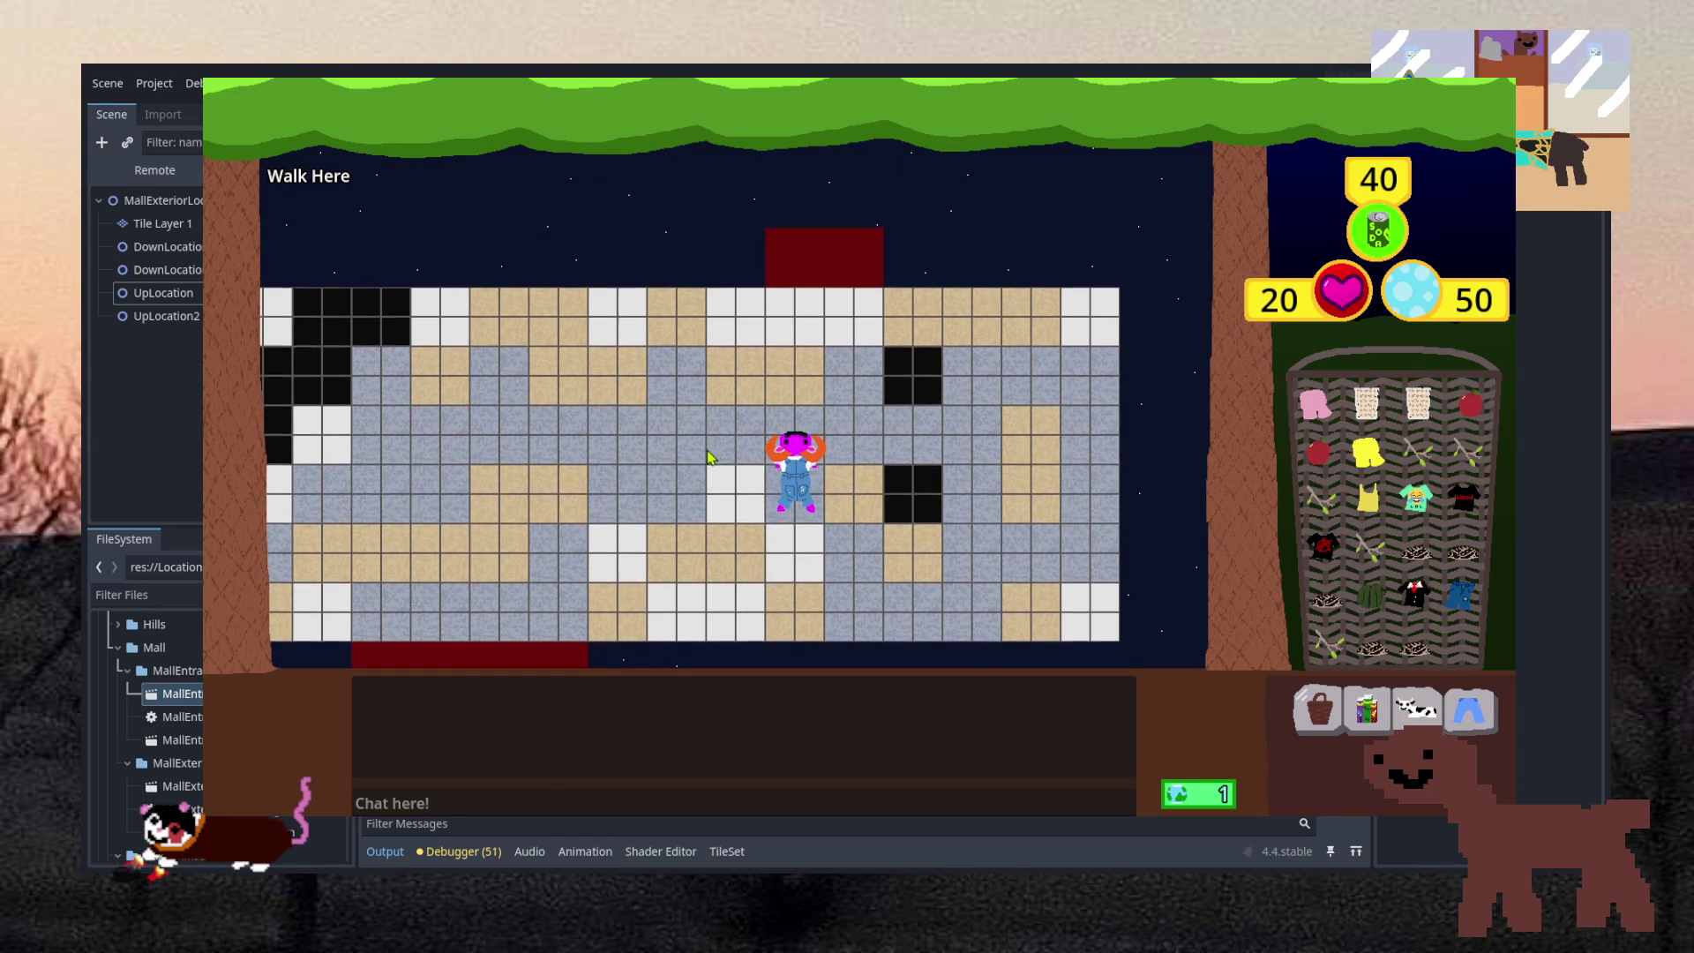
{"action": "left_click", "coordinate": [781, 577]}
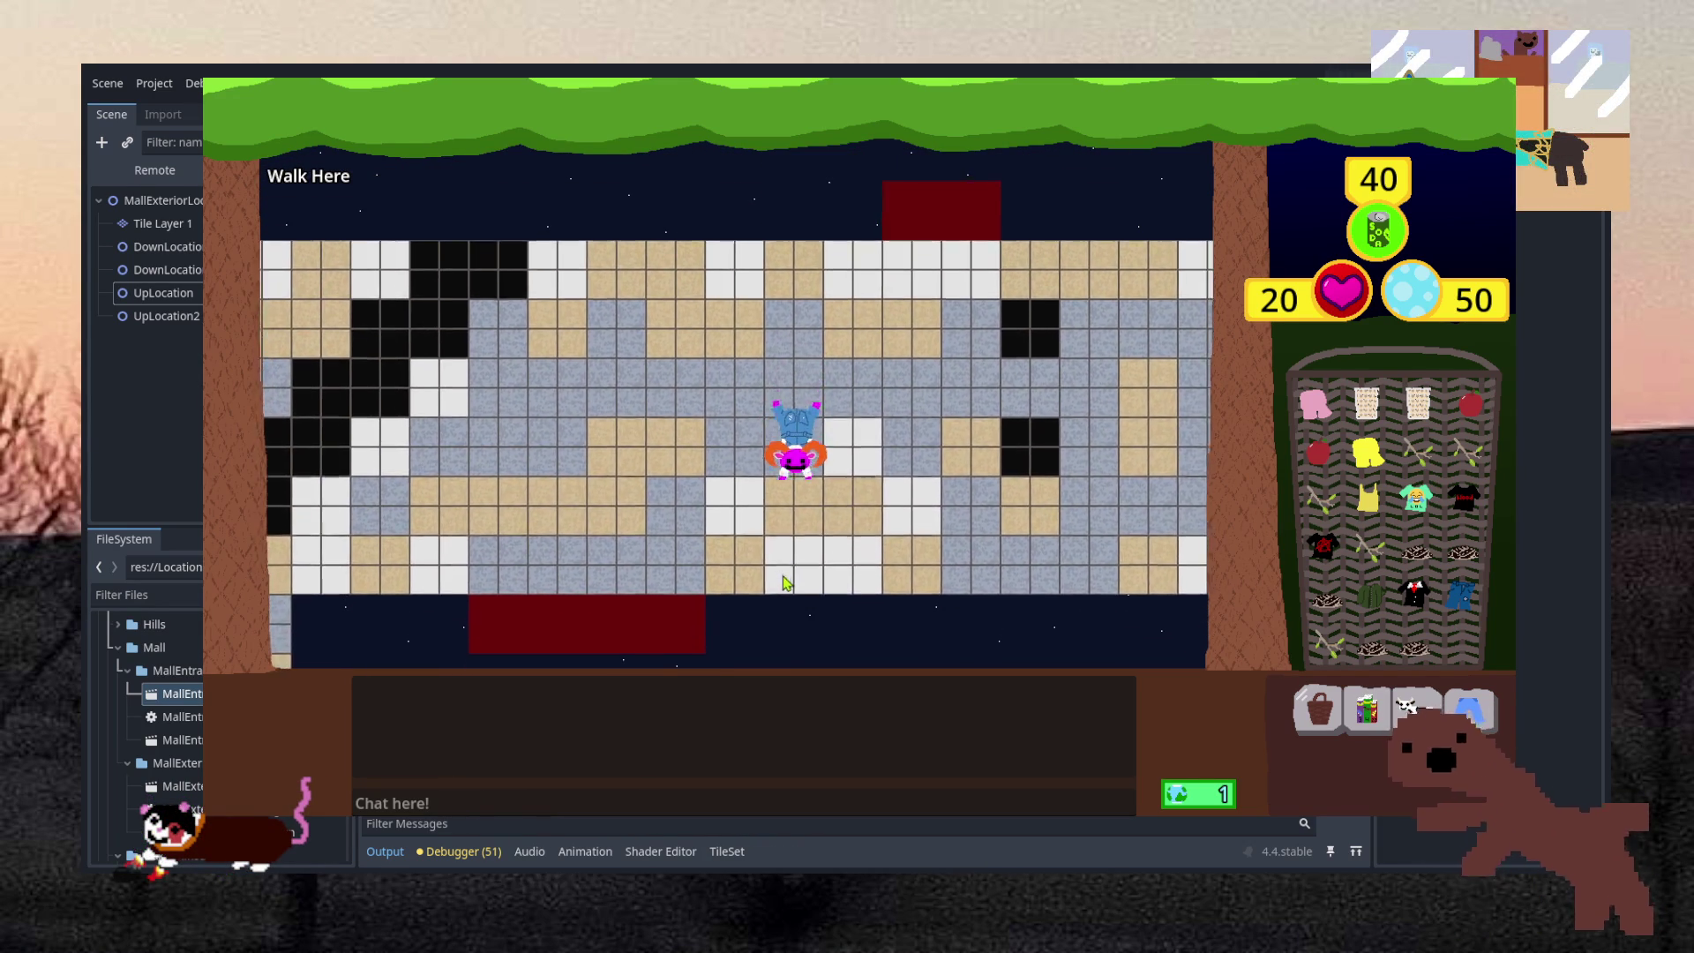
{"action": "left_click", "coordinate": [737, 333]}
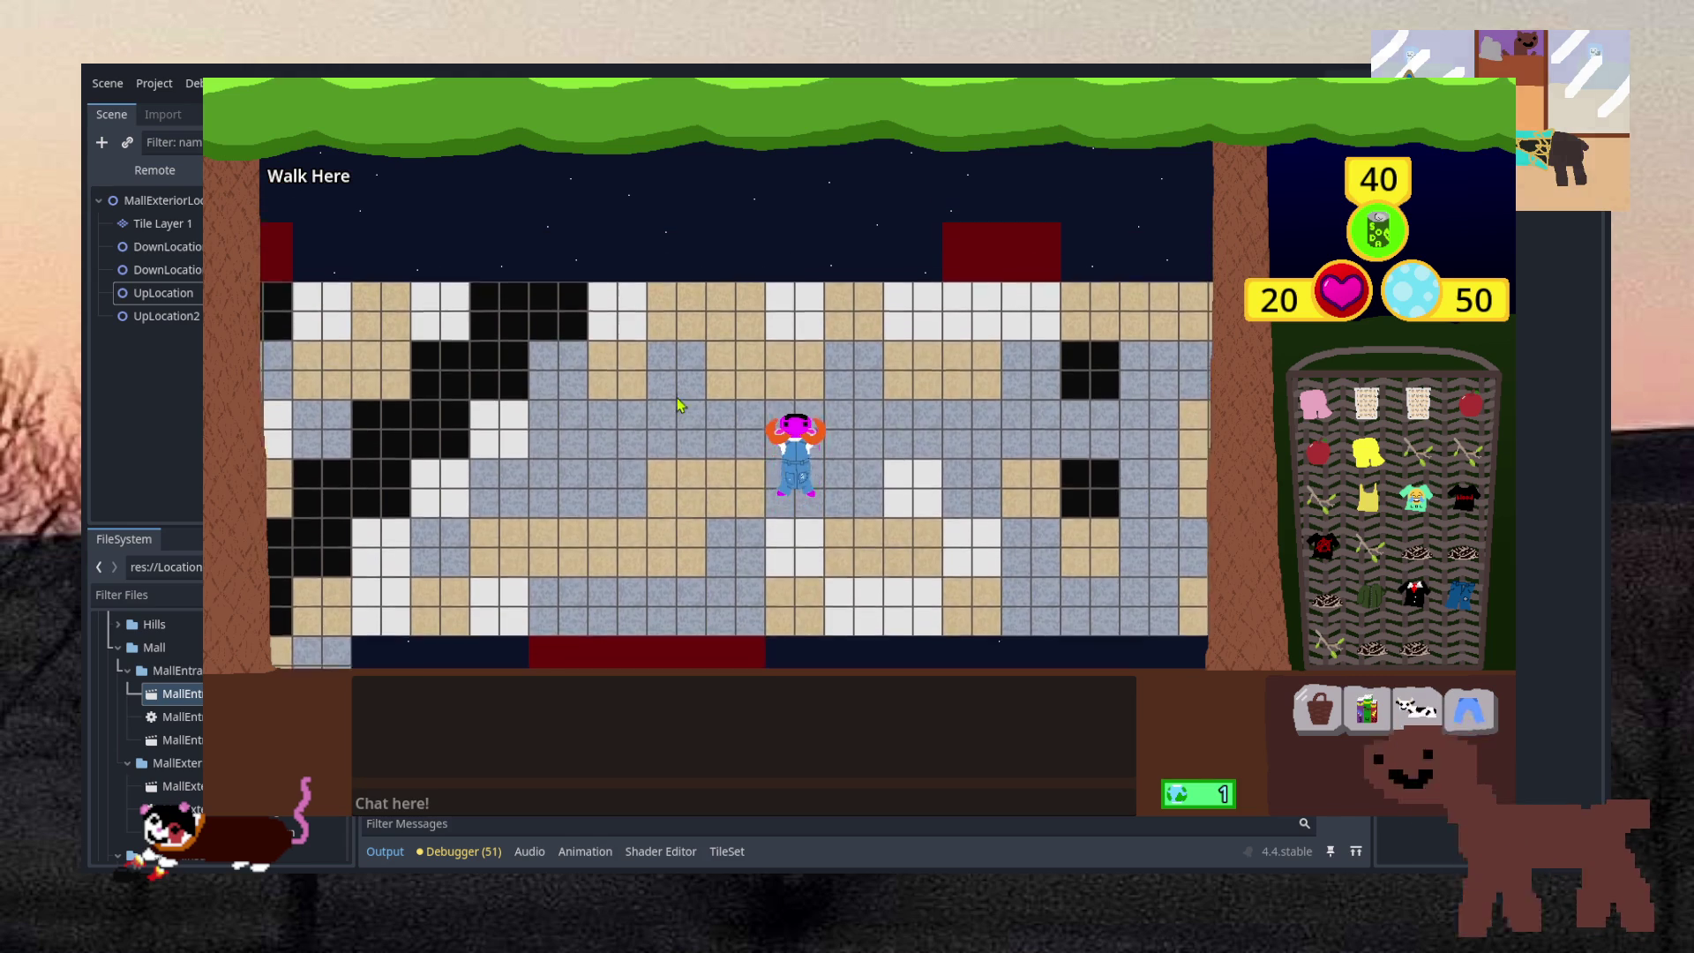
{"action": "left_click", "coordinate": [672, 537]}
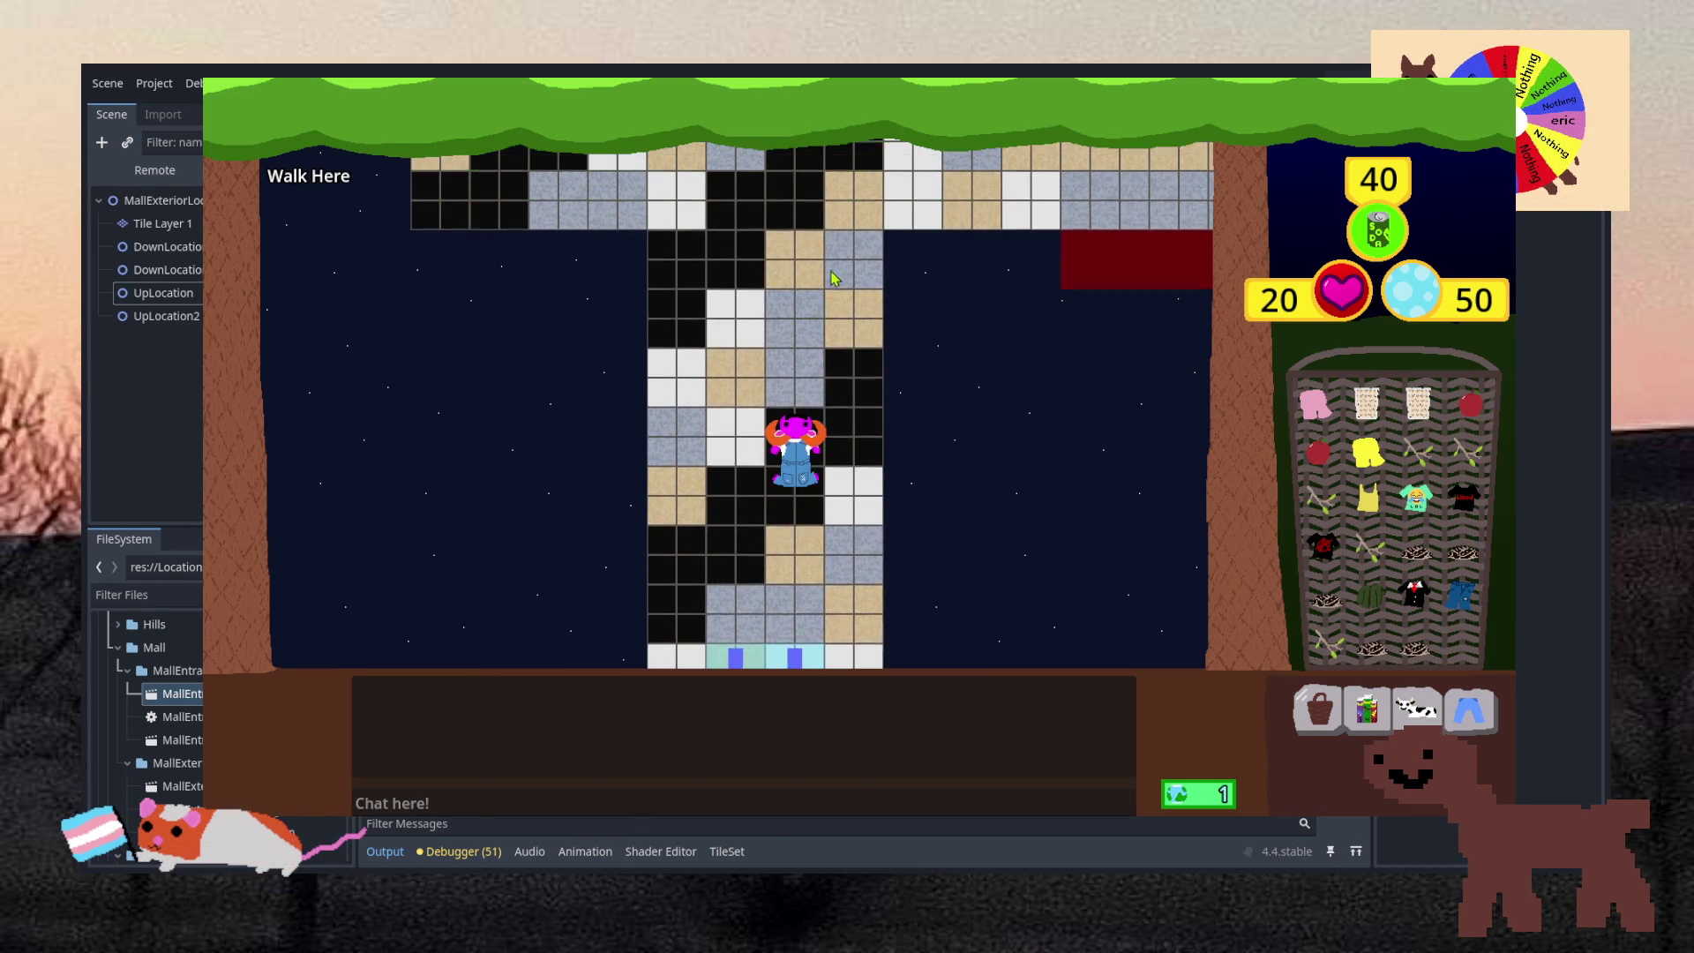
{"action": "left_click", "coordinate": [810, 248]}
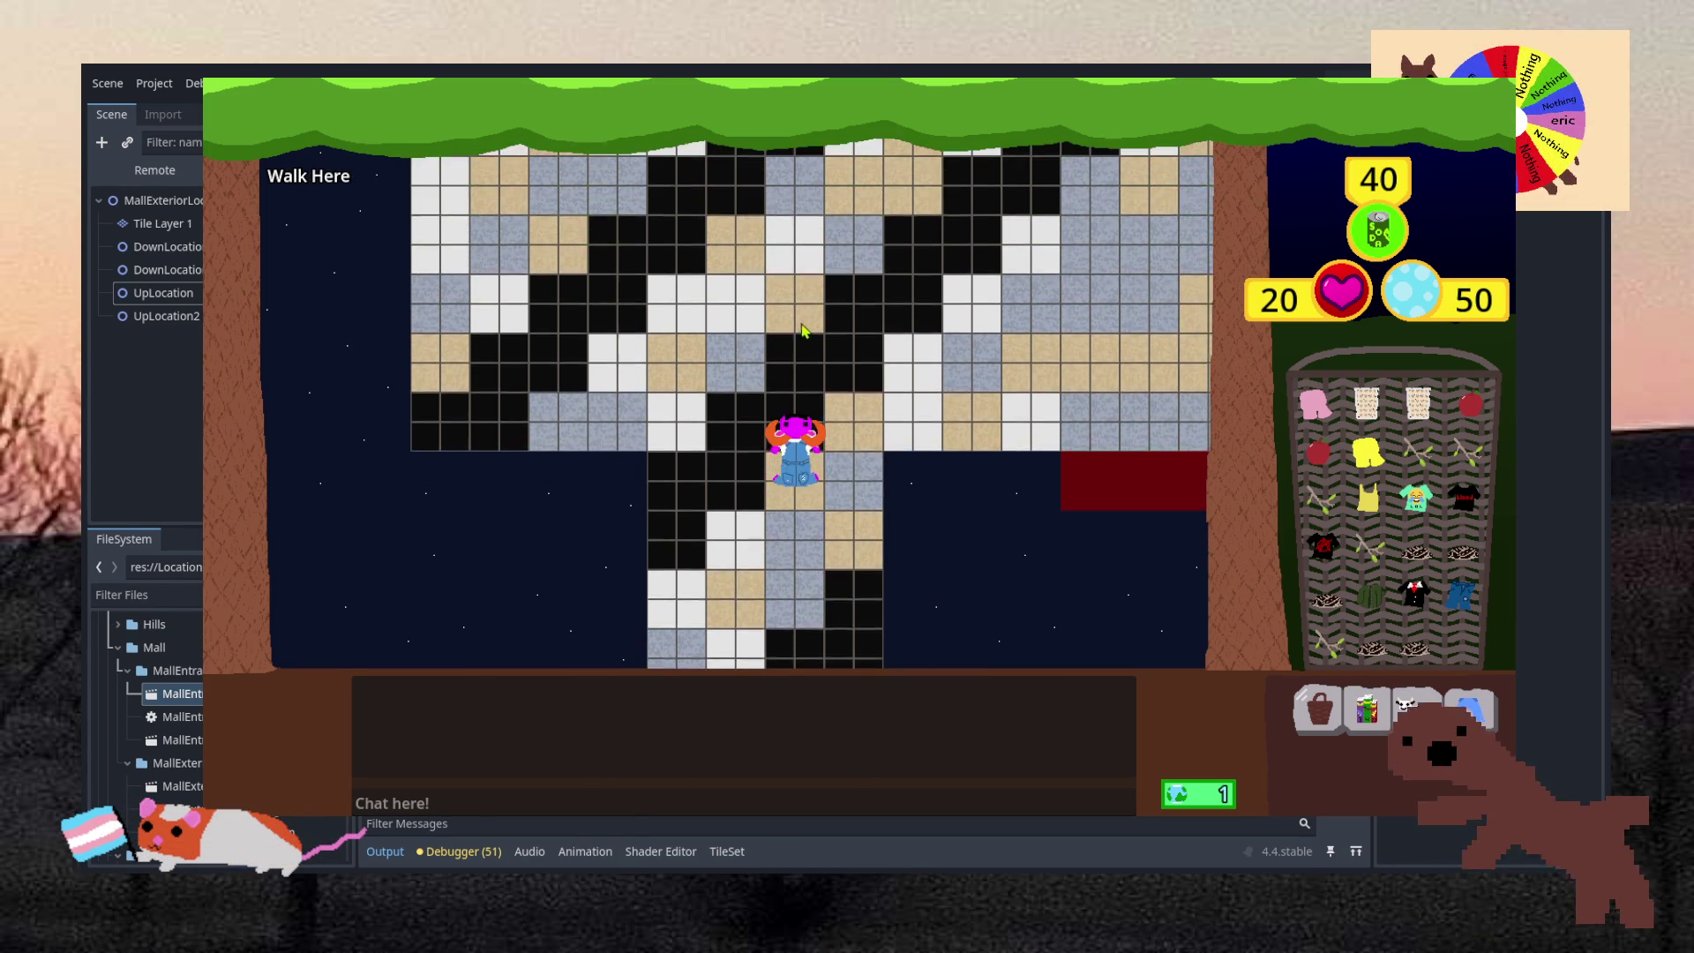
{"action": "left_click_drag", "start_coordinate": [863, 406], "coordinate": [885, 443]}
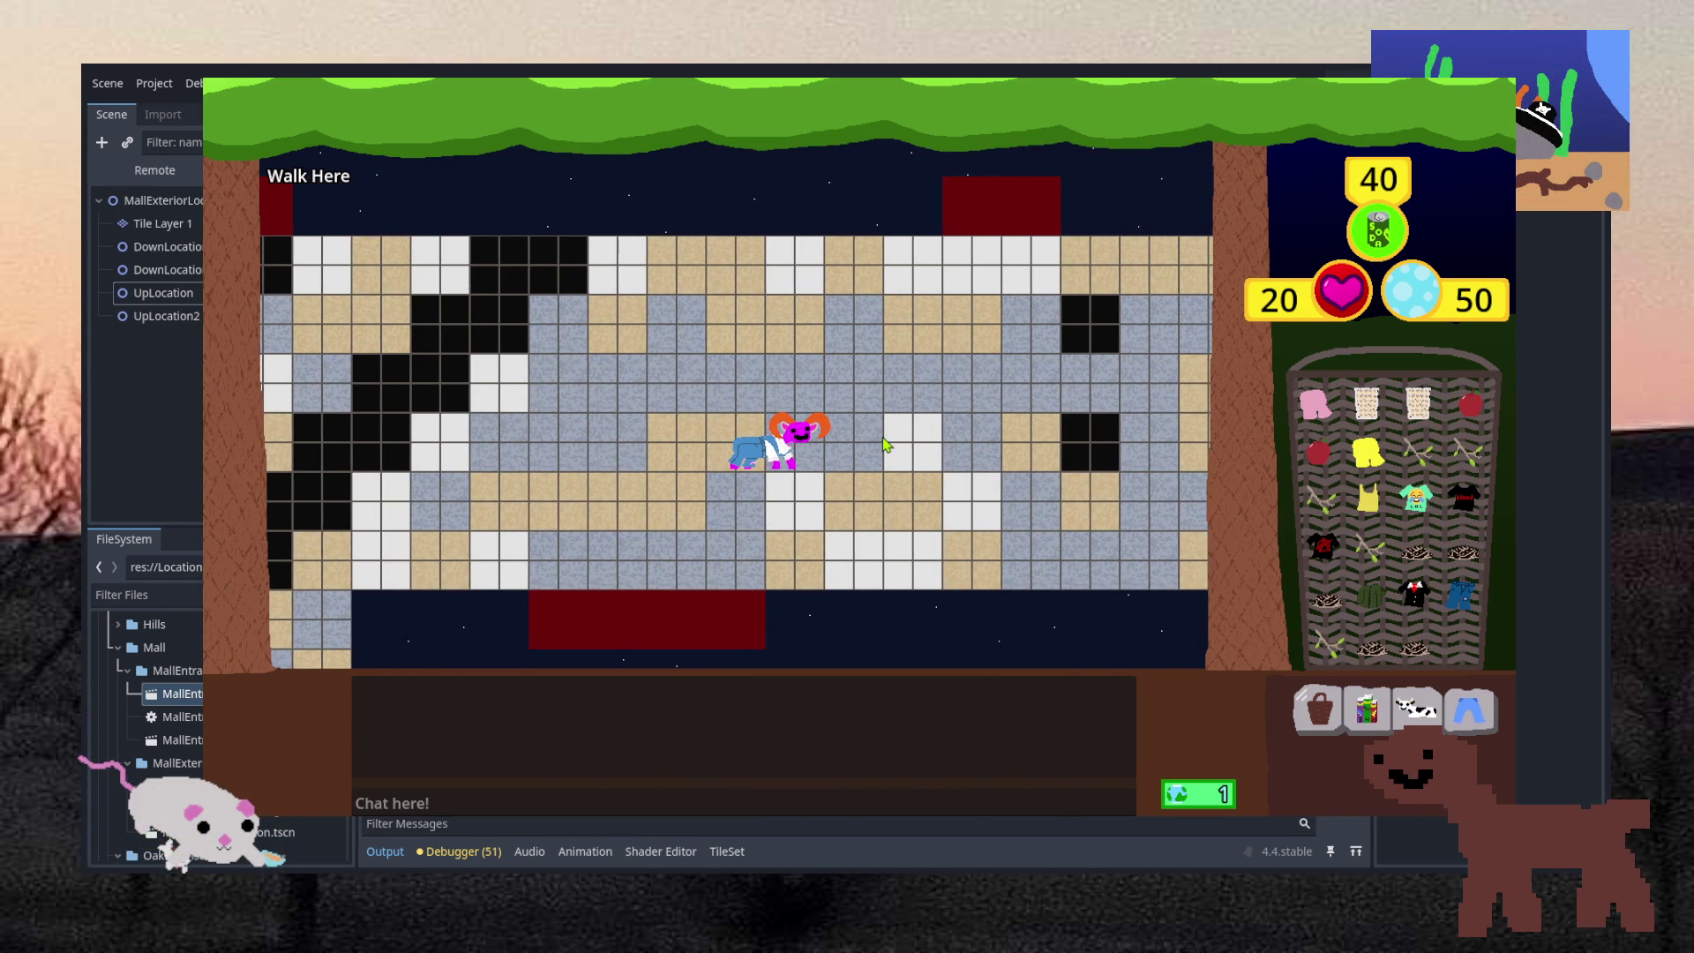
{"action": "left_click_drag", "start_coordinate": [886, 443], "coordinate": [886, 444]}
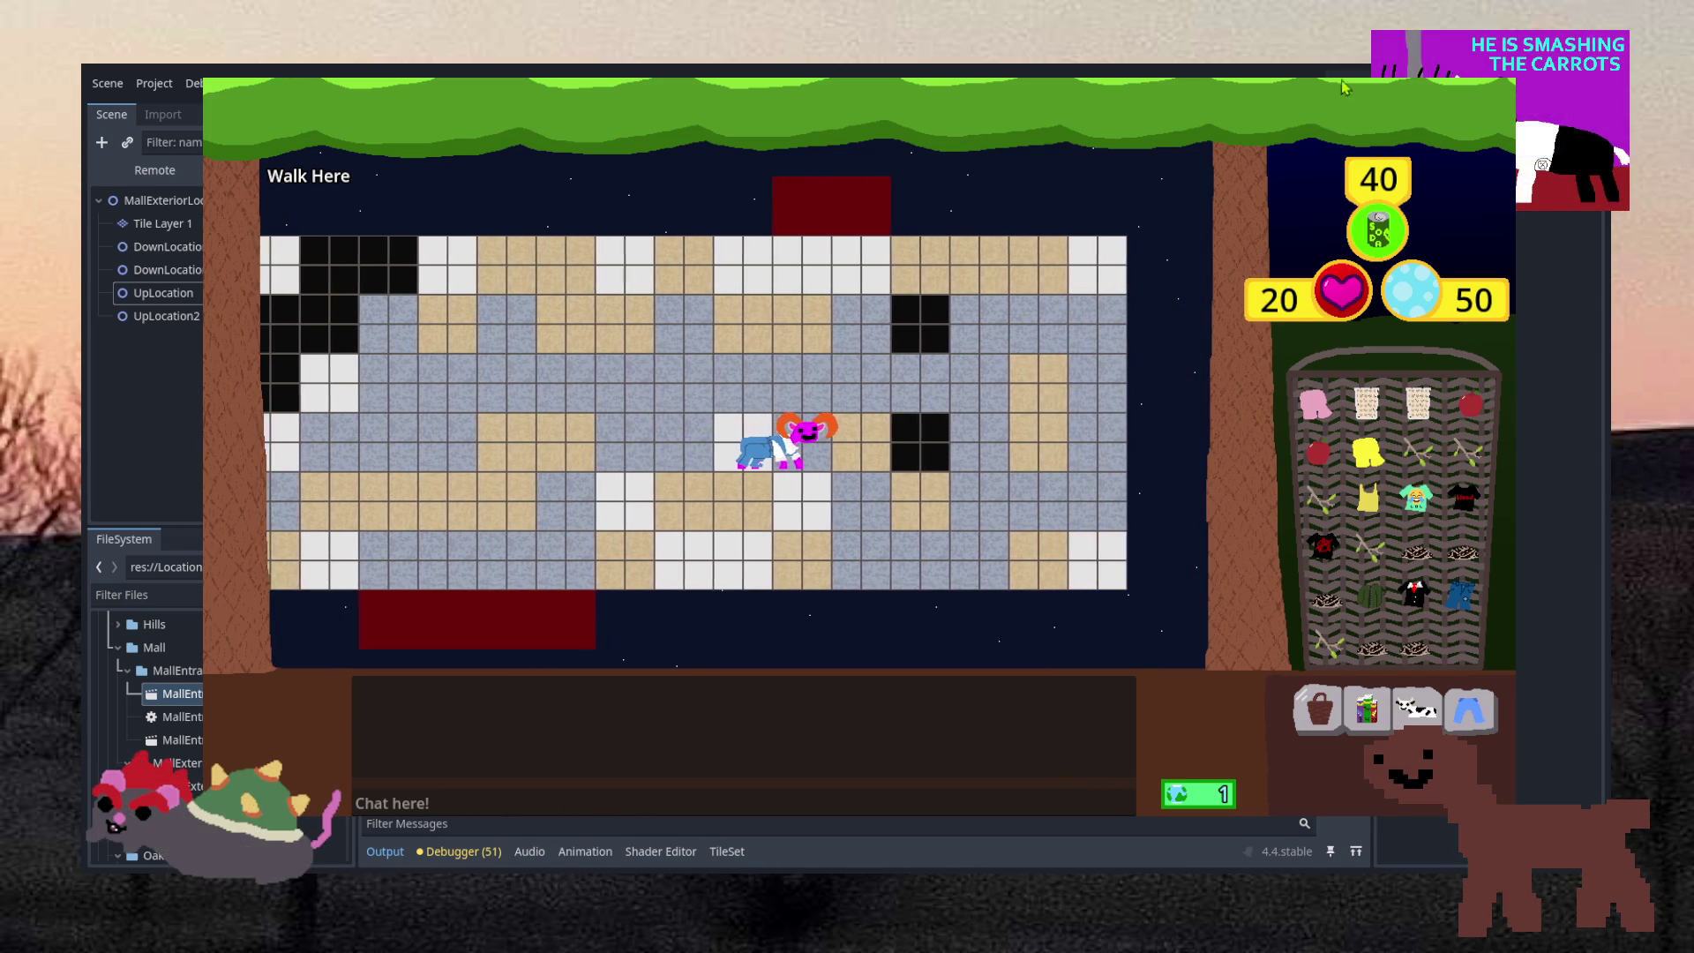
{"action": "key", "text": "alt+F4"}
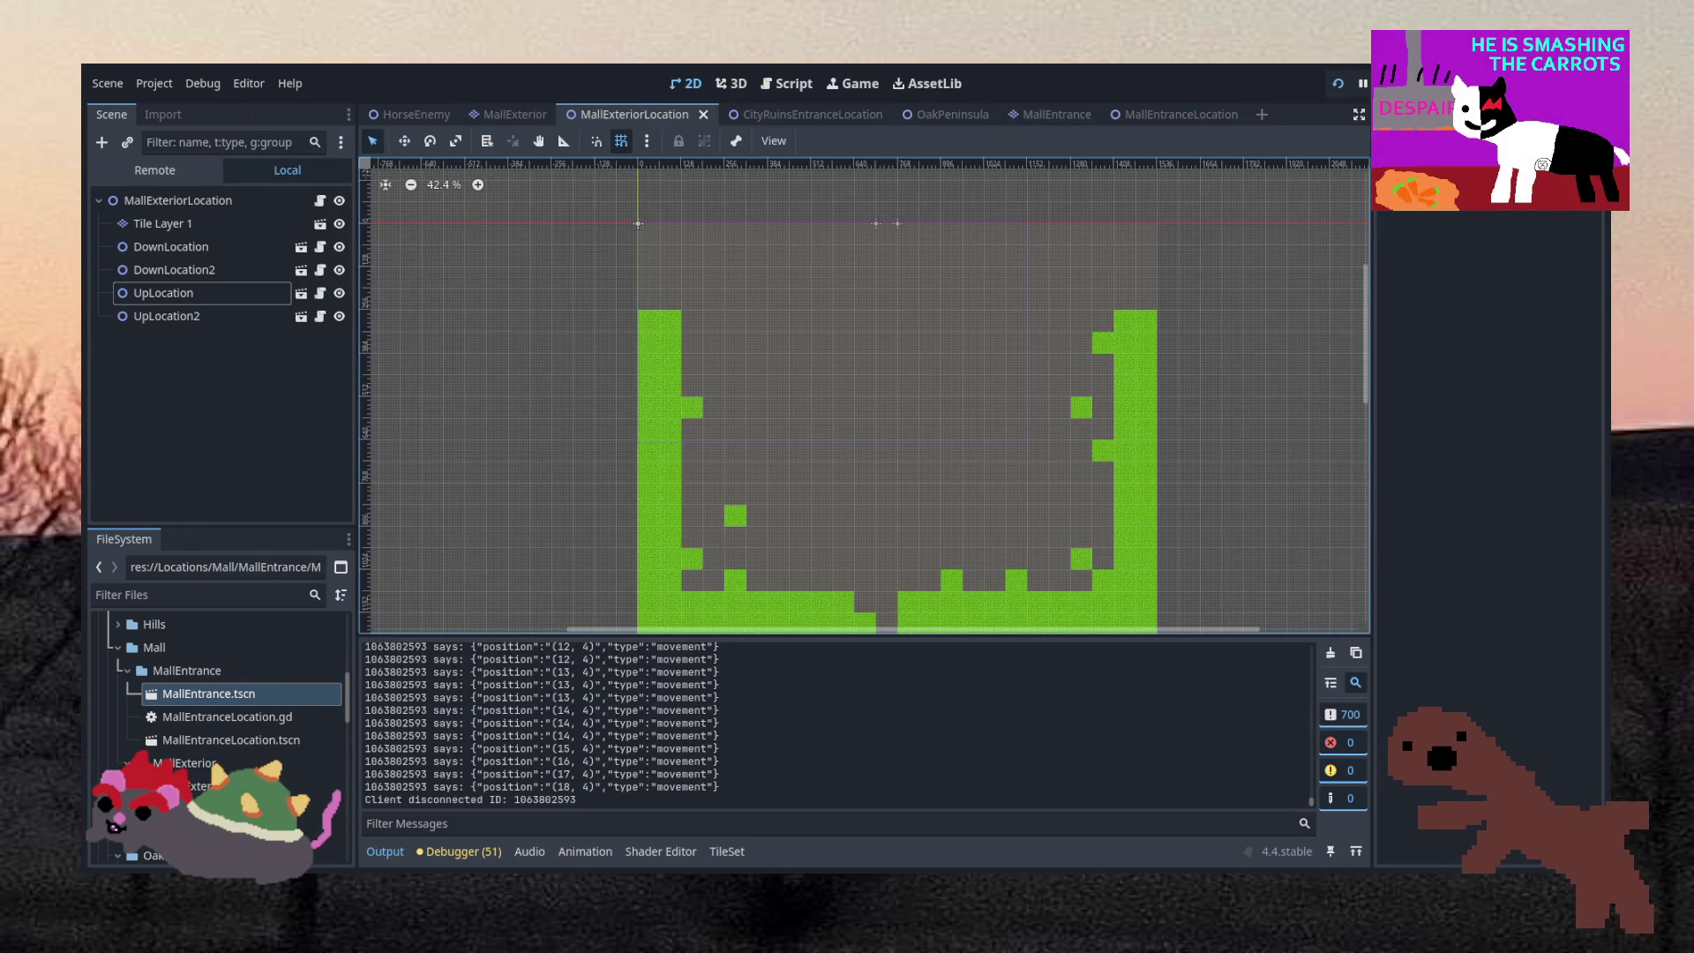